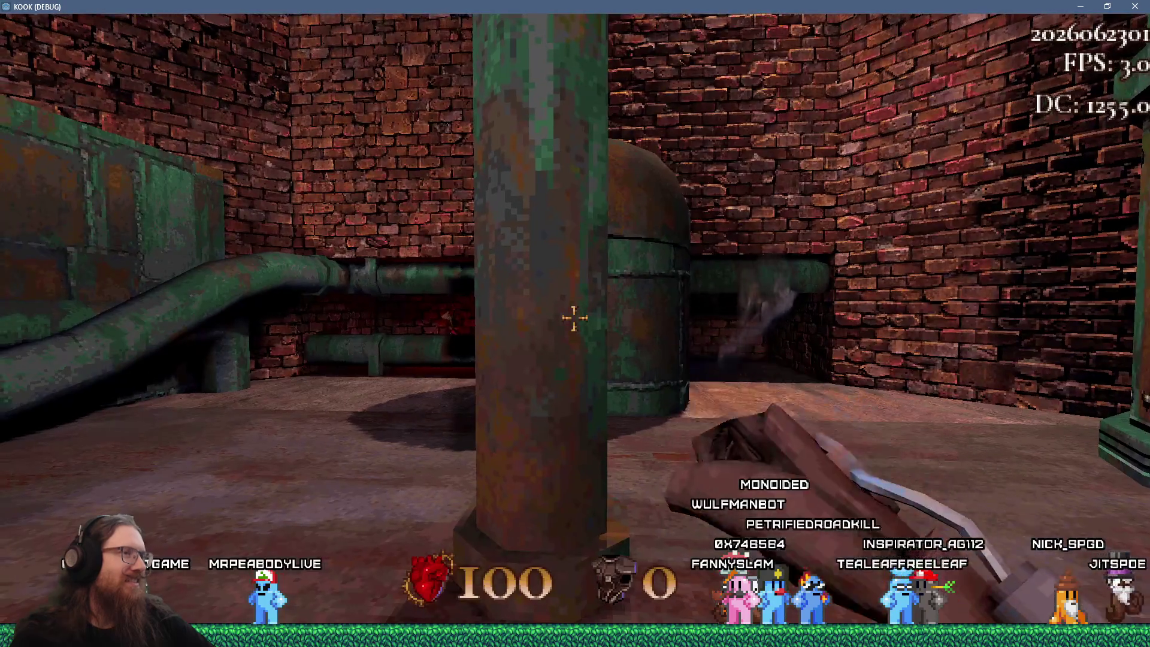
Step: Climb the stairs, go through the wooden door and walk the walkway up to the tower's opening
{"action": "key", "text": "w"}
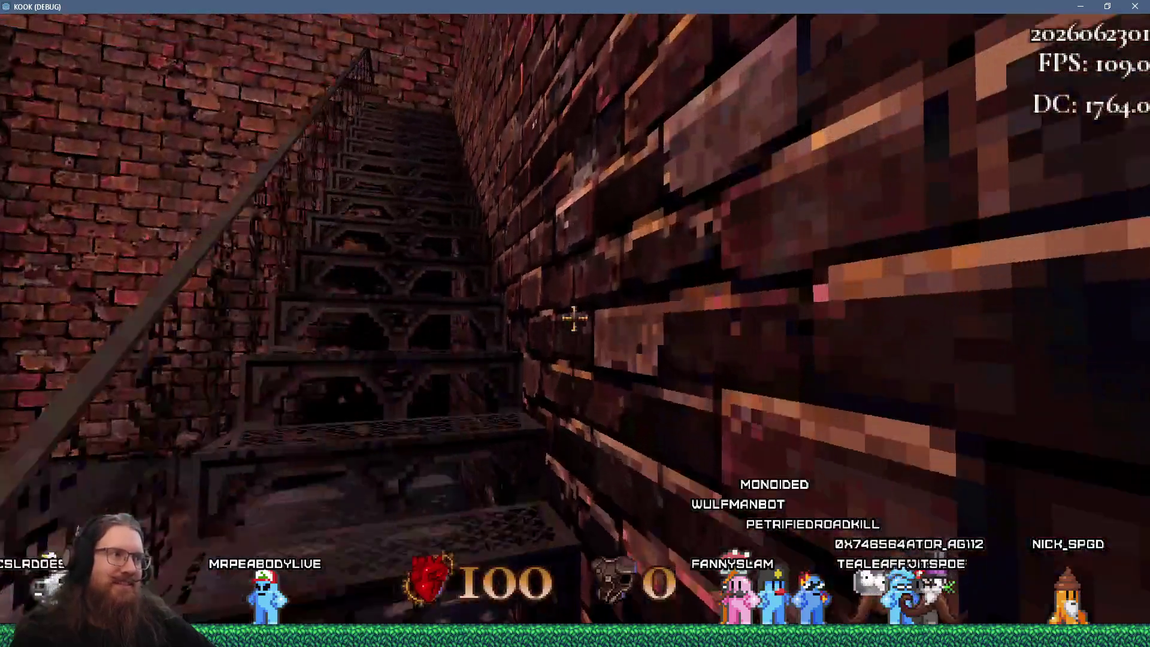
{"action": "key", "text": "w"}
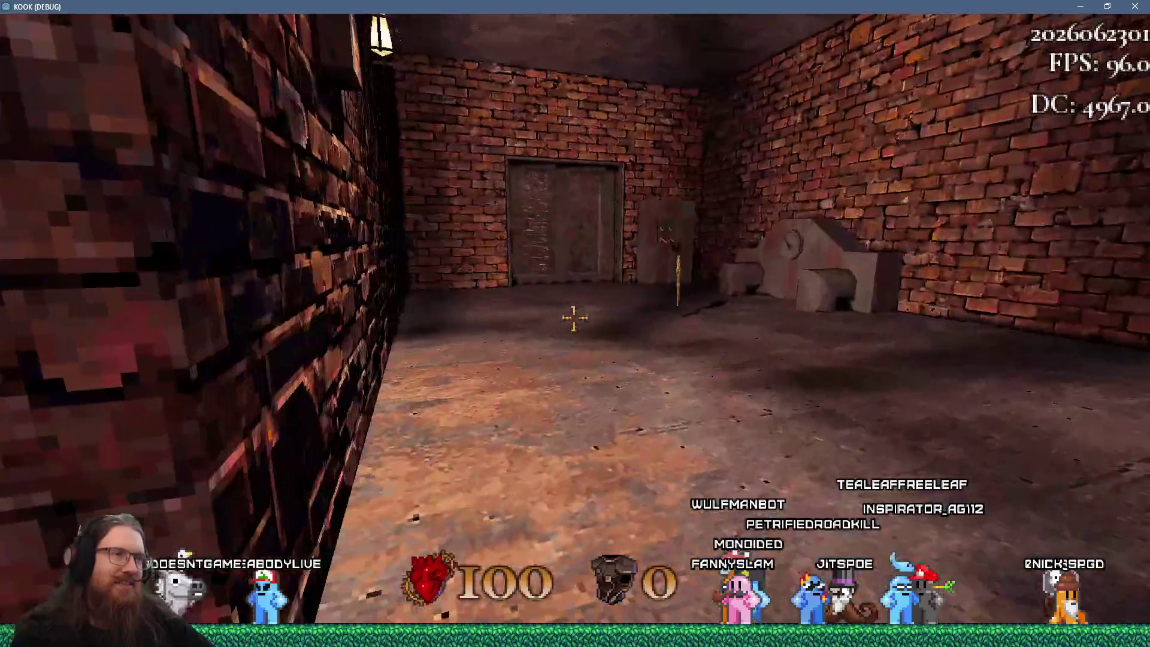
{"action": "key", "text": "w"}
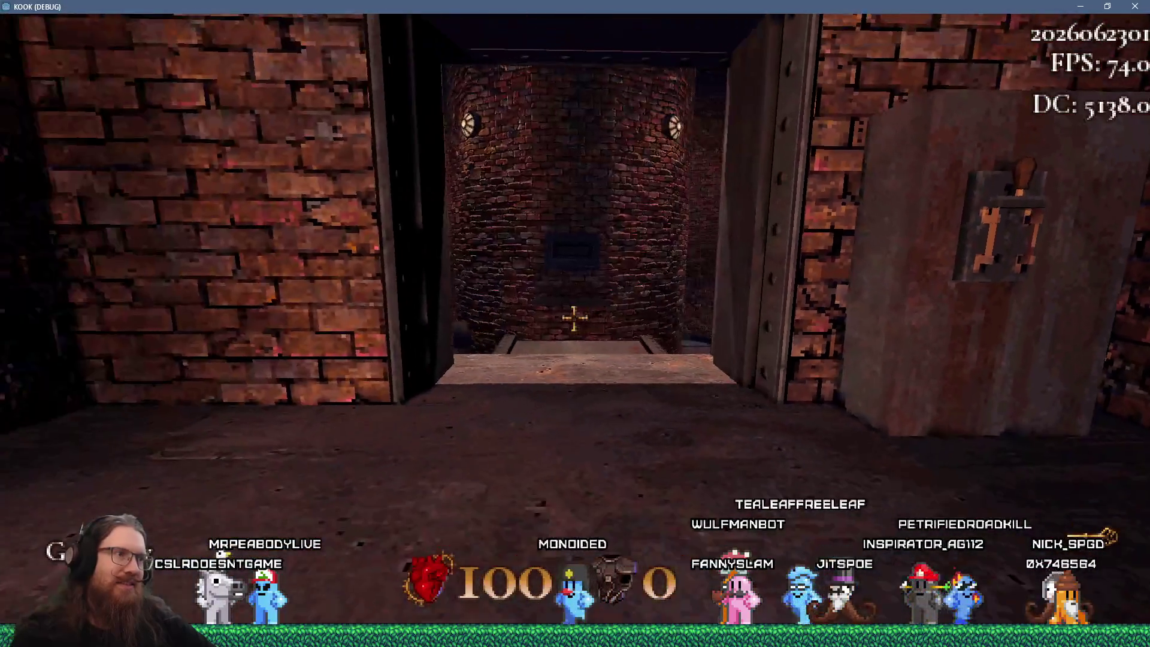
{"action": "key", "text": "w"}
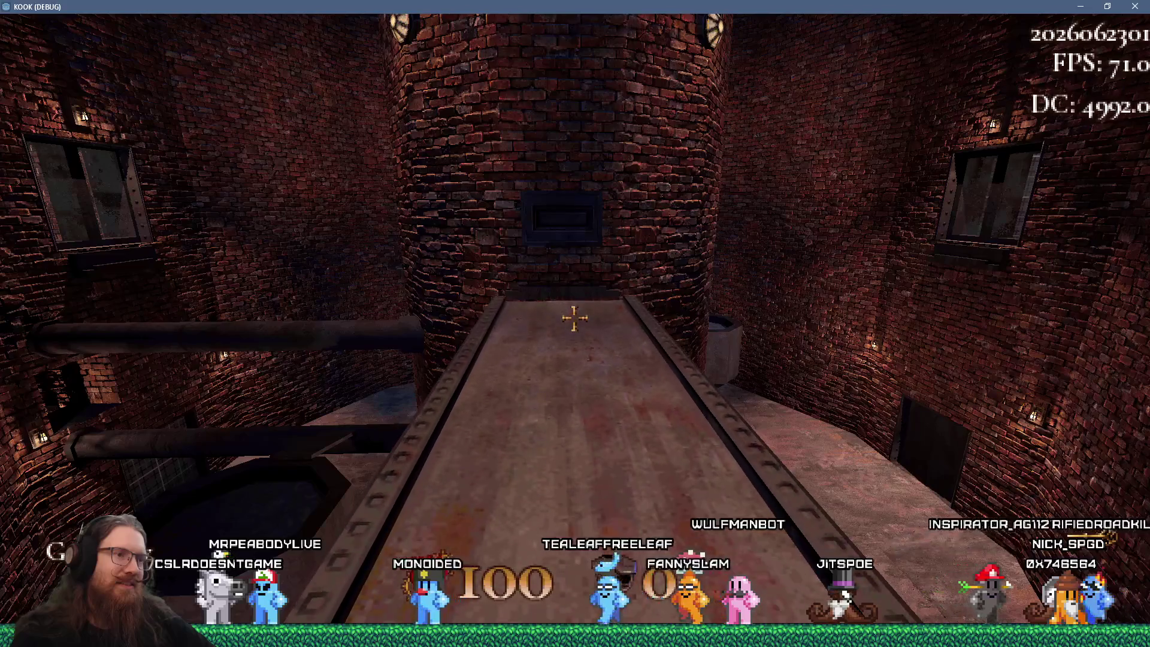
{"action": "key", "text": "w"}
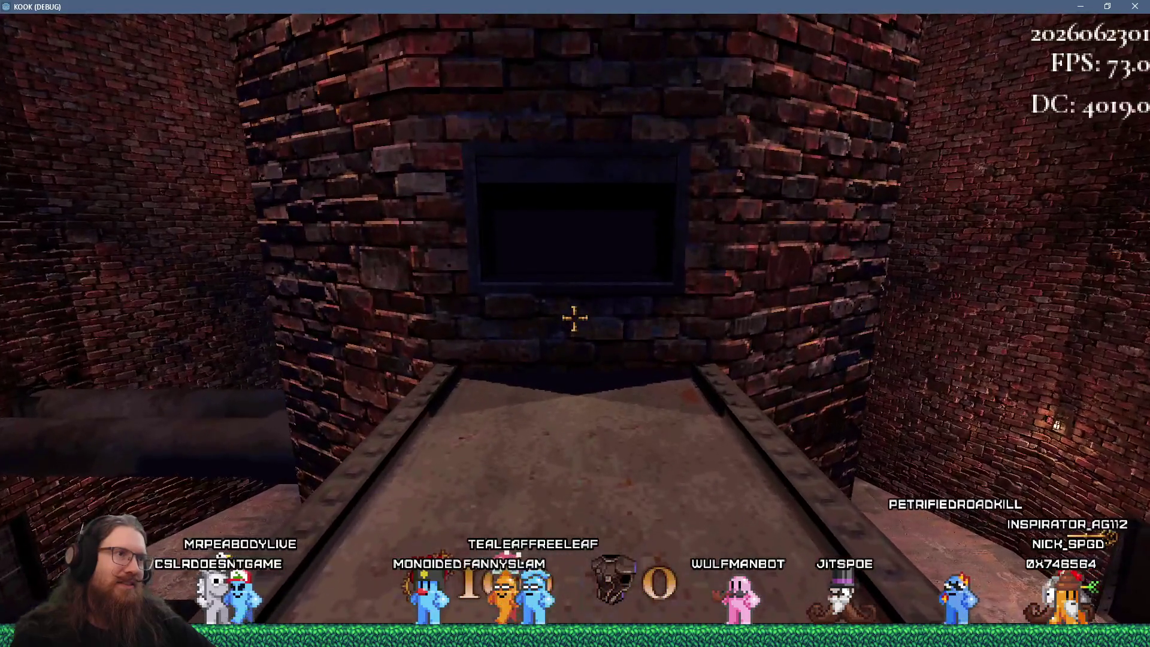
Step: Drop from the pipe walkway to the courtyard floor and attack the spider-like enemy
{"action": "key", "text": "s"}
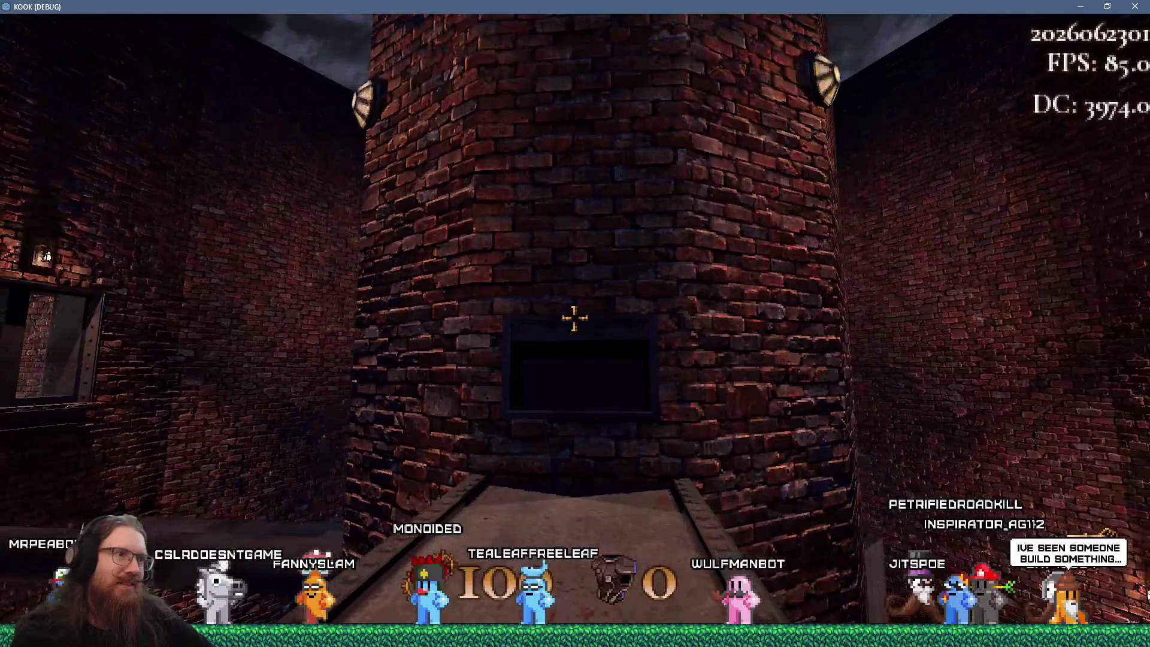
{"action": "key", "text": "w"}
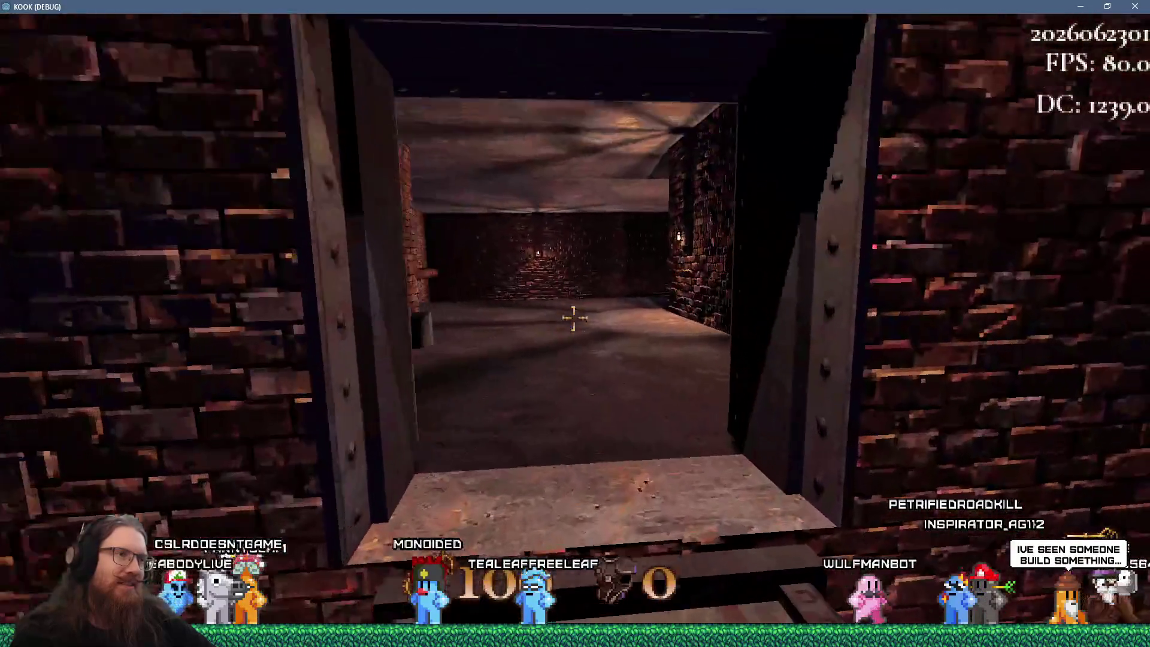
{"action": "key", "text": "w"}
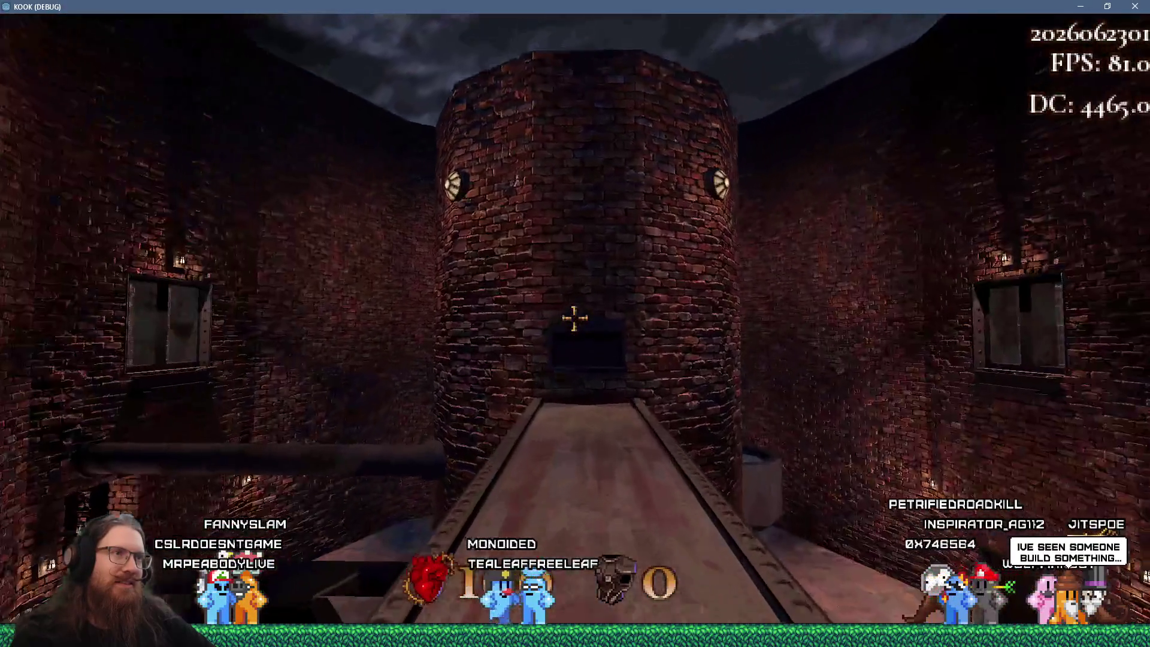
{"action": "key", "text": "w"}
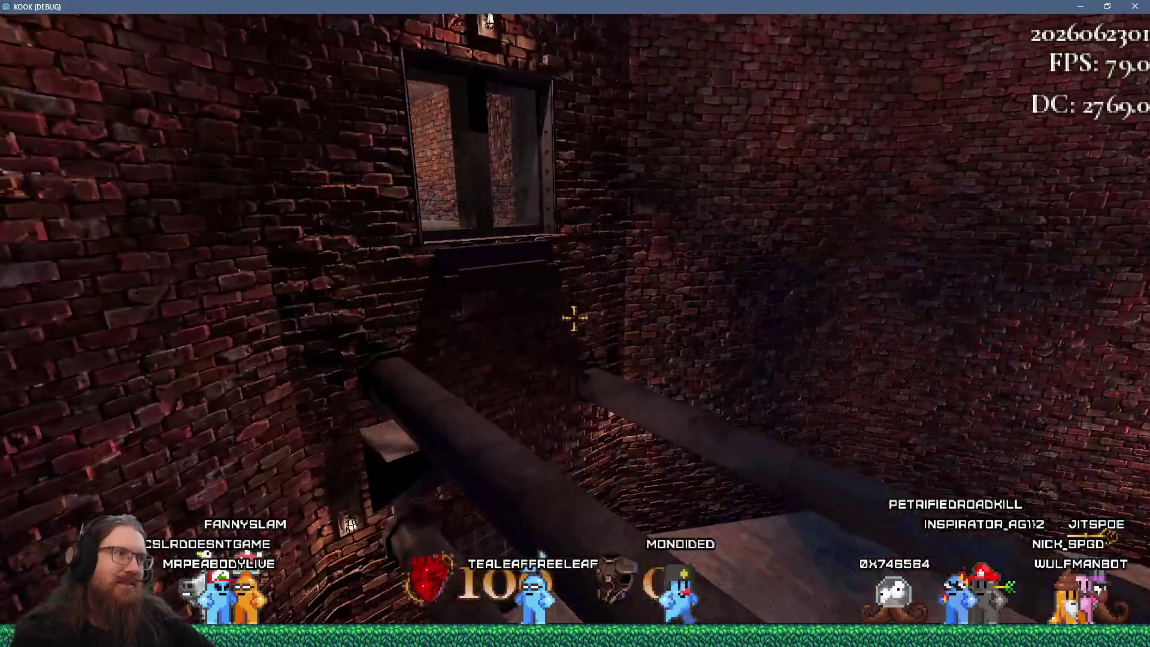
{"action": "key", "text": "w"}
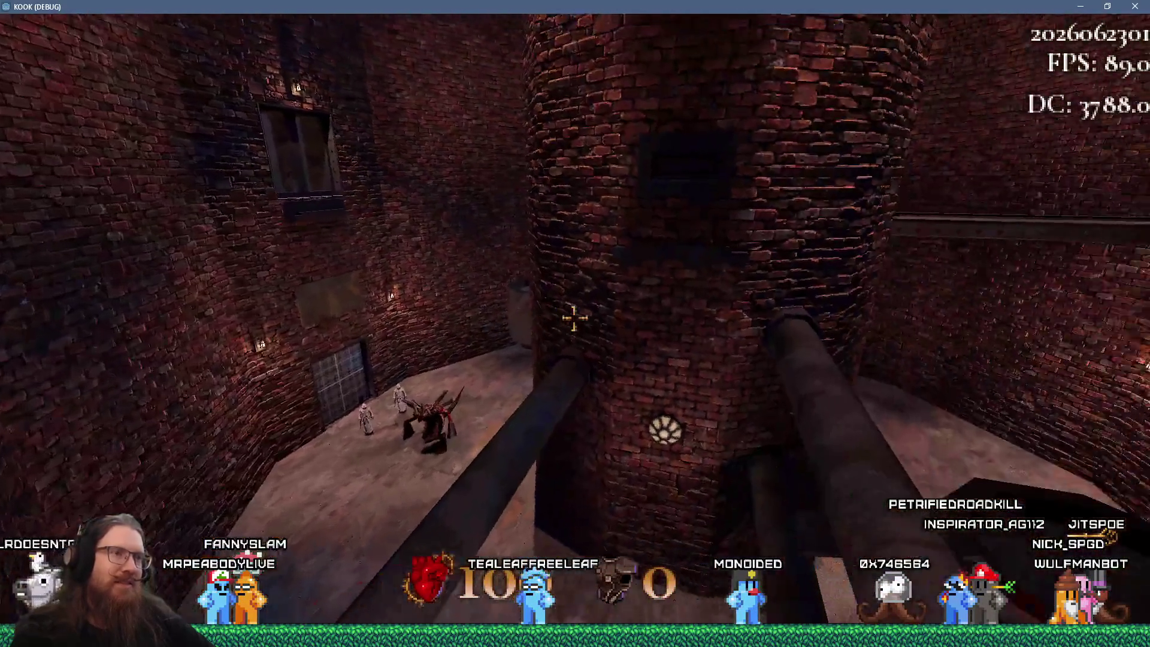
{"action": "key", "text": "w"}
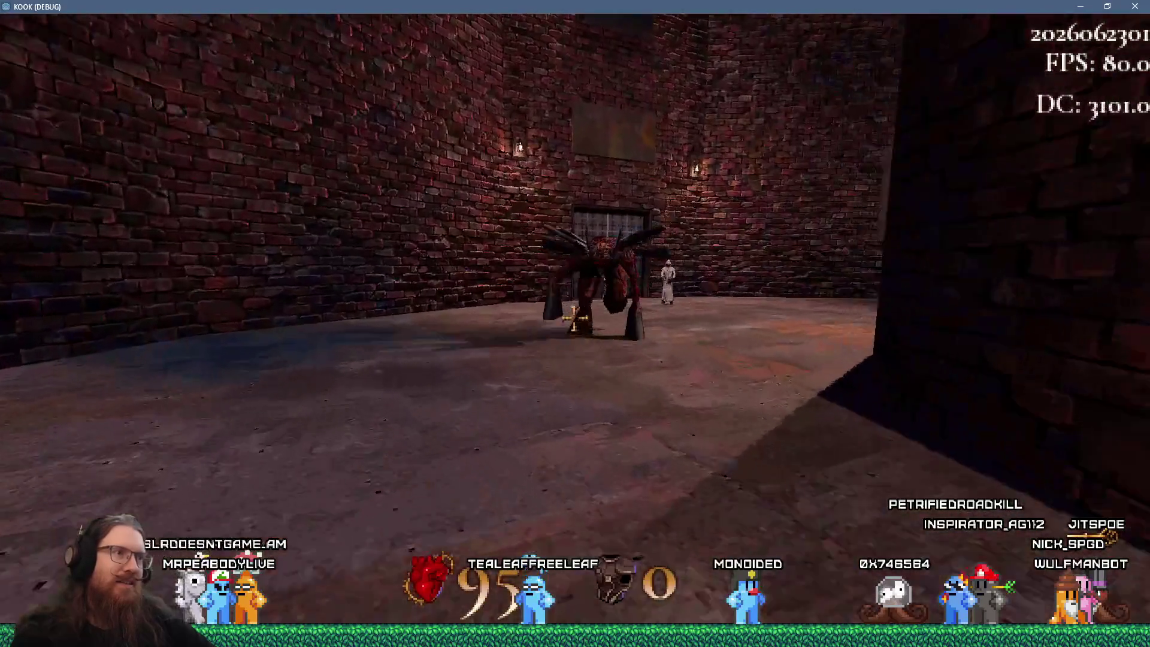
{"action": "left_click", "coordinate": [575, 318]}
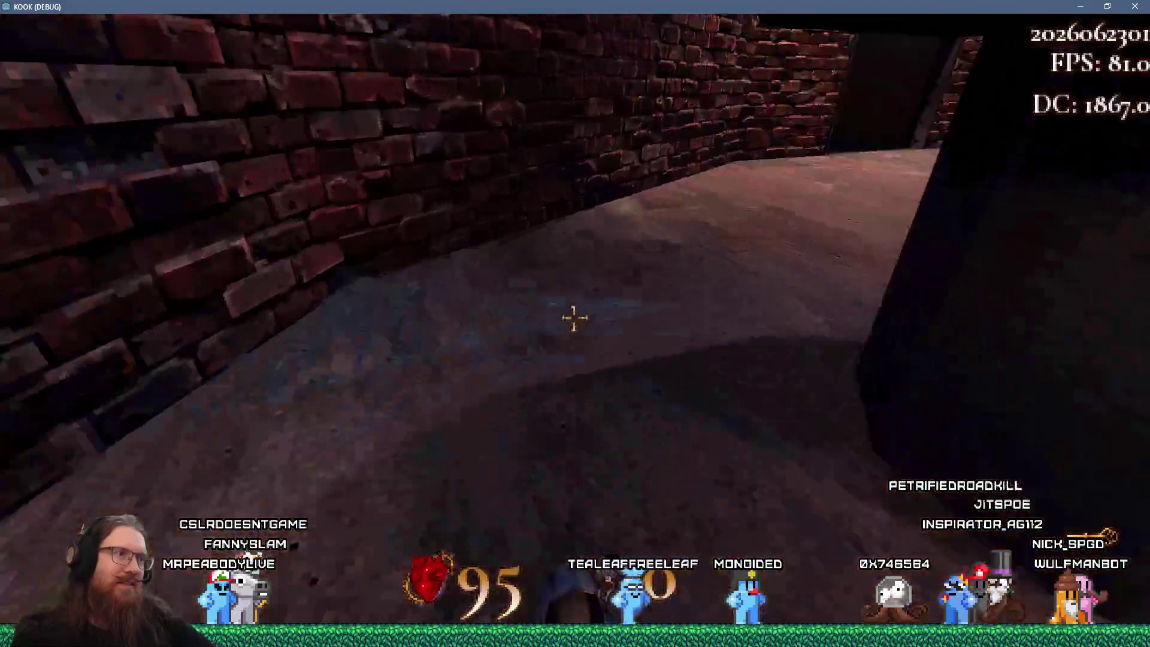
Step: Move around the brick pillar and fight off the approaching cultist
{"action": "key", "text": "w"}
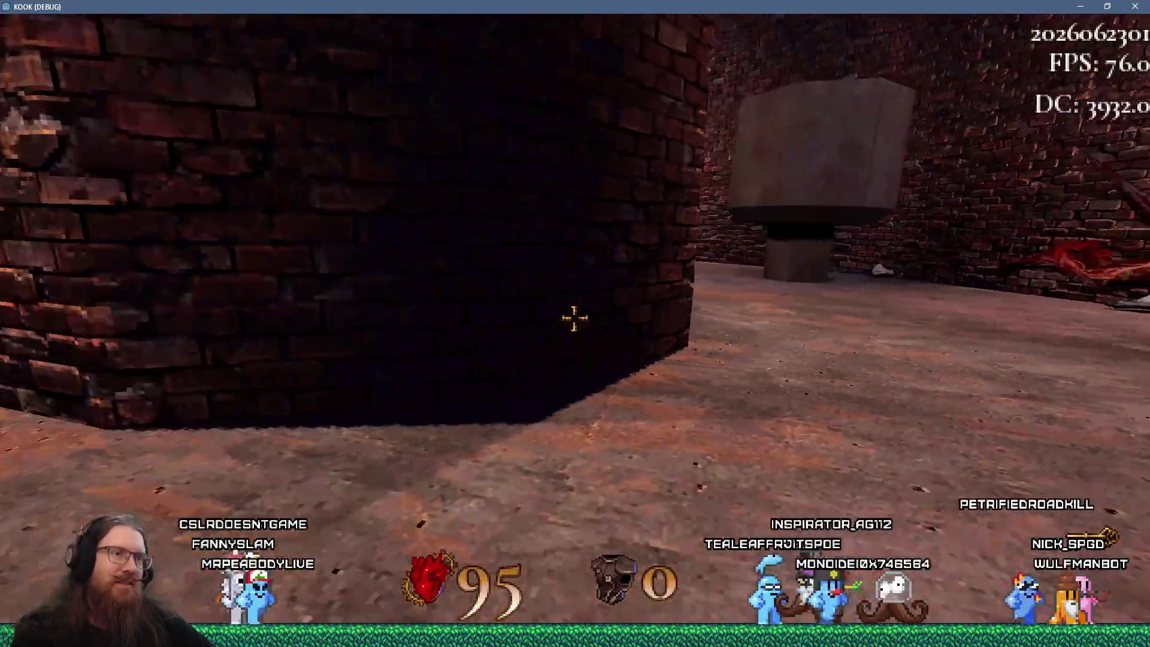
{"action": "key", "text": "w"}
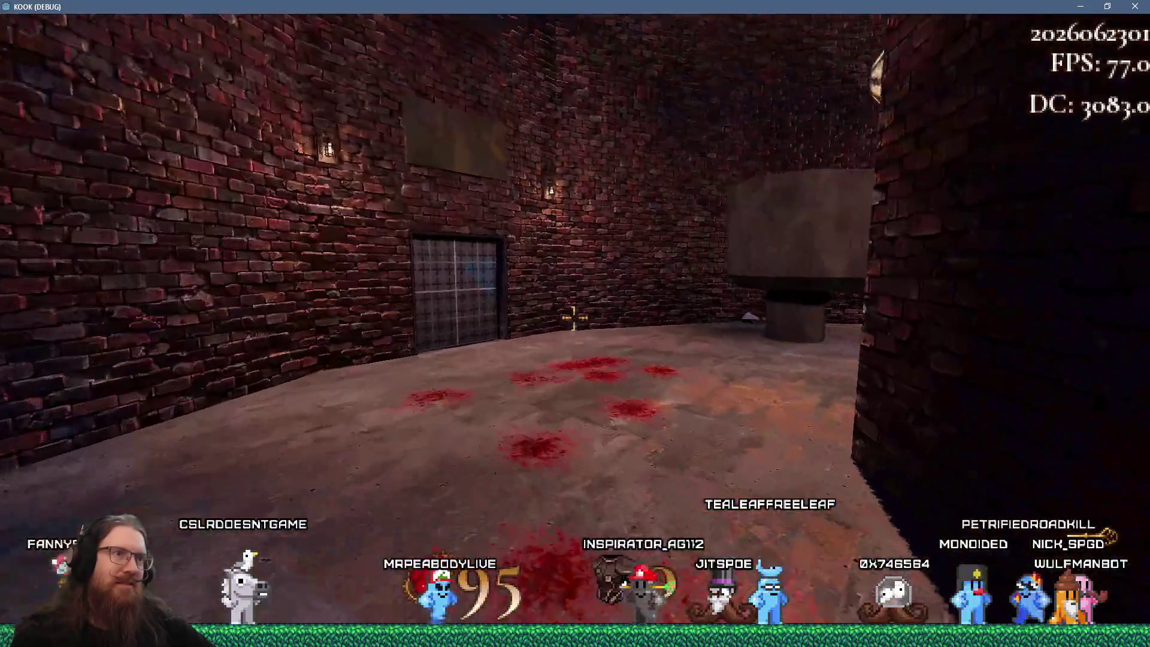
{"action": "key", "text": "w"}
{"action": "key", "text": "w"}
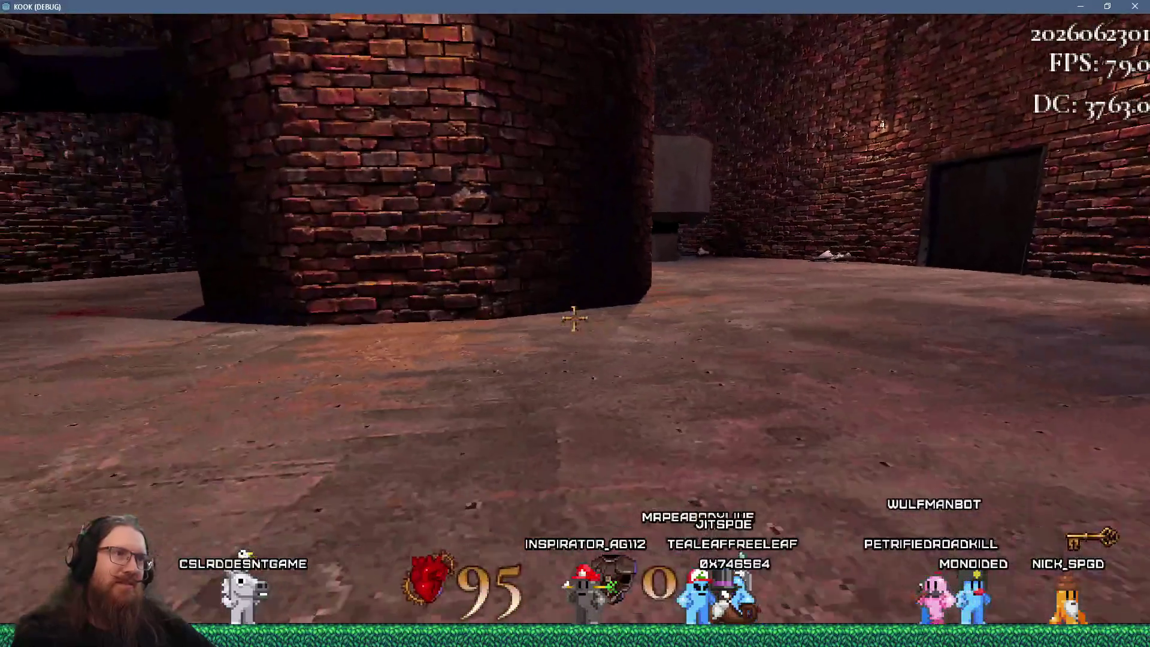
{"action": "key", "text": "w"}
{"action": "left_click", "coordinate": [574, 320]}
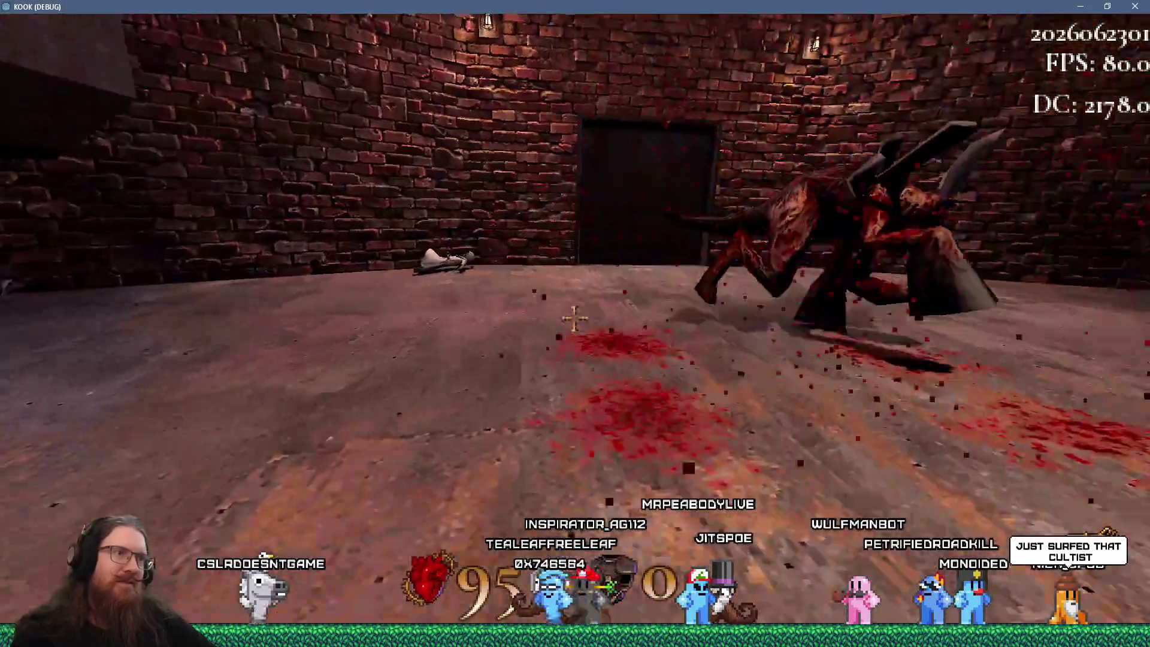
{"action": "key", "text": "w"}
{"action": "left_click", "coordinate": [574, 318]}
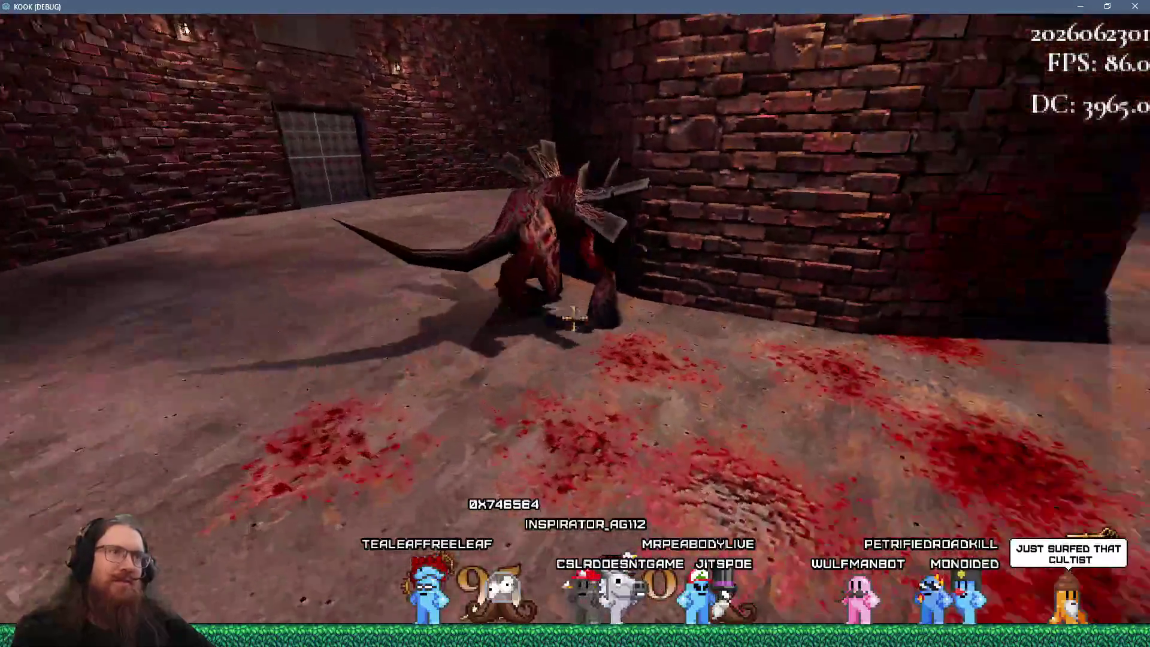
Step: Walk from the brick pillar up to face the barred door
{"action": "key", "text": "w"}
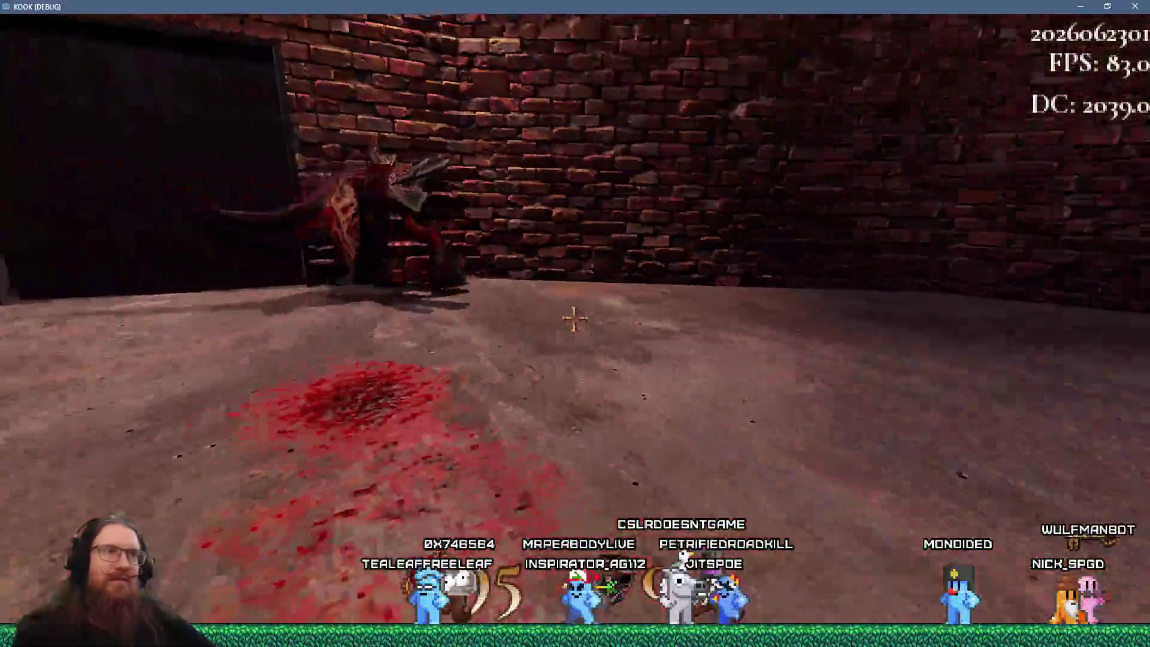
{"action": "key", "text": "w"}
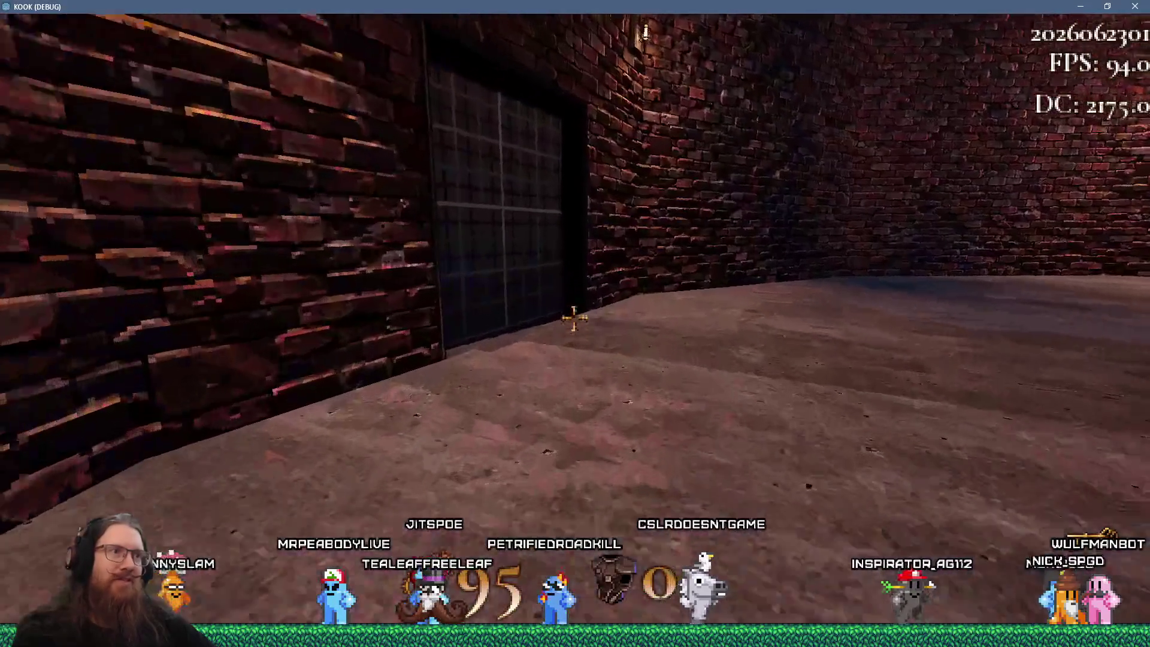
{"action": "key", "text": "w"}
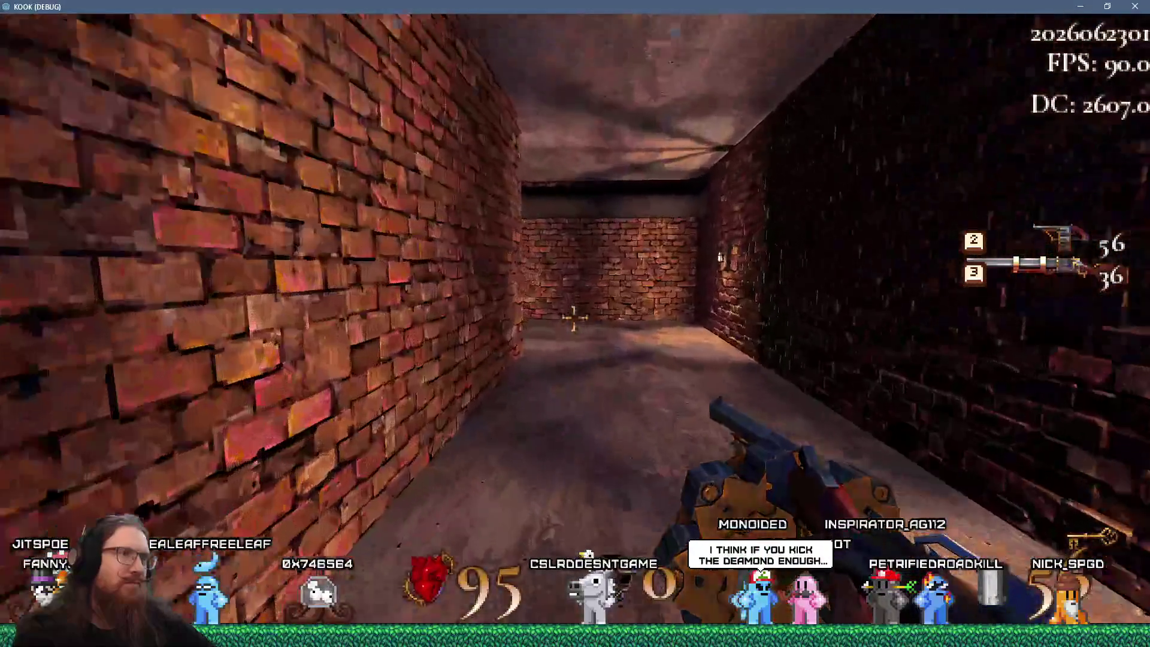
Step: Walk down the brick corridor toward the tiled doorway
{"action": "key", "text": "w"}
{"action": "key", "text": "w"}
Step: Open the tiled door with E and pass through onto the dark rooftop
{"action": "key", "text": "e"}
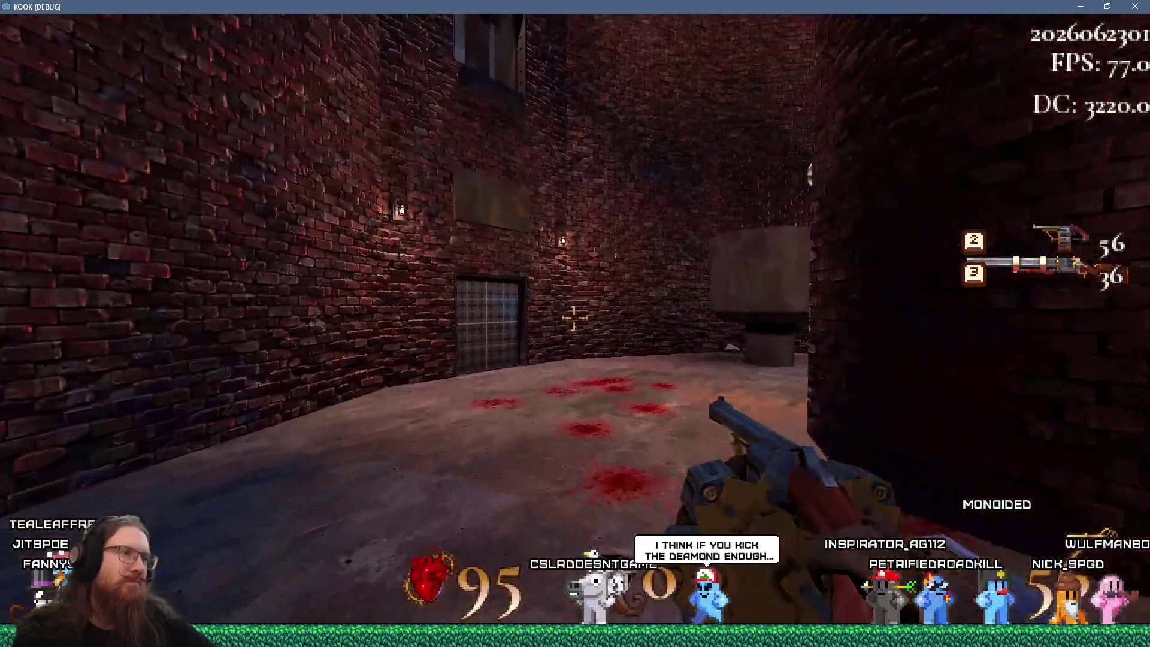
{"action": "key", "text": "w"}
{"action": "key", "text": "e"}
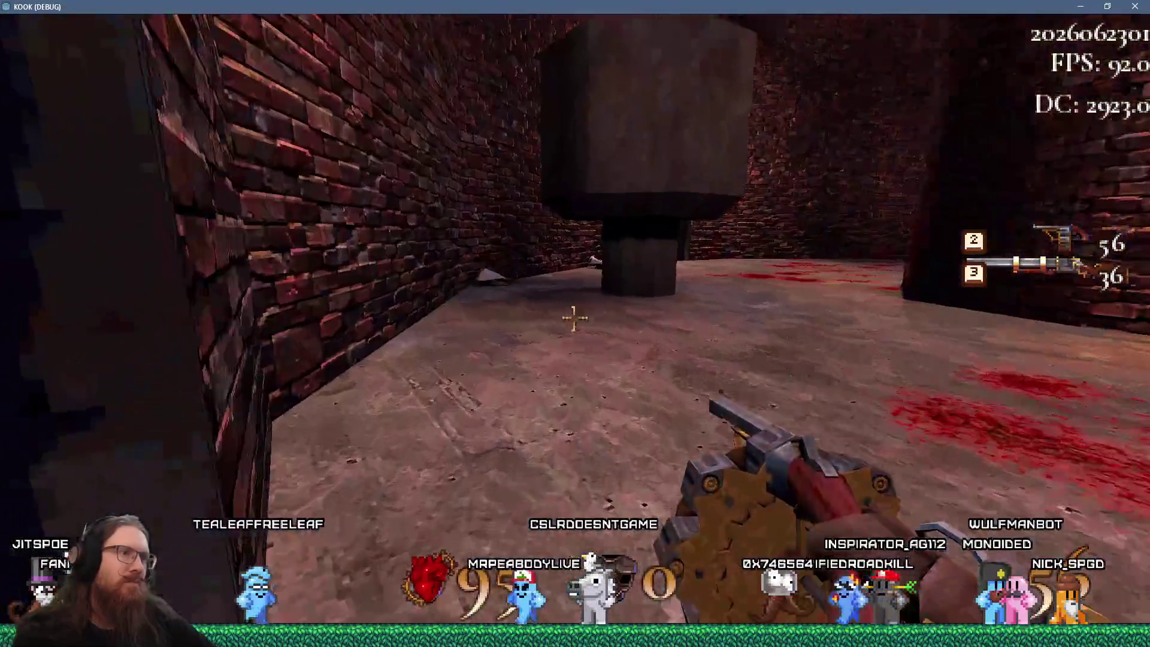
{"action": "key", "text": "w"}
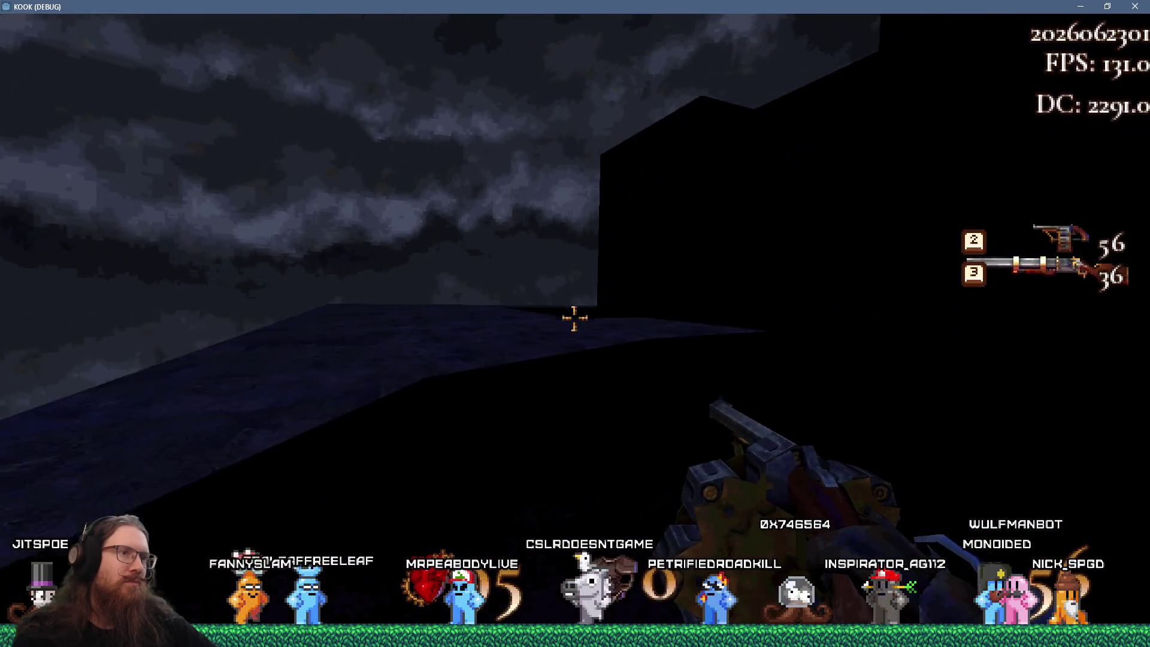
Step: Cross the rooftop while looking up at the building, sky and moon
{"action": "key", "text": "w"}
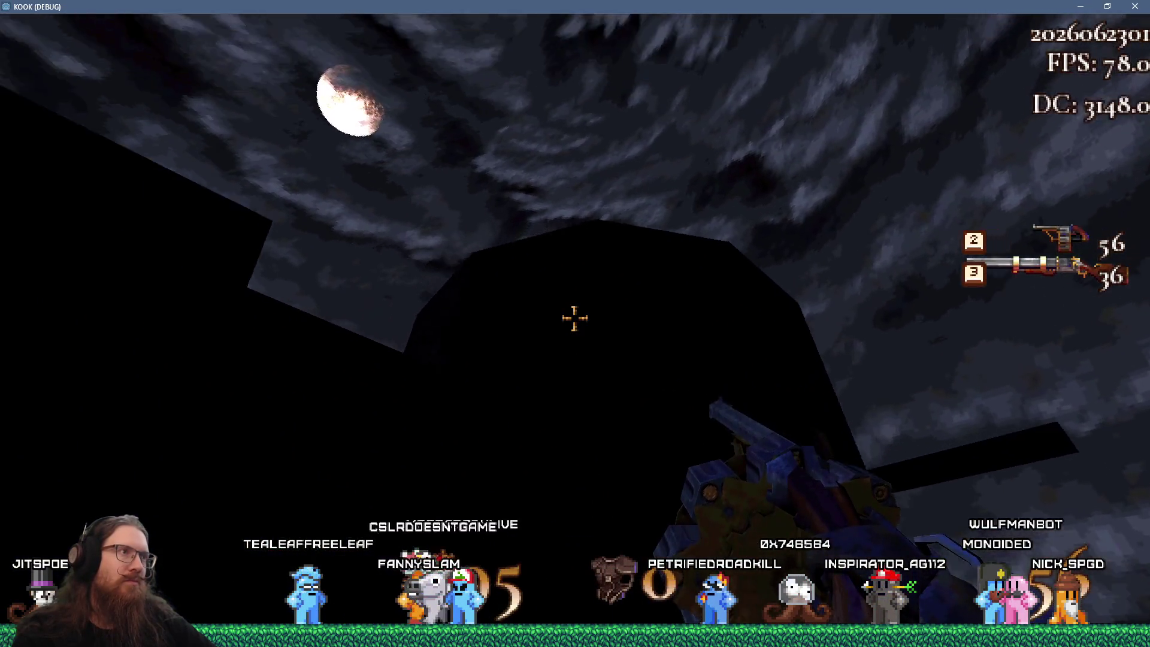
{"action": "key", "text": "w"}
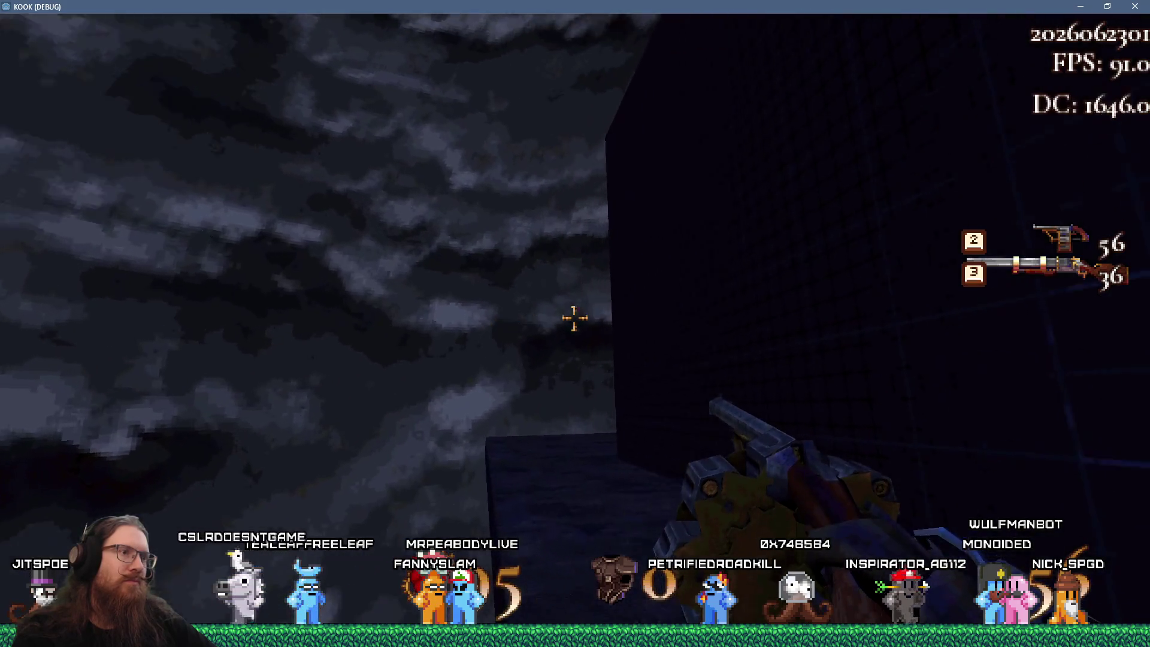
{"action": "key", "text": "w"}
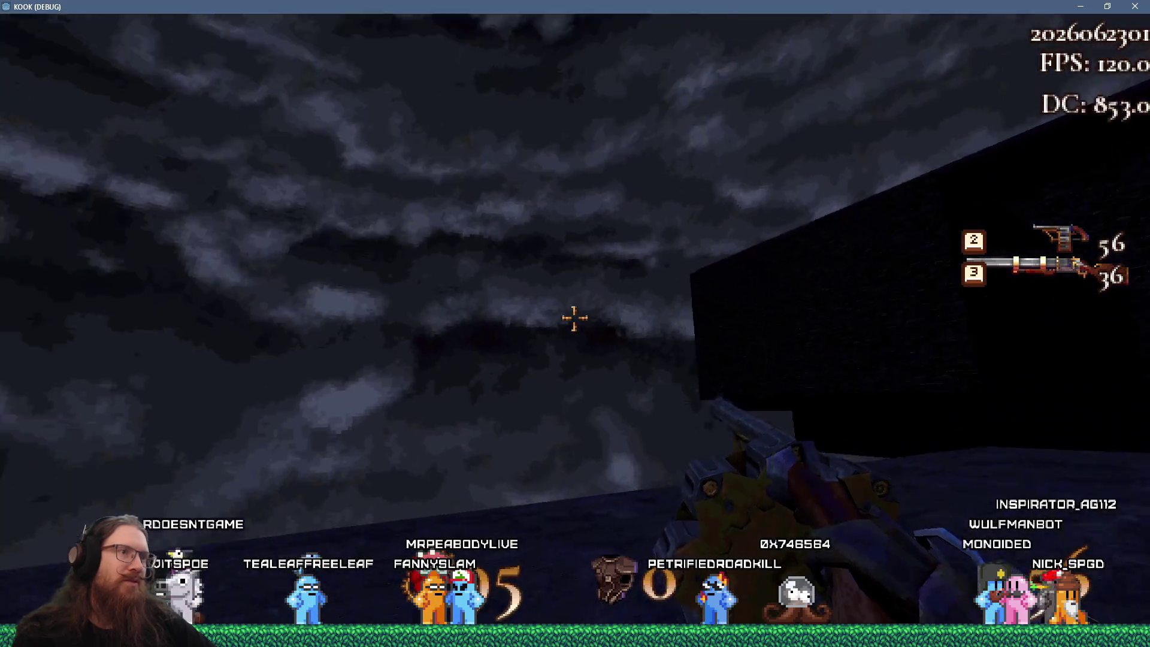
{"action": "key", "text": "w"}
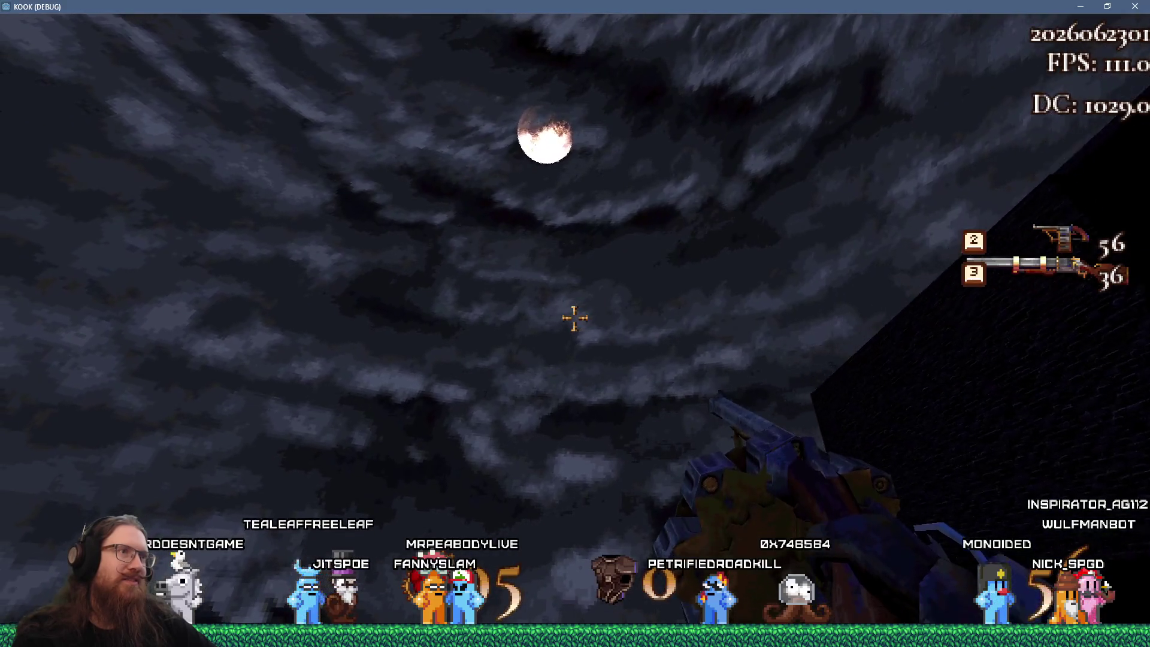
Step: Cross the rest of the dark rooftop toward the moon and the gridded building
{"action": "key", "text": "w"}
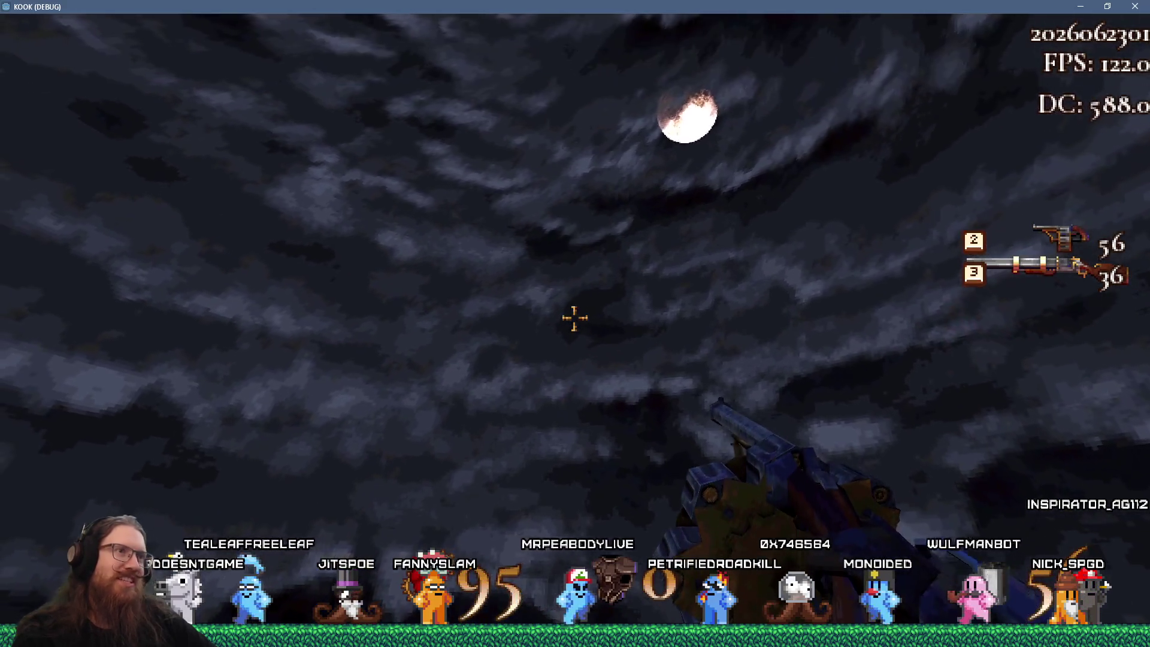
{"action": "key", "text": "w"}
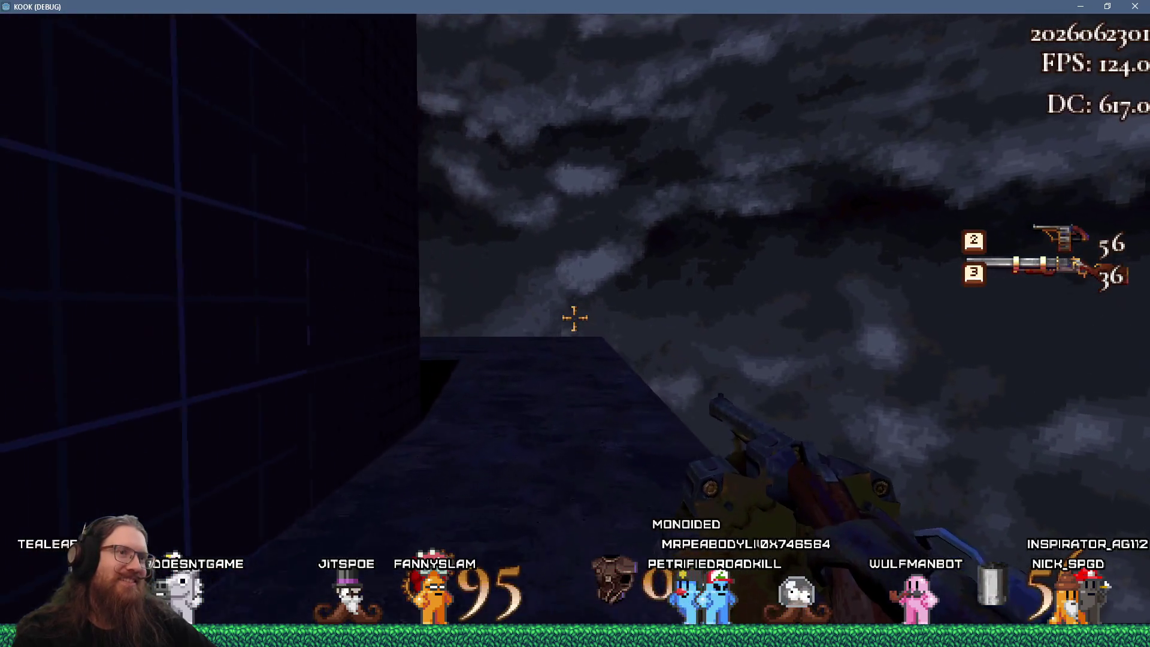
{"action": "key", "text": "w"}
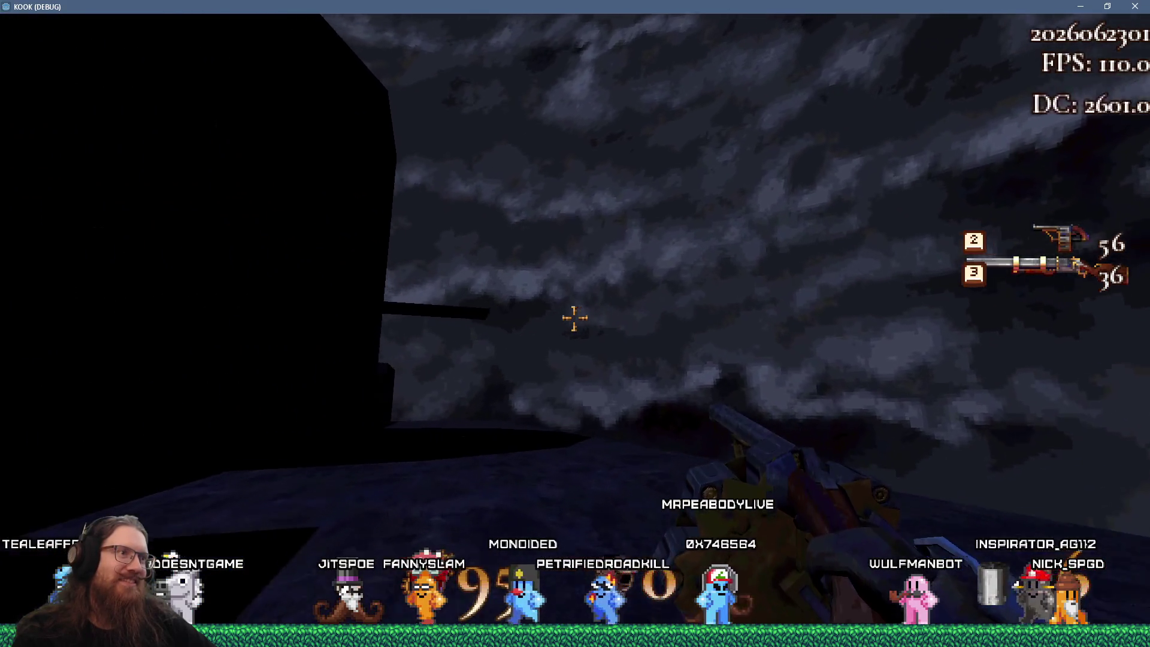
{"action": "key", "text": "w"}
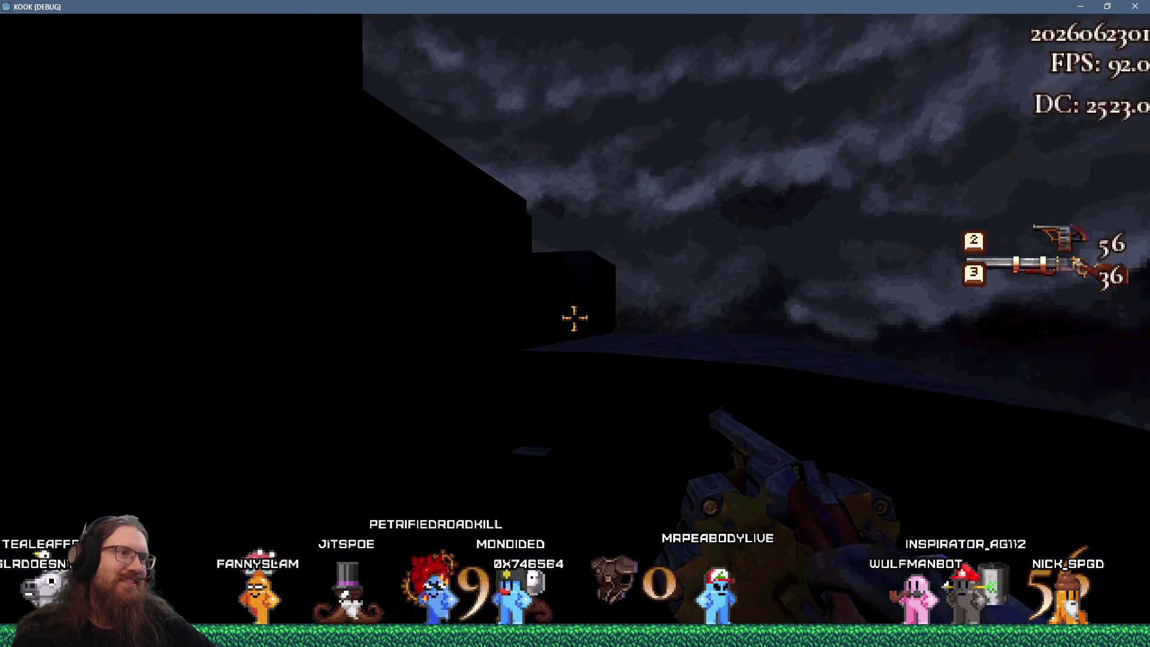
{"action": "key", "text": "w"}
{"action": "key", "text": "w"}
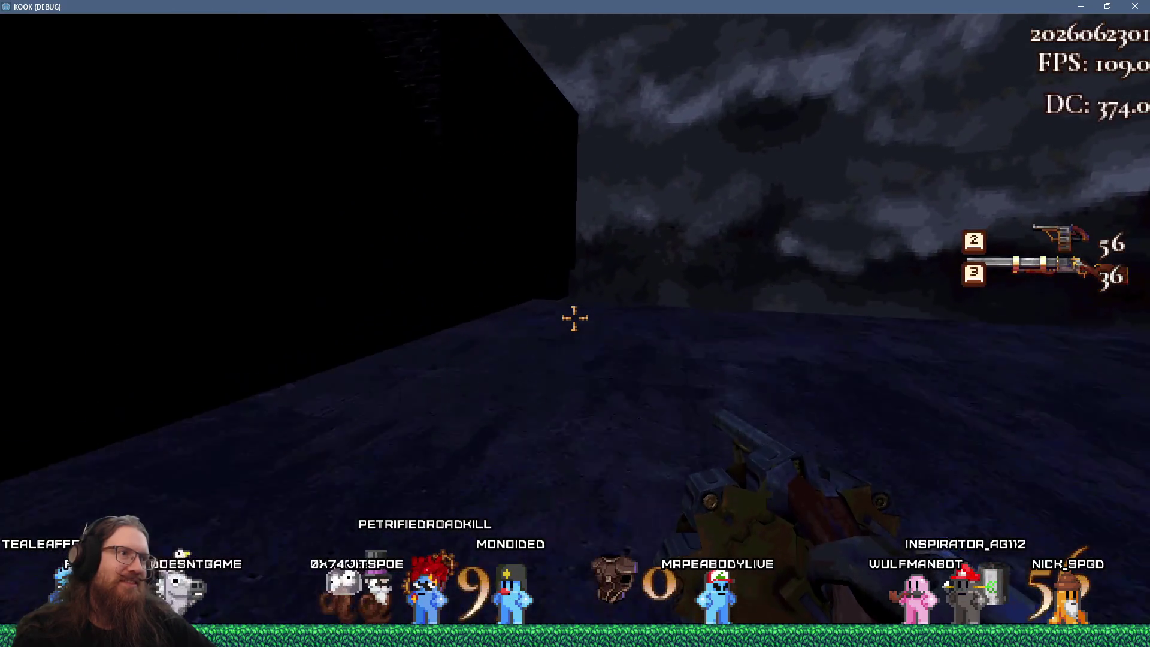
{"action": "key", "text": "w"}
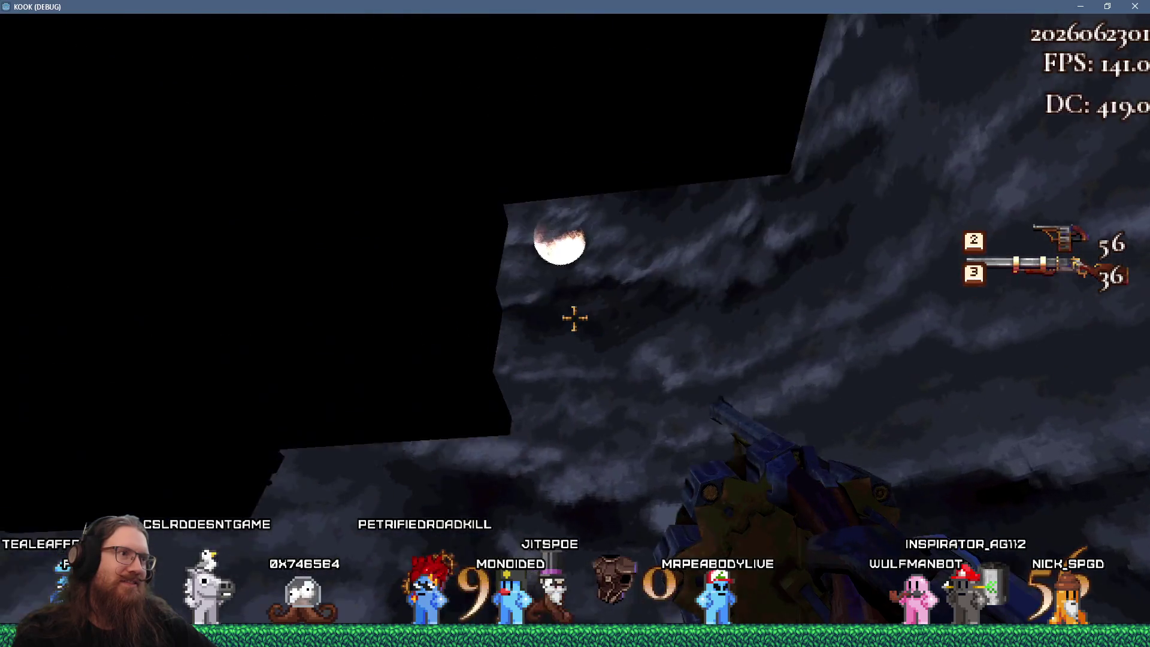
Step: Walk the striped corridor and green-pipe rooms past the tank, uncovering secret 1 of 4
{"action": "key", "text": "w"}
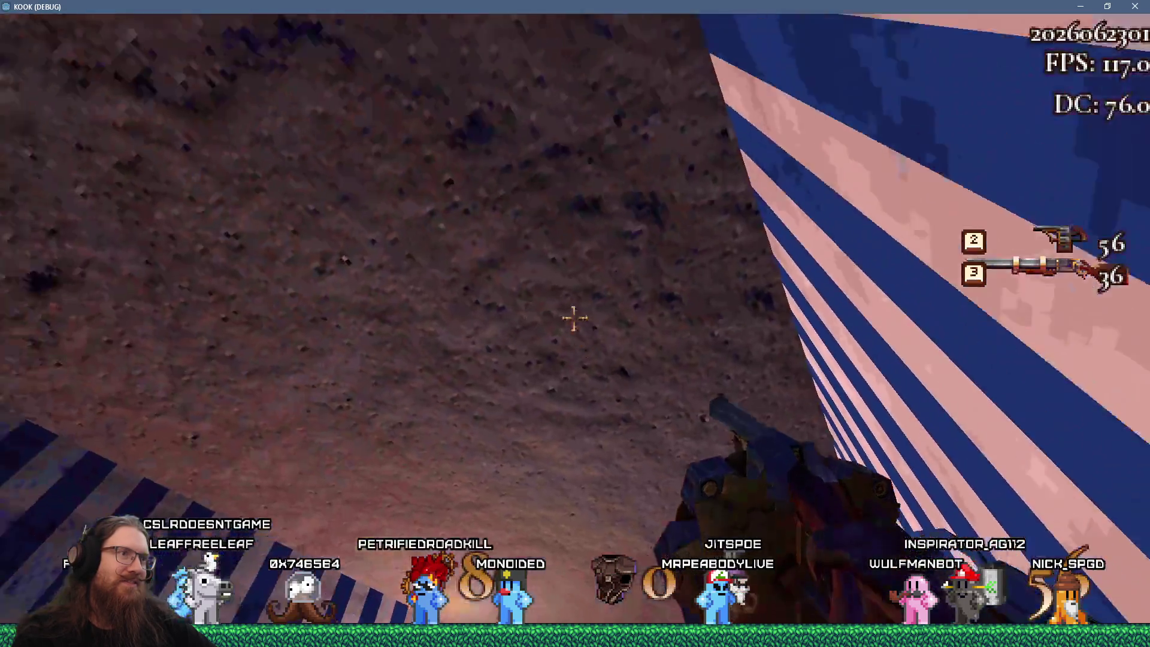
{"action": "key", "text": "w"}
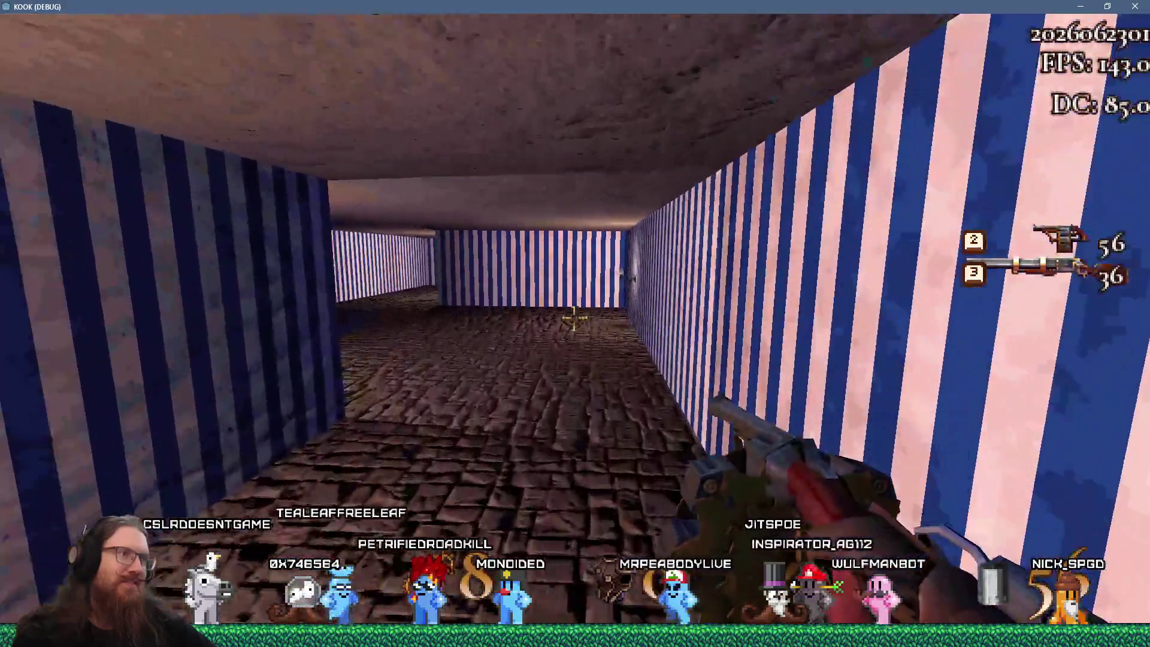
{"action": "key", "text": "w"}
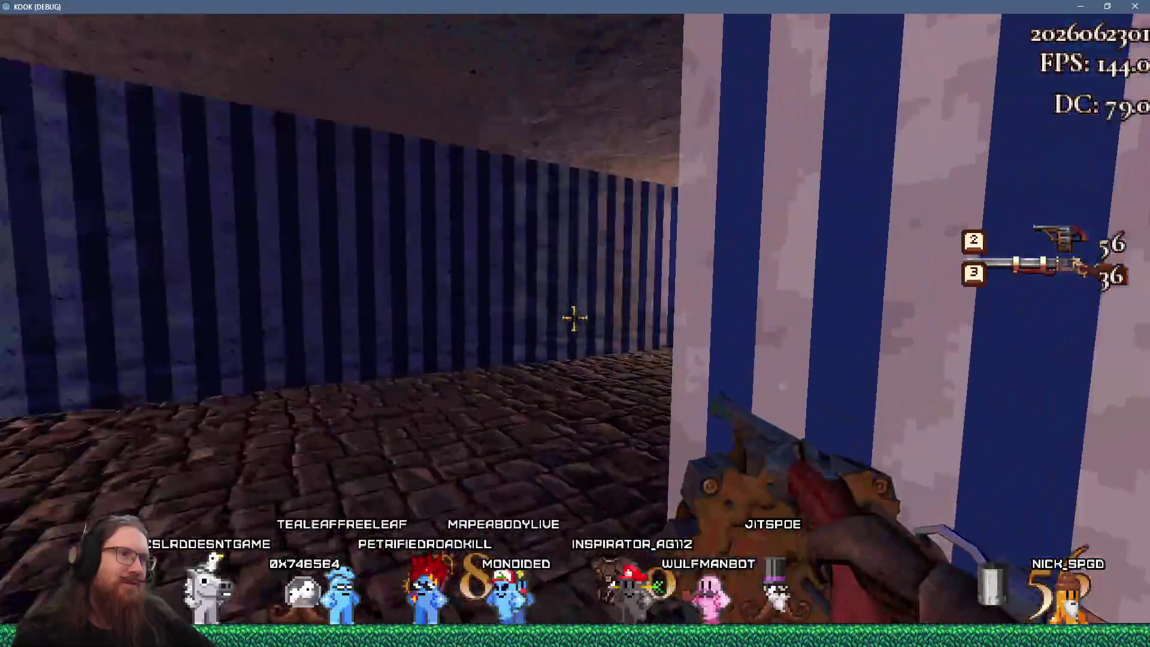
{"action": "key", "text": "w"}
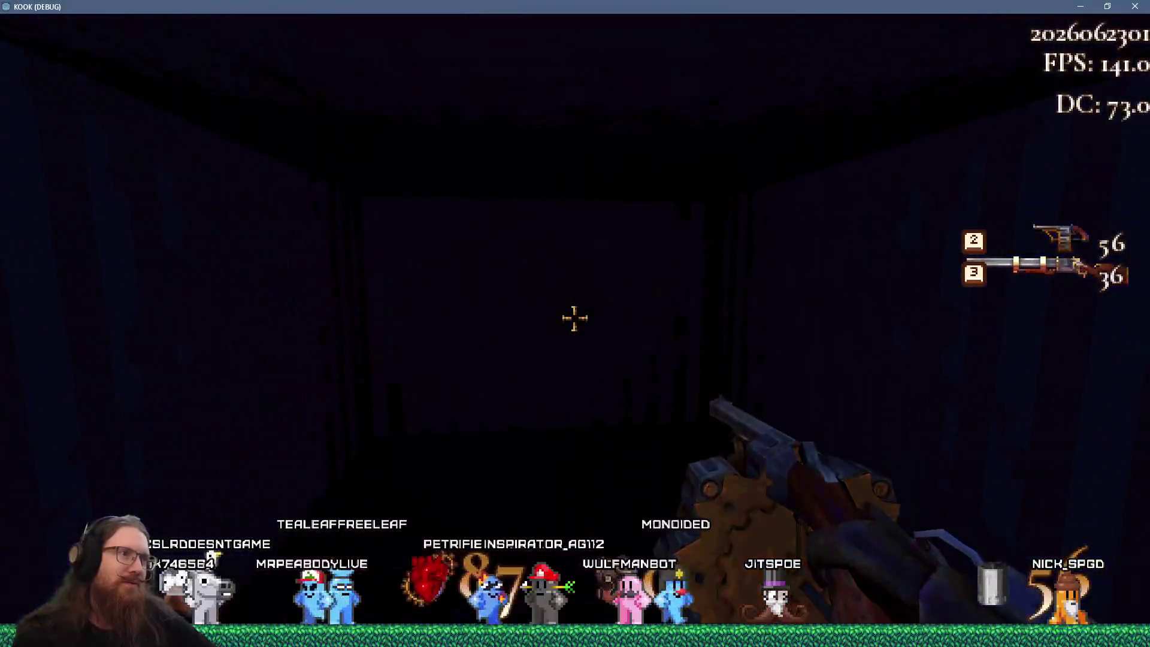
{"action": "key", "text": "w"}
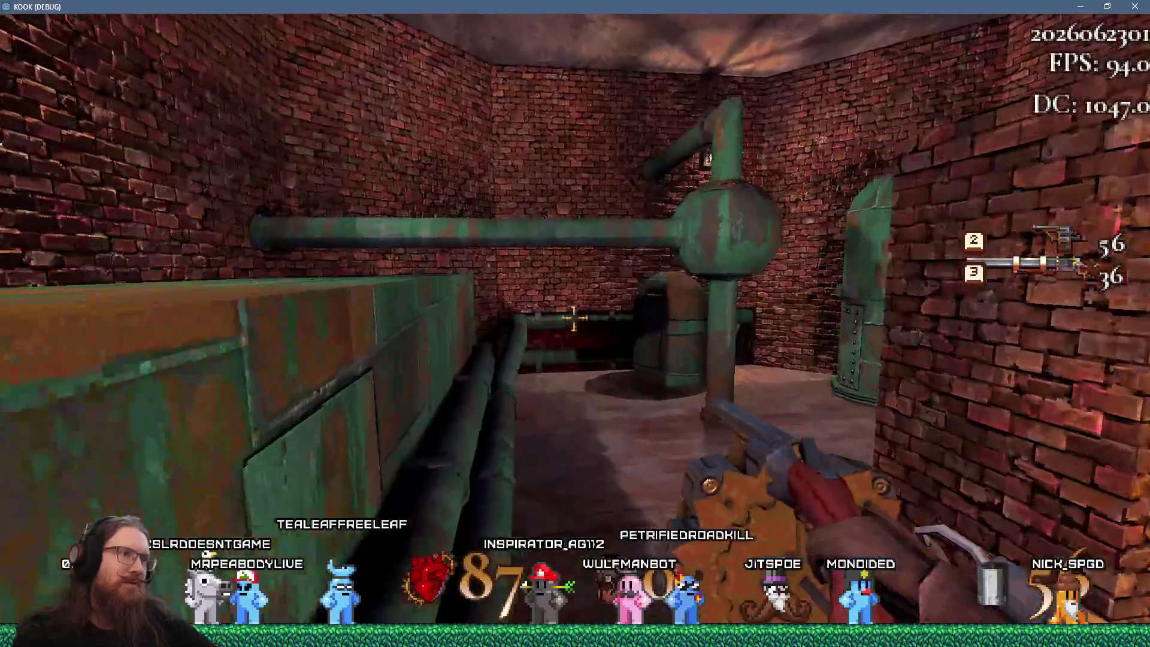
{"action": "key", "text": "w"}
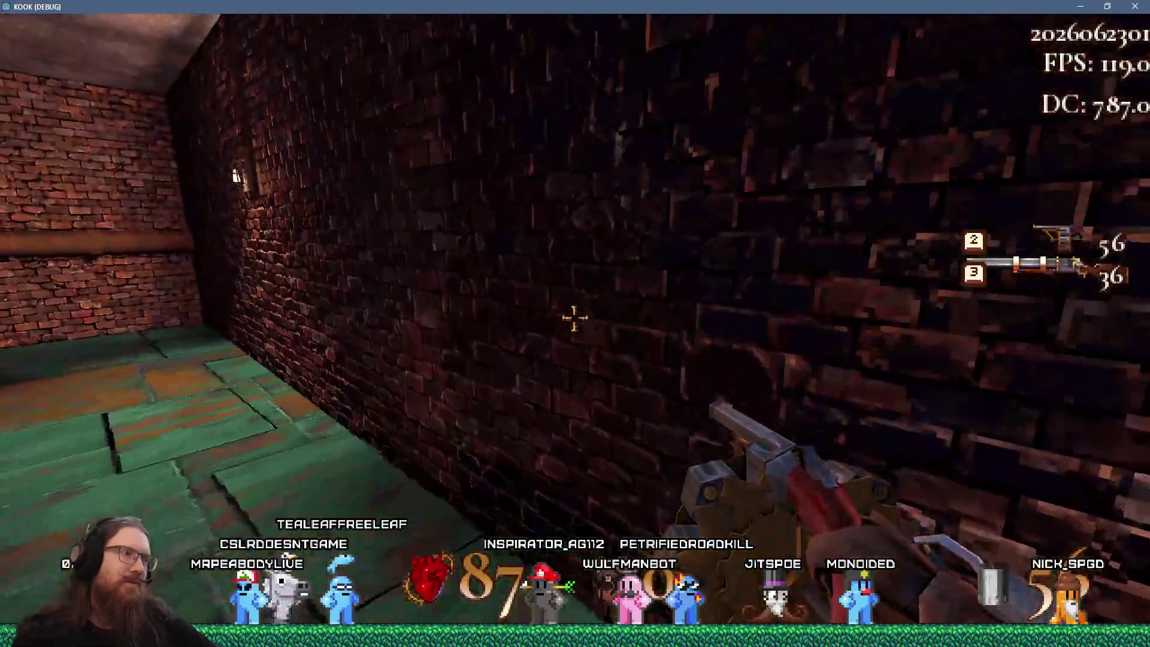
{"action": "key", "text": "w"}
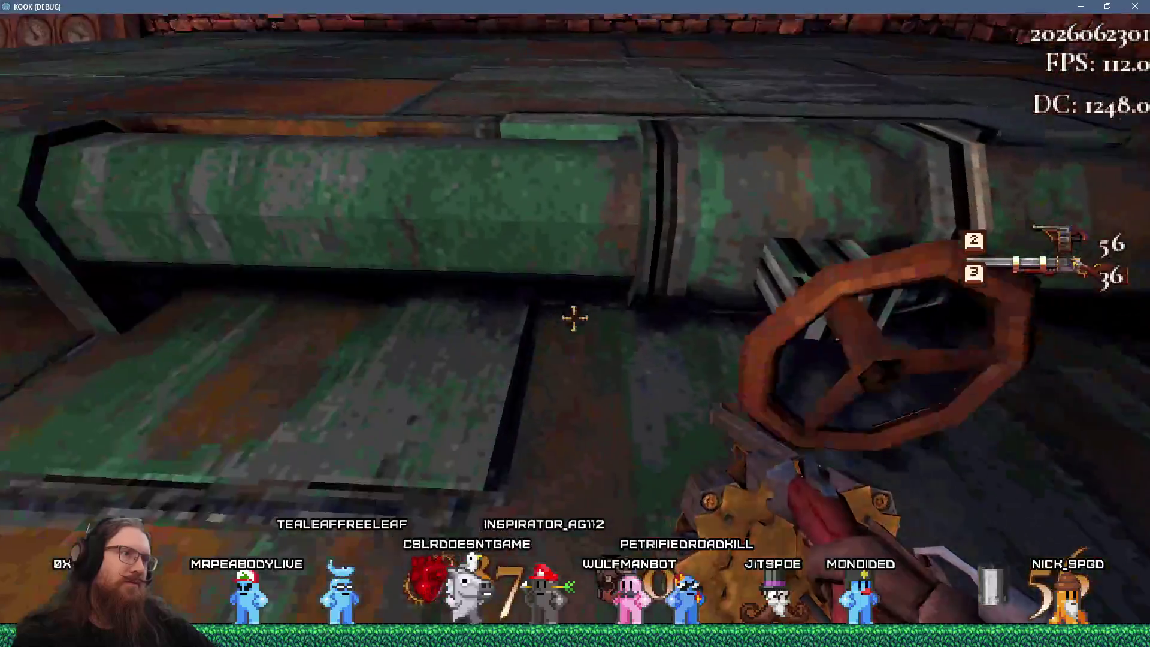
{"action": "key", "text": "w"}
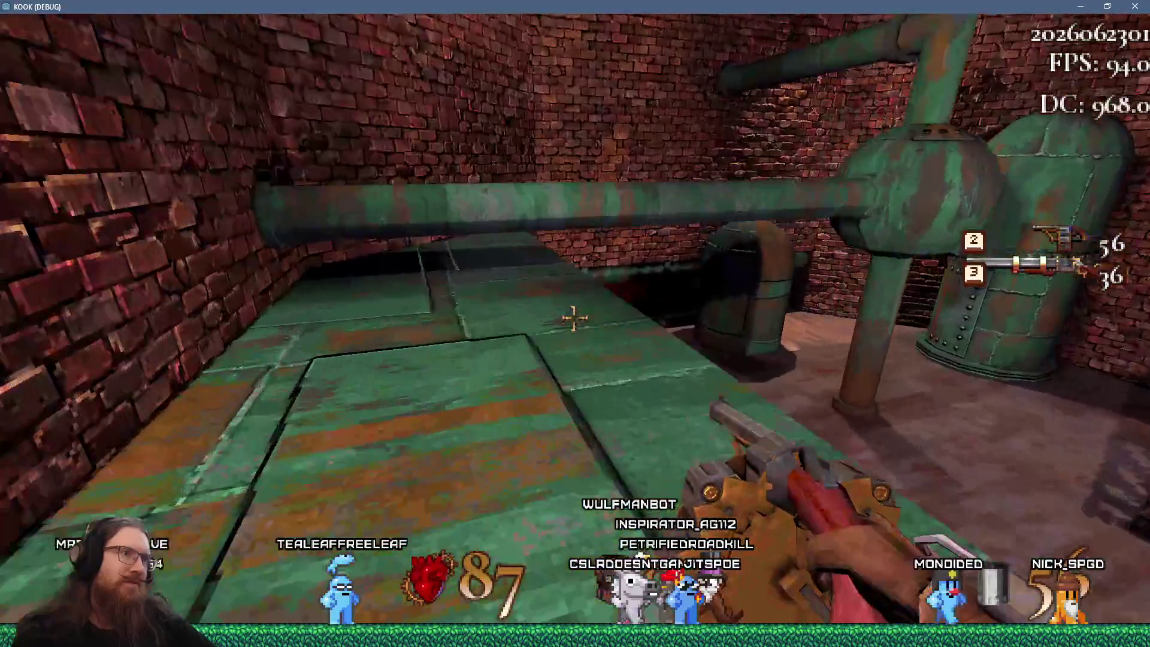
{"action": "key", "text": "w"}
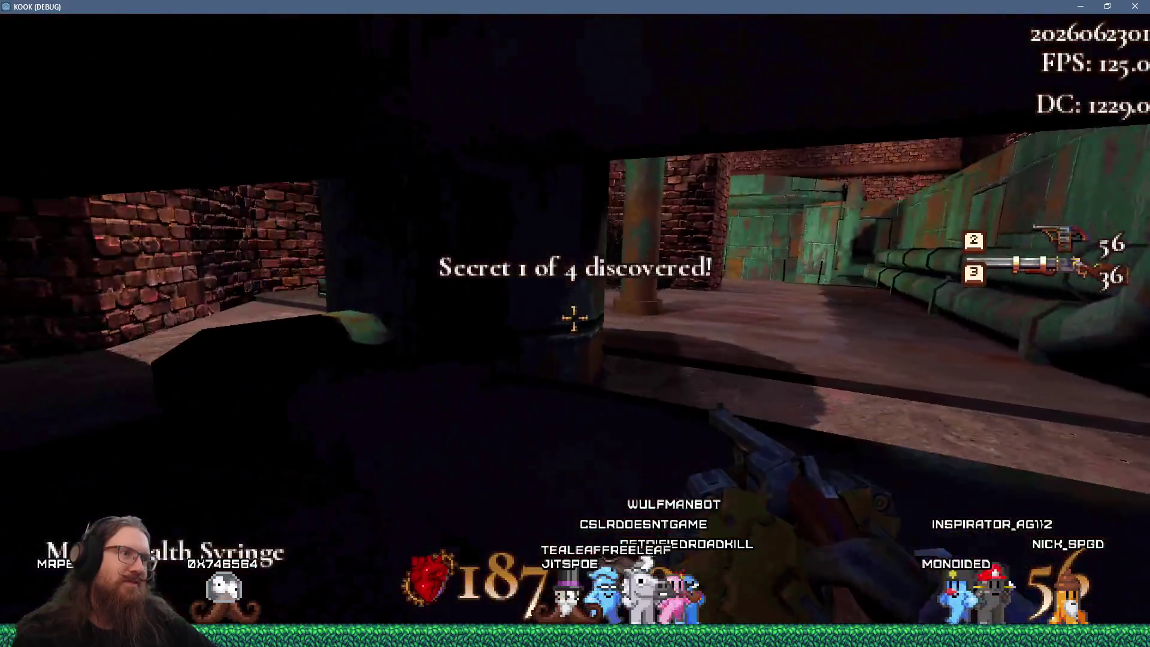
Step: Walk through the brick room's doorway and corridor into the bloodied room near the grated door
{"action": "key", "text": "w"}
{"action": "key", "text": "w"}
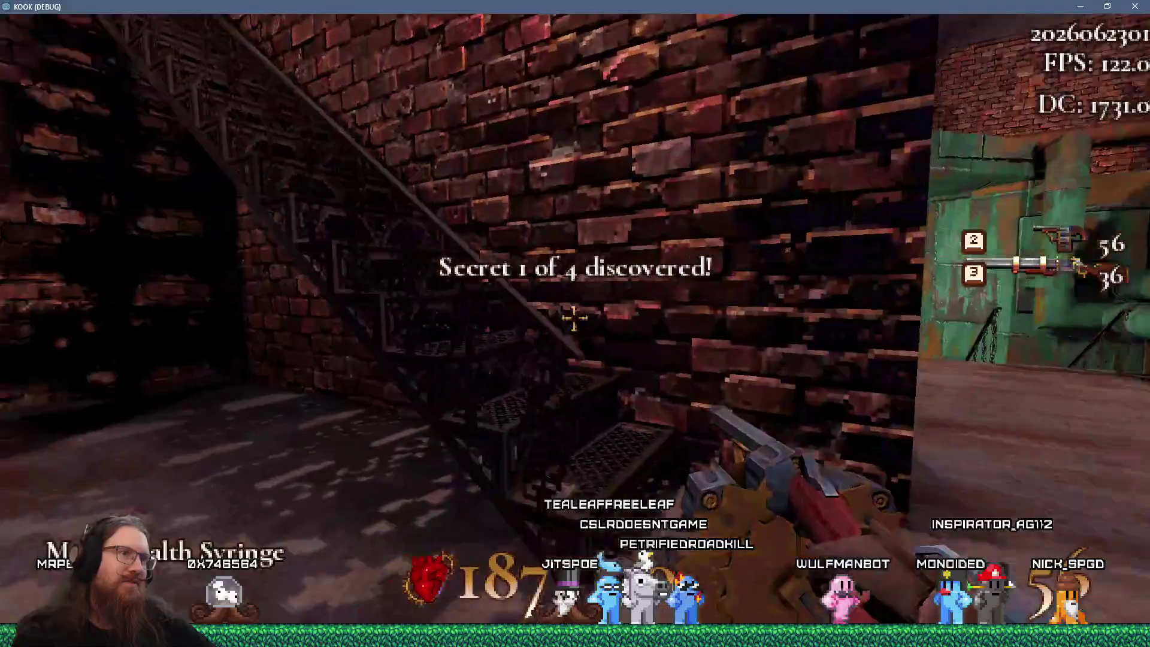
{"action": "key", "text": "w"}
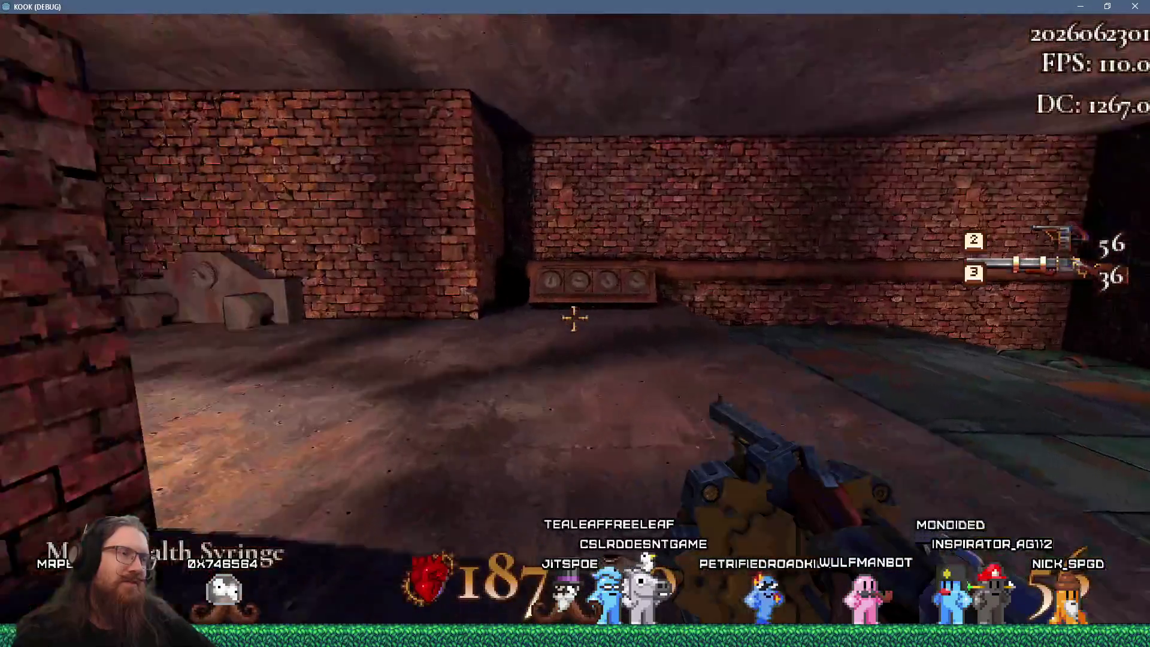
{"action": "key", "text": "w"}
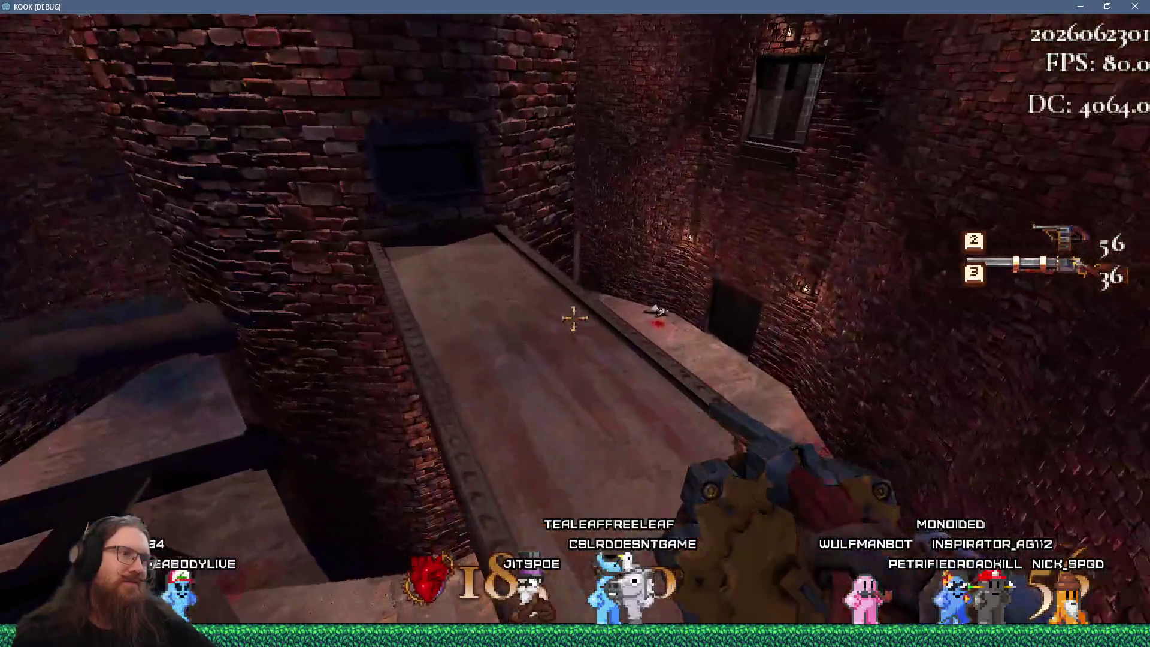
{"action": "key", "text": "w"}
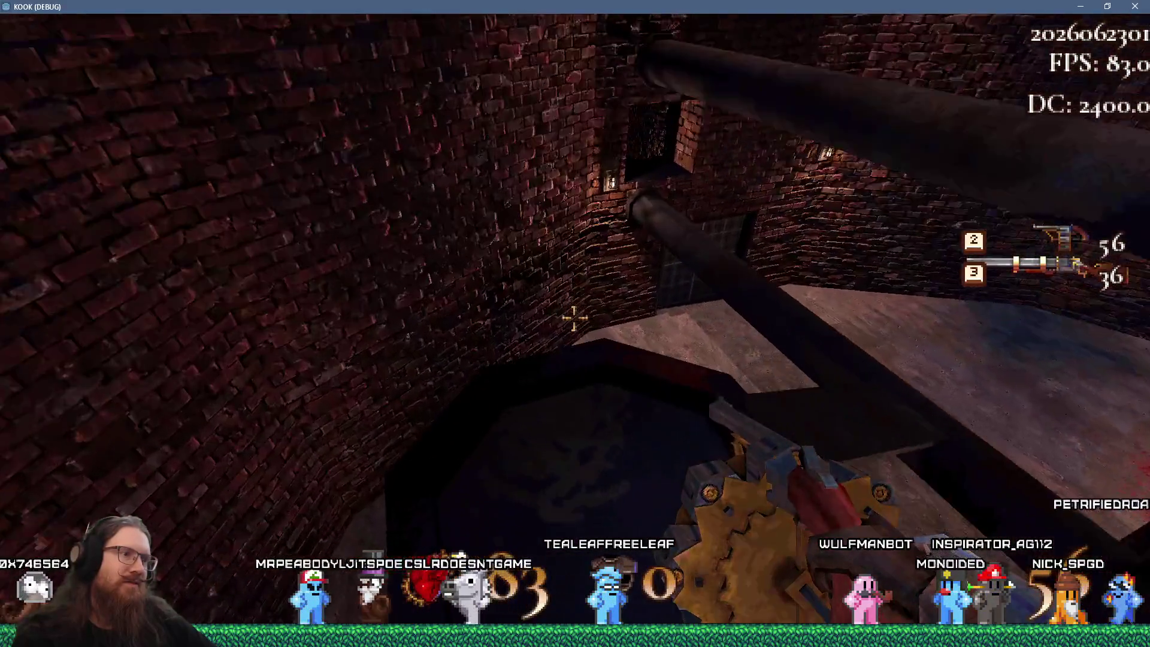
{"action": "key", "text": "w"}
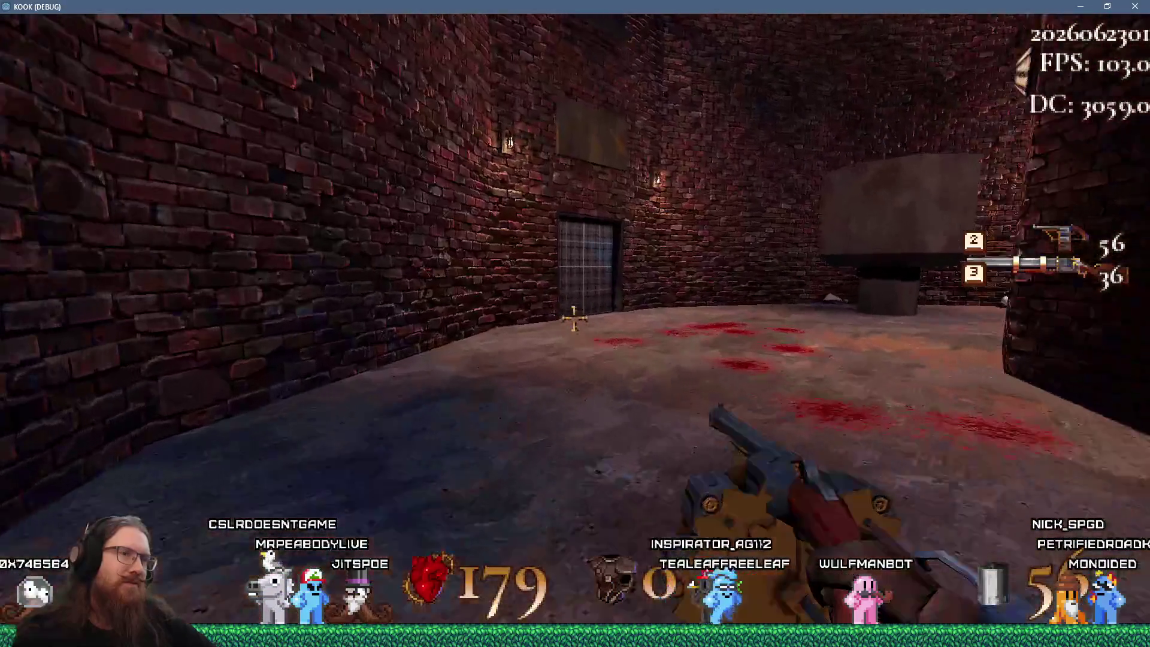
{"action": "key", "text": "w"}
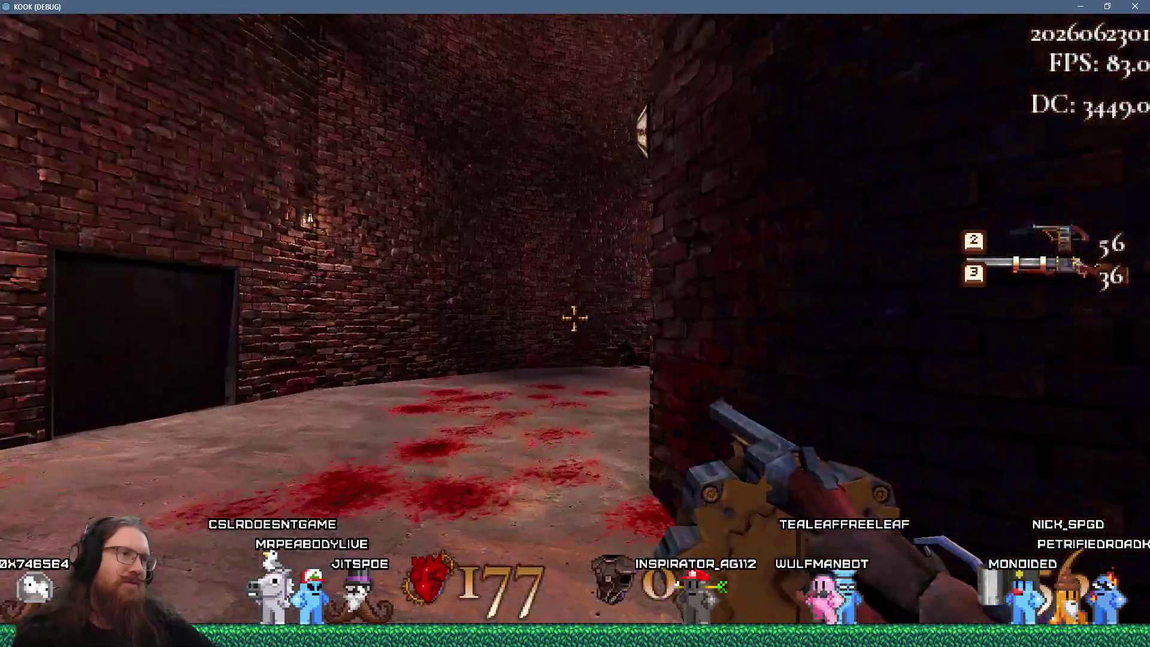
{"action": "key", "text": "w"}
Step: Shoot the enemy with the revolver, leaving 50 rounds
{"action": "left_click", "coordinate": [574, 319]}
{"action": "left_click", "coordinate": [574, 319]}
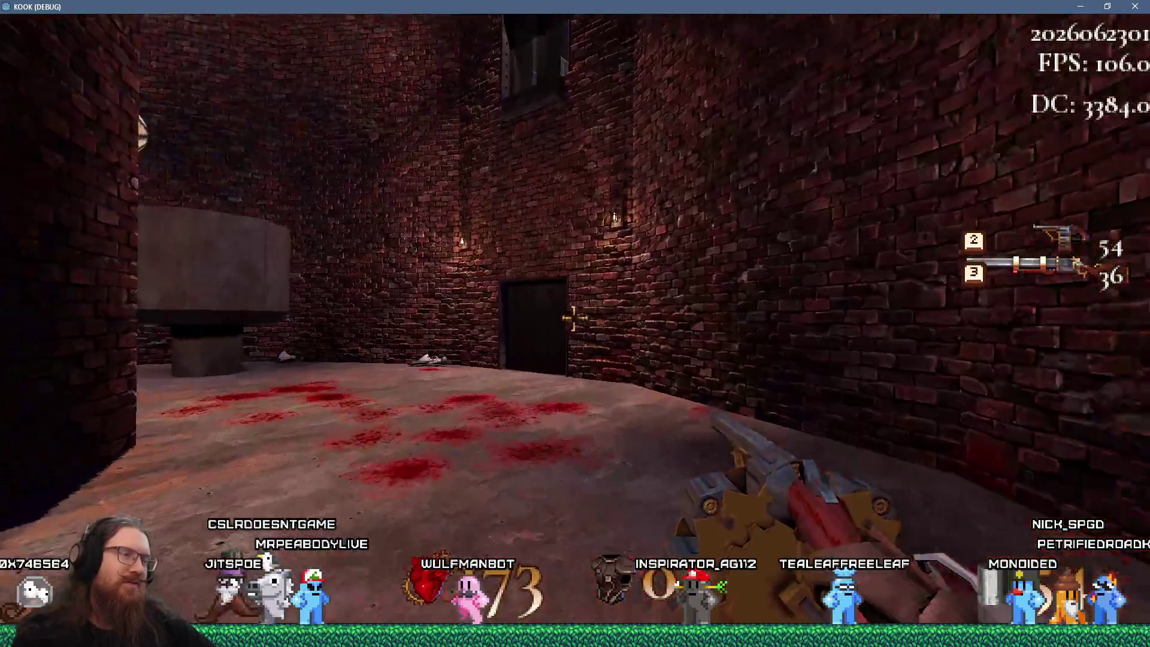
{"action": "key", "text": "w"}
{"action": "left_click", "coordinate": [574, 319]}
{"action": "left_click", "coordinate": [573, 319]}
{"action": "left_click", "coordinate": [574, 319]}
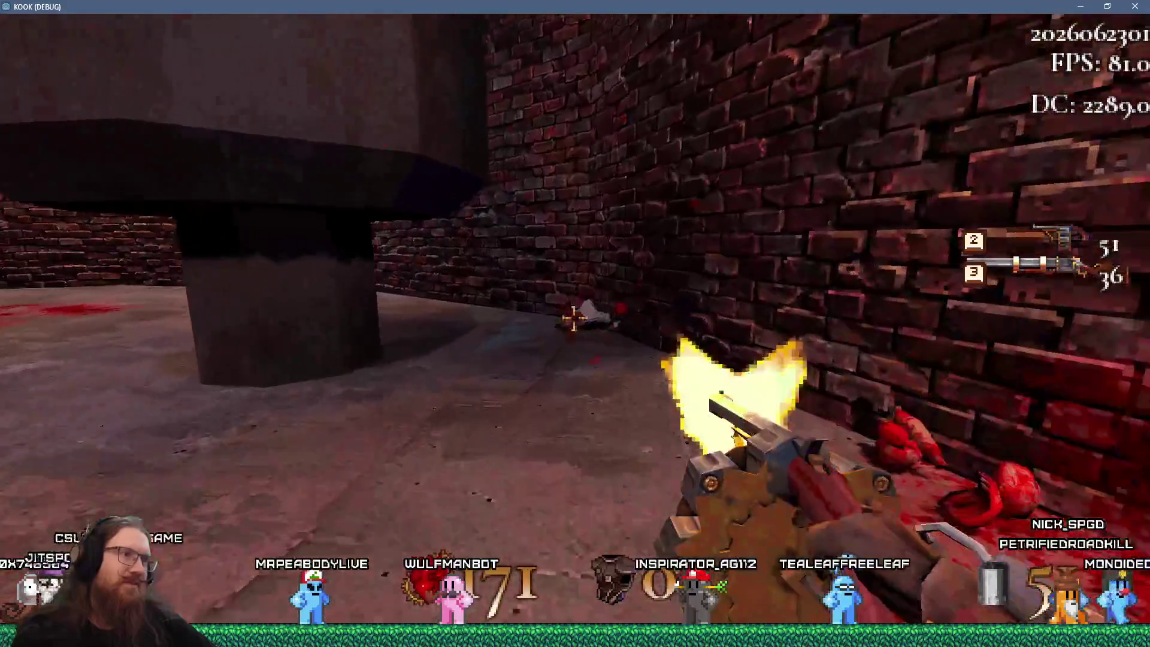
{"action": "left_click", "coordinate": [574, 319]}
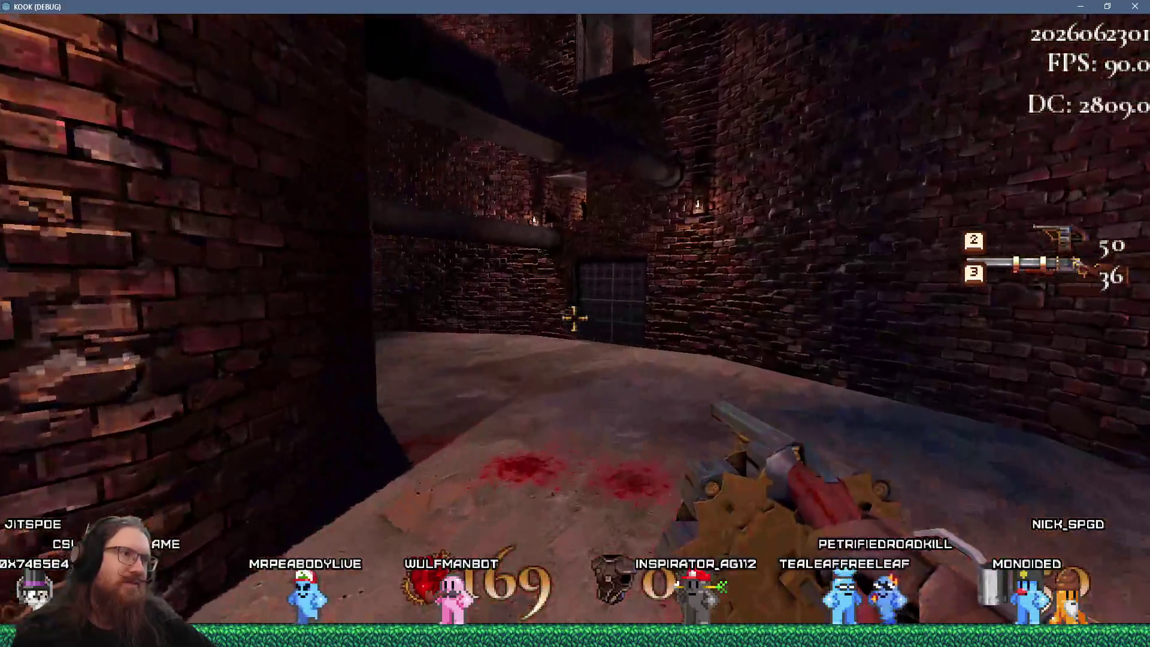
Step: Look over the grated window and riveted doorway around the room
{"action": "key", "text": "w"}
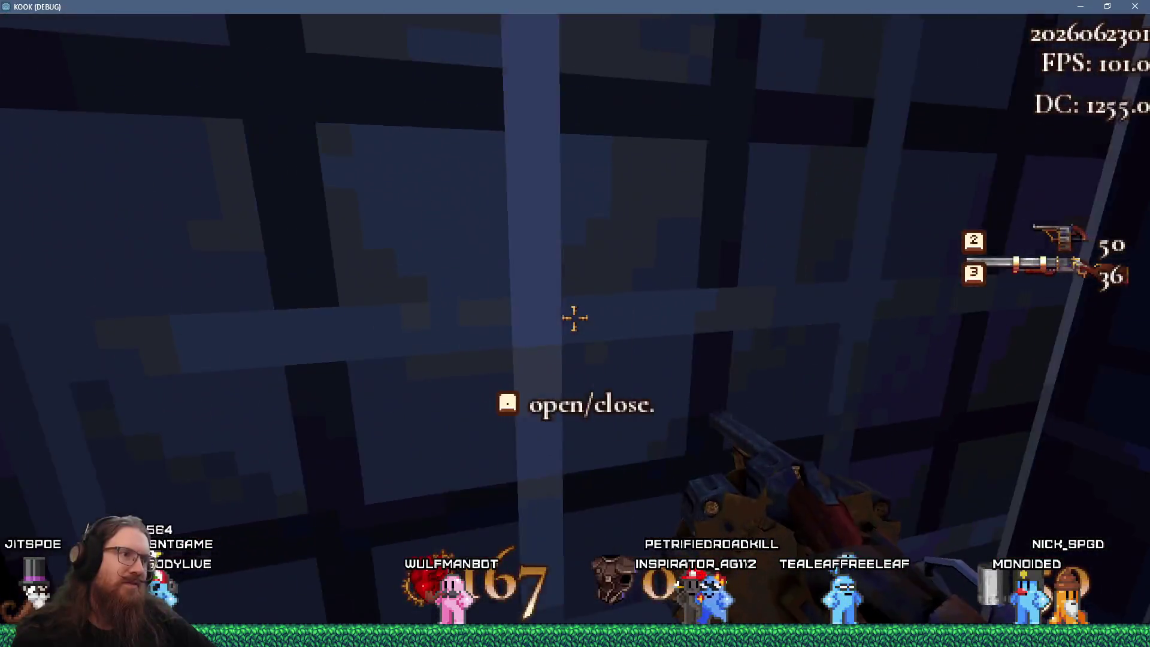
{"action": "key", "text": "w"}
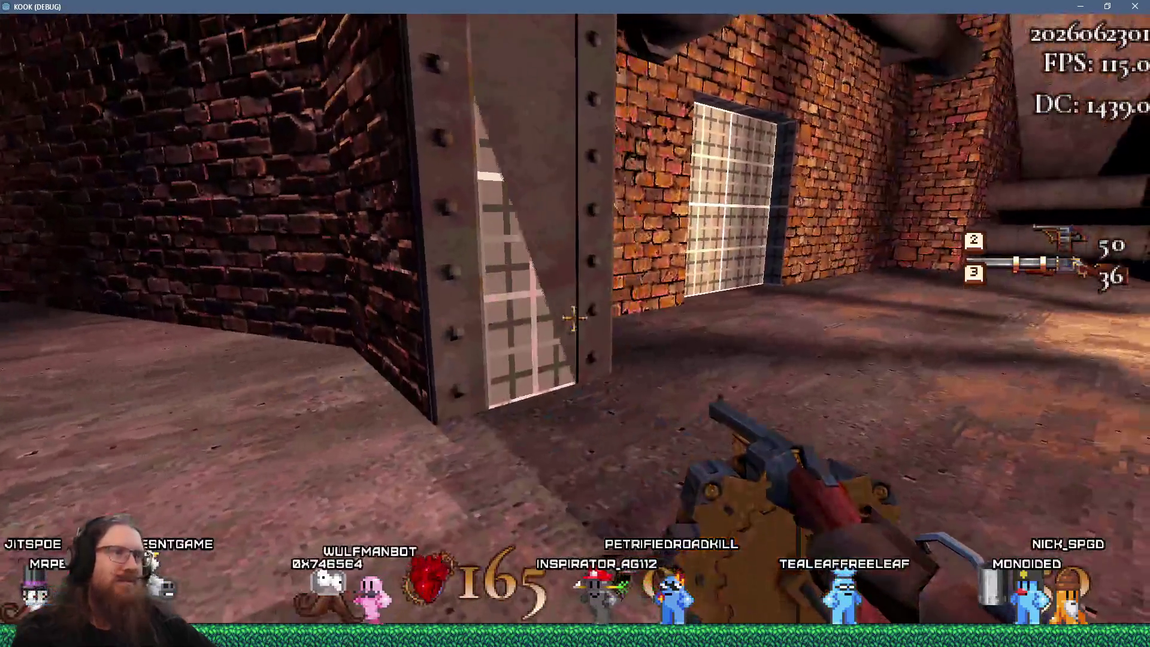
{"action": "key", "text": "w"}
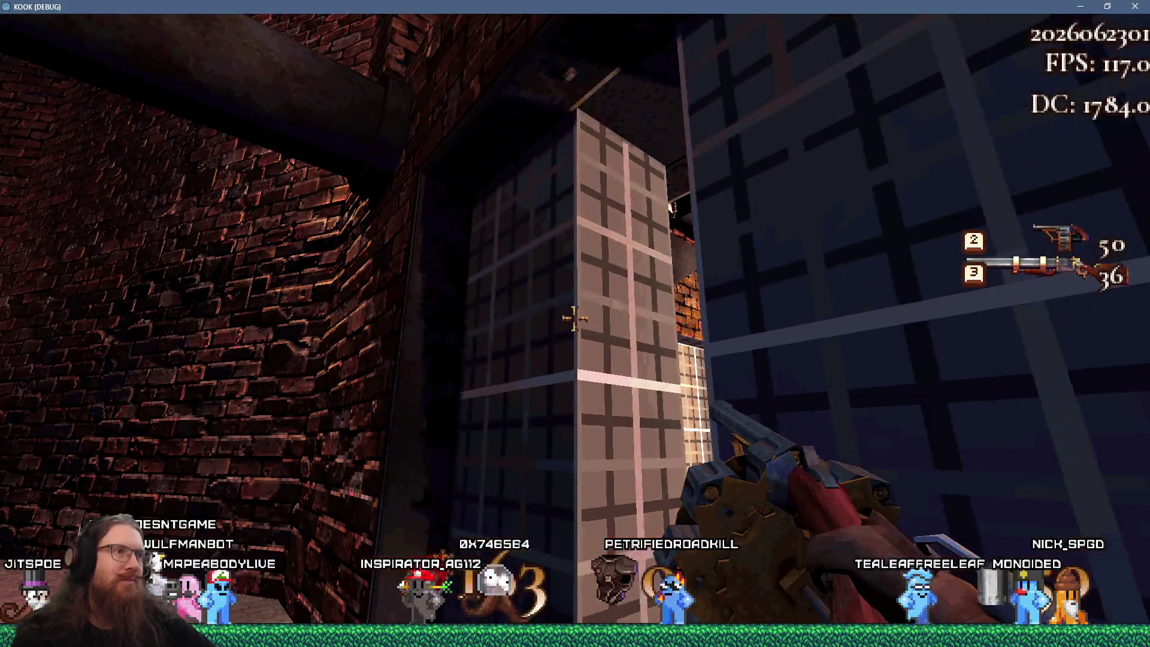
{"action": "key", "text": "w"}
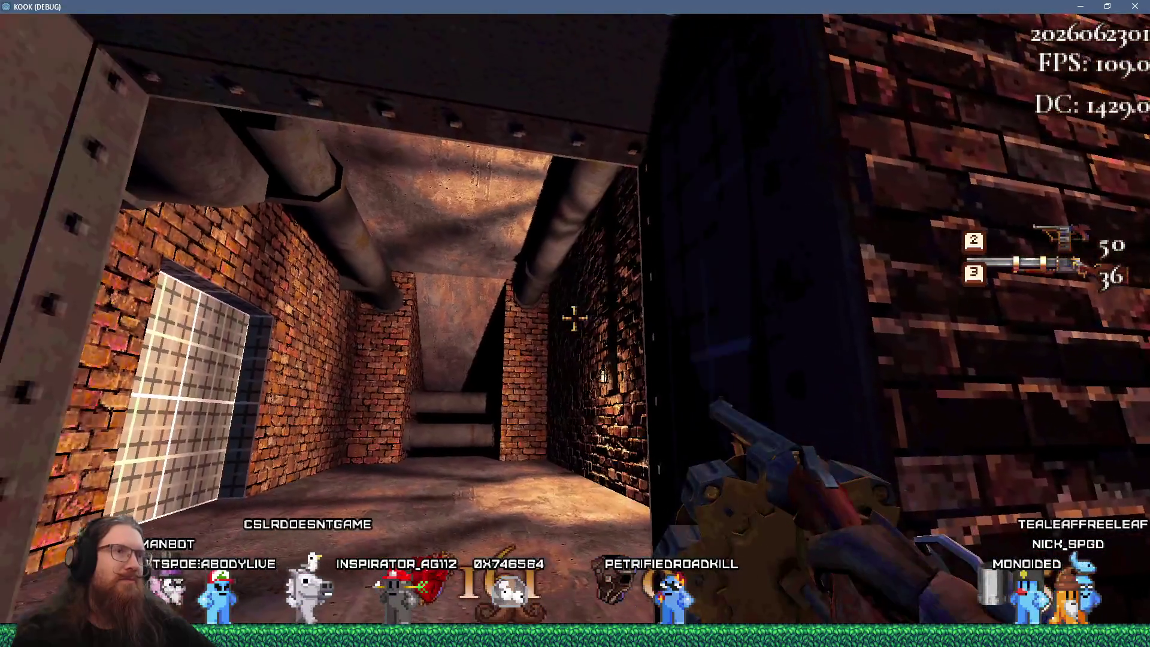
{"action": "key", "text": "s"}
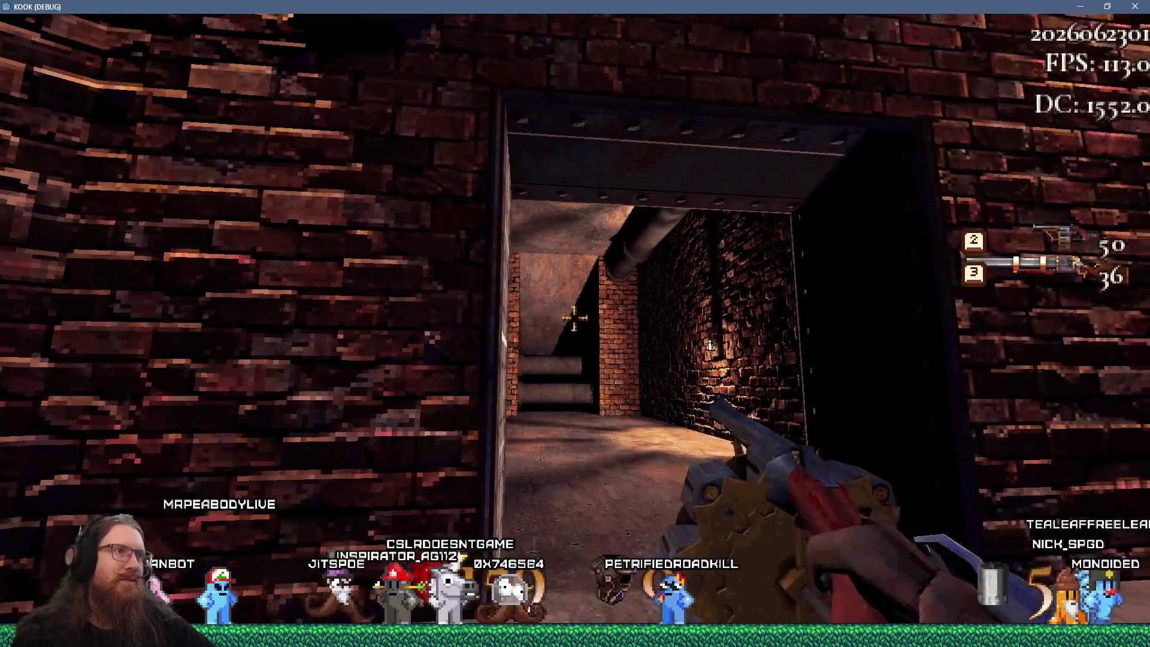
{"action": "key", "text": "a"}
{"action": "key", "text": "s"}
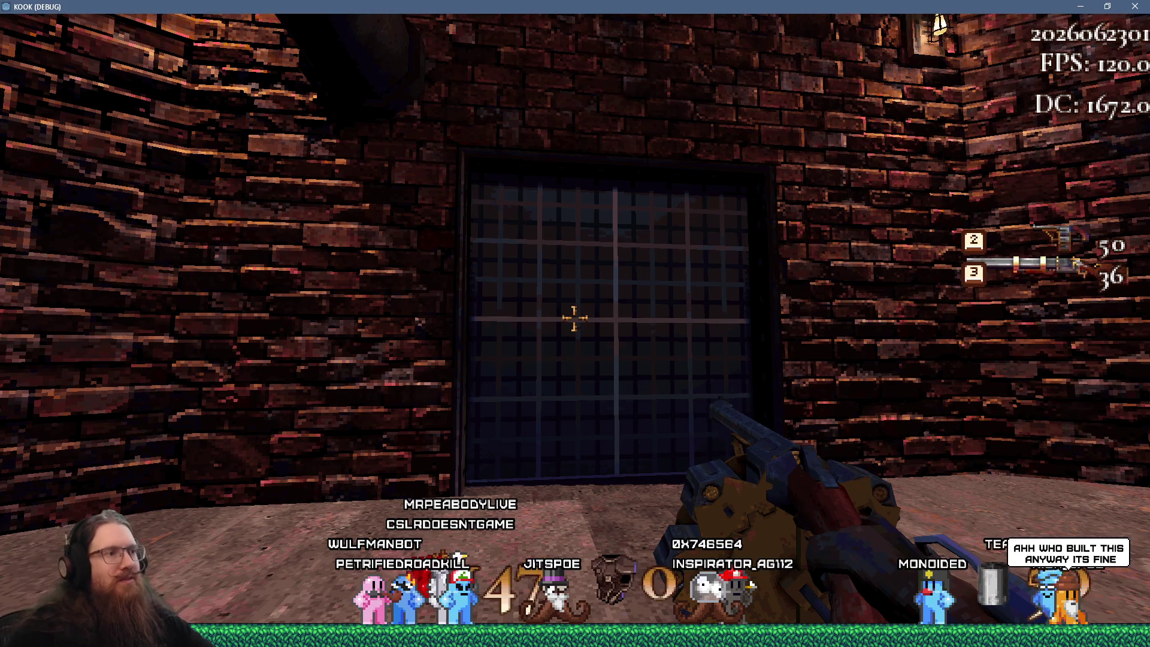
Step: Open the barred door, walk through, and close it again
{"action": "key", "text": "d"}
{"action": "key", "text": "w"}
{"action": "key", "text": "e"}
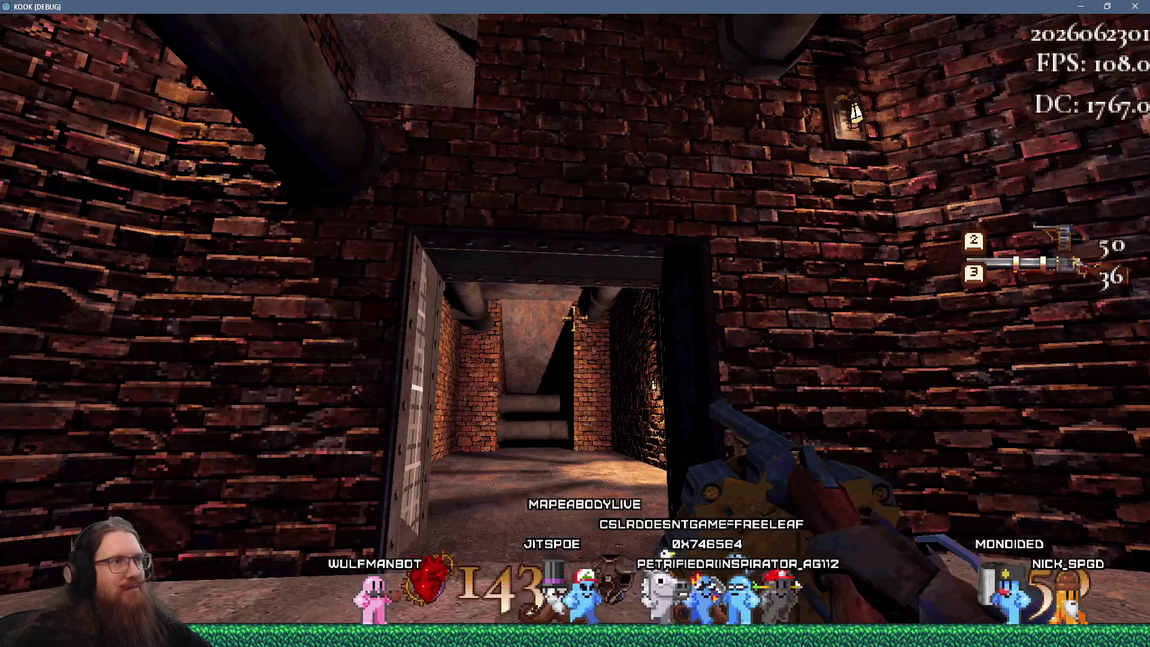
{"action": "key", "text": "w"}
{"action": "key", "text": "e"}
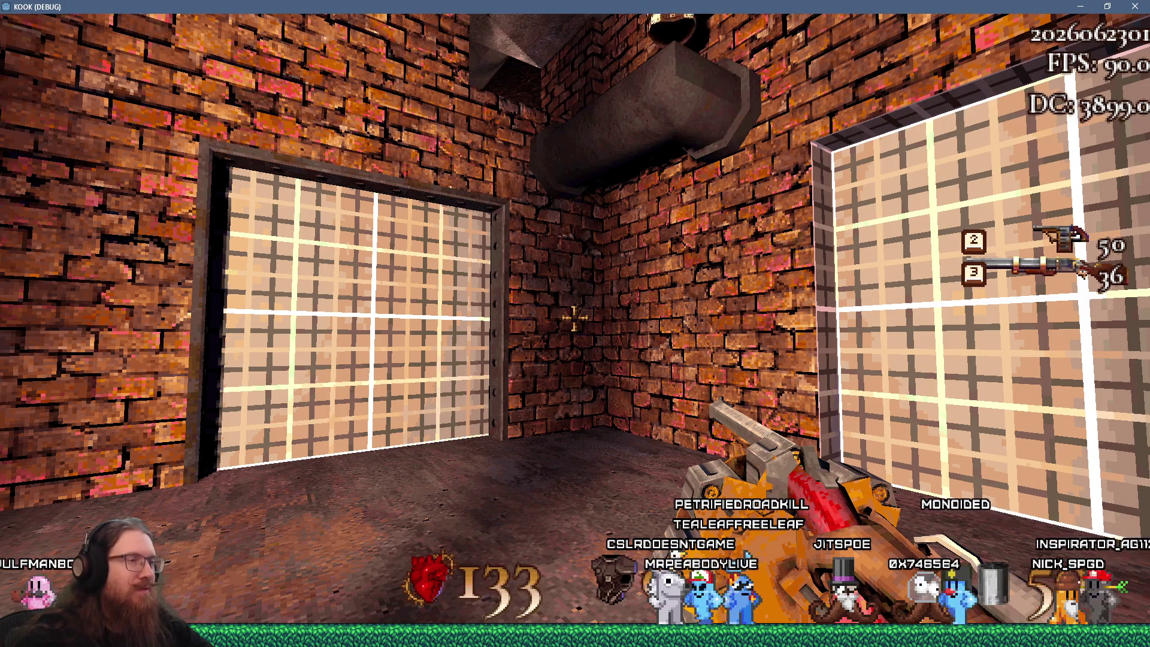
Step: Quit the game from the console and return to prototype1.map in TrenchBroom
{"action": "key", "text": "grave"}
{"action": "type", "text": "it"}
{"action": "key", "text": "Return"}
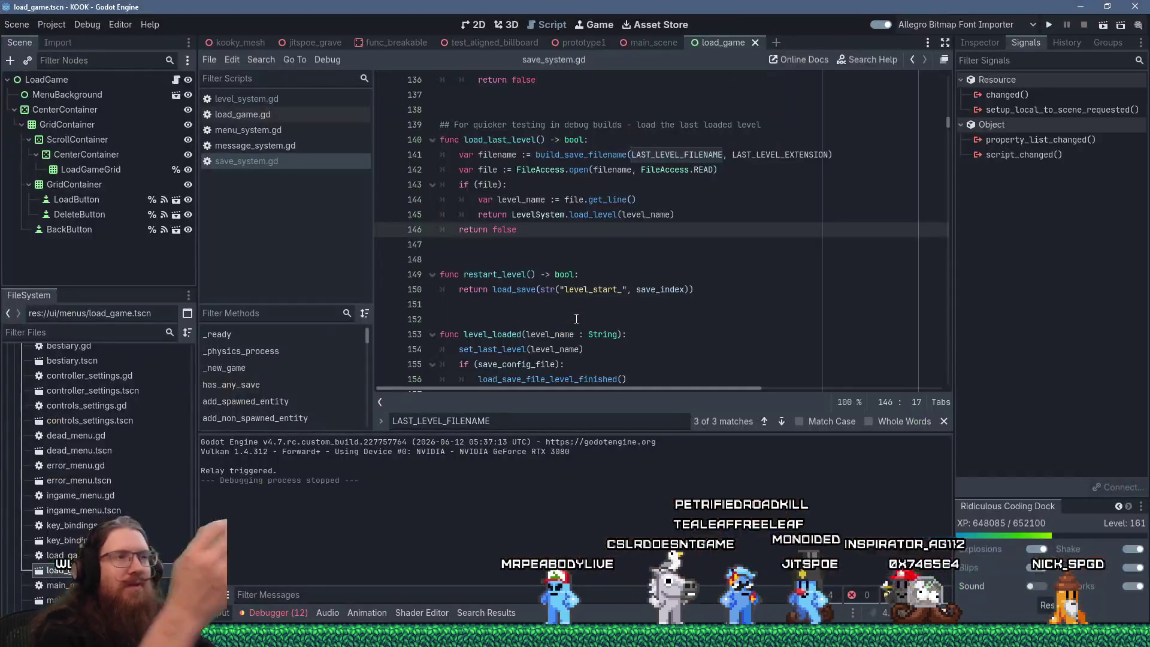
{"action": "key", "text": "alt+Tab"}
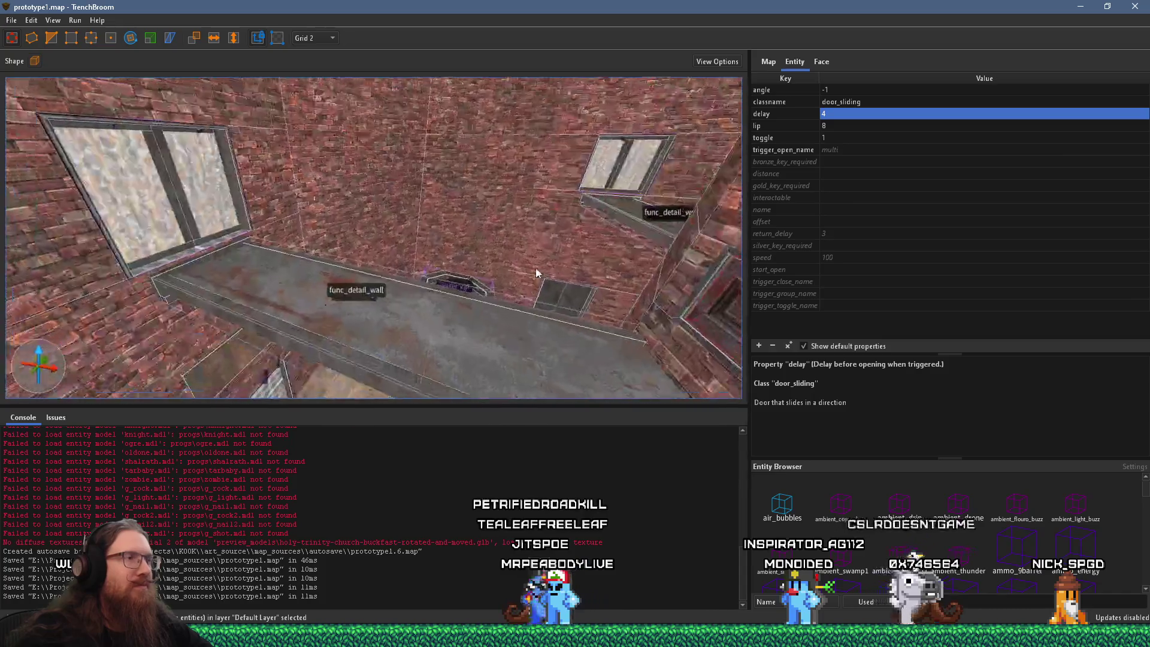
{"action": "mouse_move", "coordinate": [536, 274]}
{"action": "left_mouse_down"}
{"action": "mouse_move", "coordinate": [363, 285]}
{"action": "mouse_move", "coordinate": [509, 222]}
{"action": "mouse_move", "coordinate": [302, 207]}
{"action": "mouse_move", "coordinate": [393, 226]}
{"action": "left_mouse_up"}
Step: Select and inspect the door frame's top lintel and the left brick wall brush
{"action": "key", "text": "Escape"}
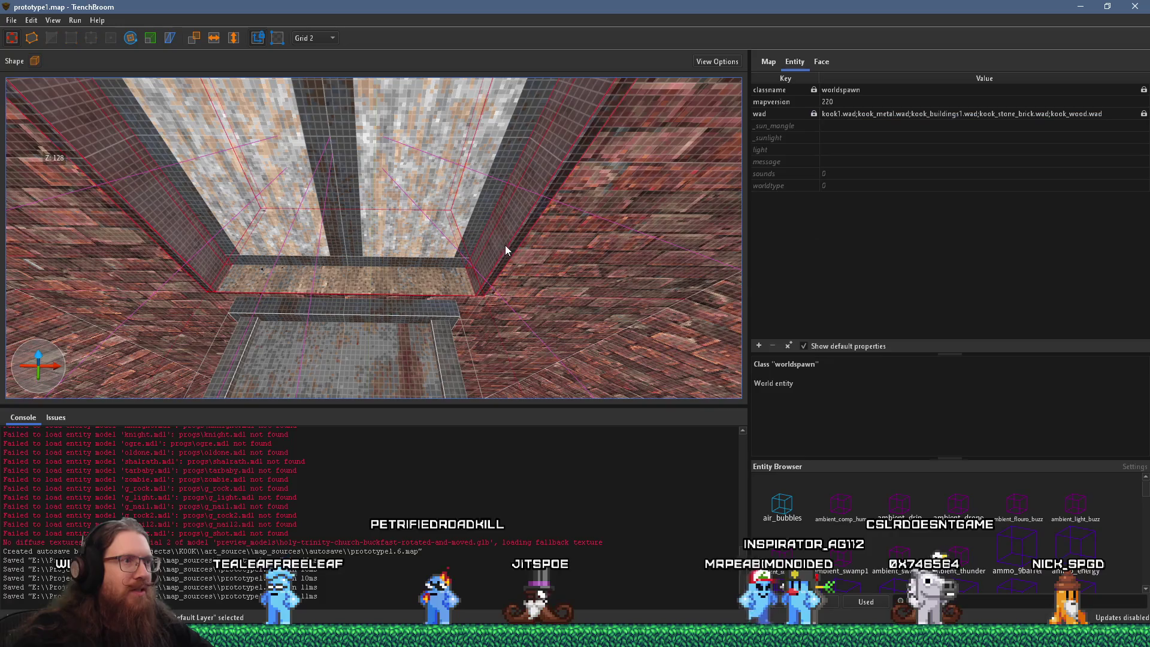
{"action": "scroll", "coordinate": [497, 249], "scroll_direction": "up", "scroll_amount": 3}
{"action": "left_click", "coordinate": [457, 260]}
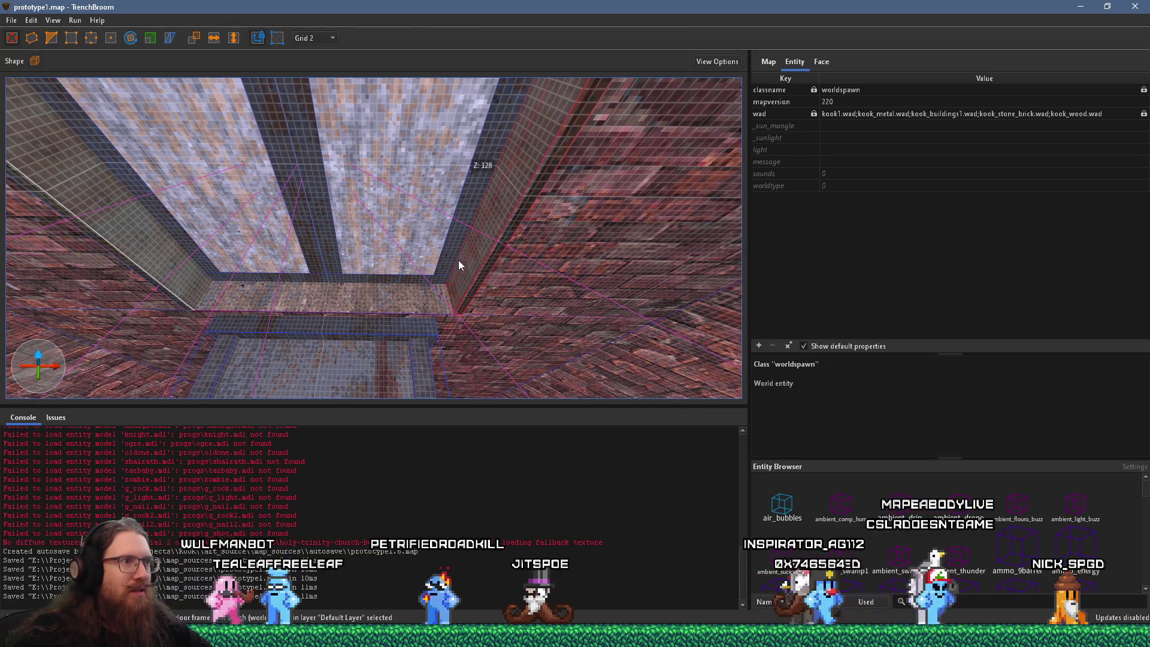
{"action": "mouse_move", "coordinate": [475, 257]}
{"action": "left_mouse_down"}
{"action": "mouse_move", "coordinate": [490, 209]}
{"action": "mouse_move", "coordinate": [452, 232]}
{"action": "mouse_move", "coordinate": [466, 242]}
{"action": "left_mouse_up"}
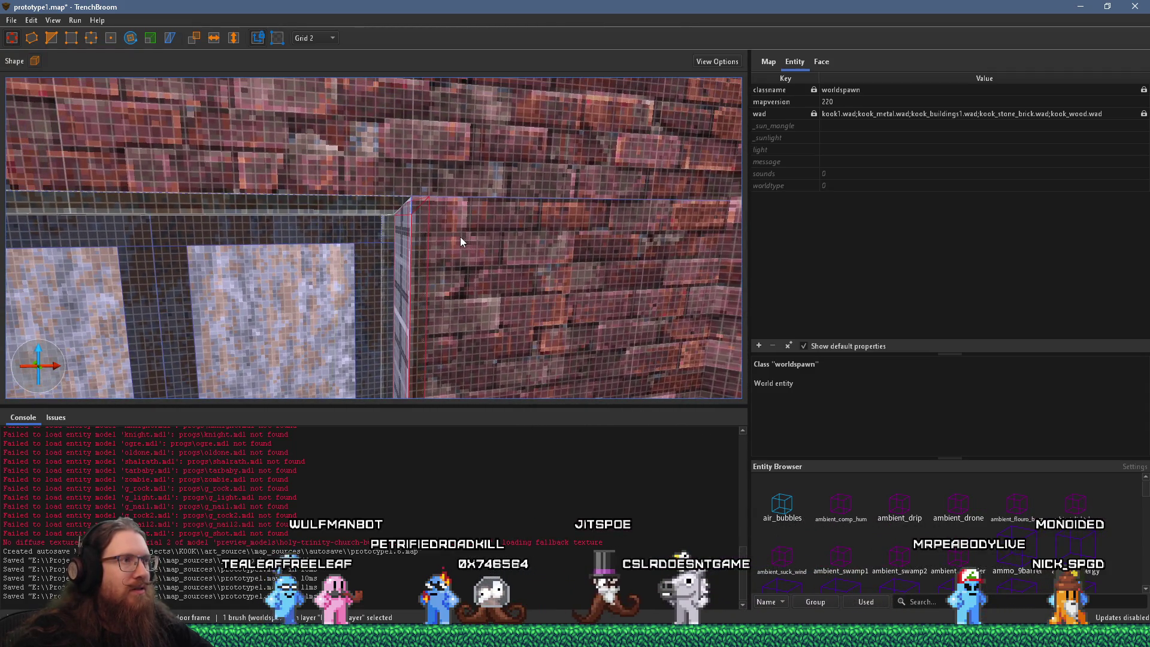
{"action": "left_click", "coordinate": [370, 206]}
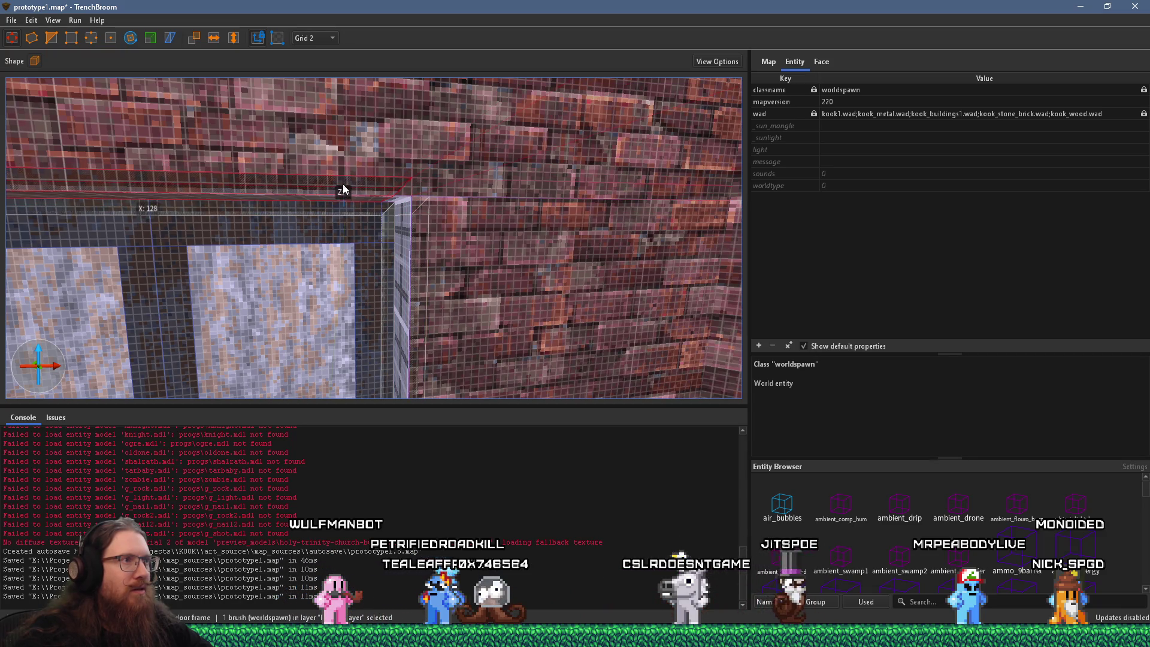
{"action": "mouse_move", "coordinate": [289, 198]}
{"action": "left_mouse_down"}
{"action": "mouse_move", "coordinate": [448, 198]}
{"action": "mouse_move", "coordinate": [445, 237]}
{"action": "mouse_move", "coordinate": [476, 280]}
{"action": "mouse_move", "coordinate": [458, 272]}
{"action": "left_mouse_up"}
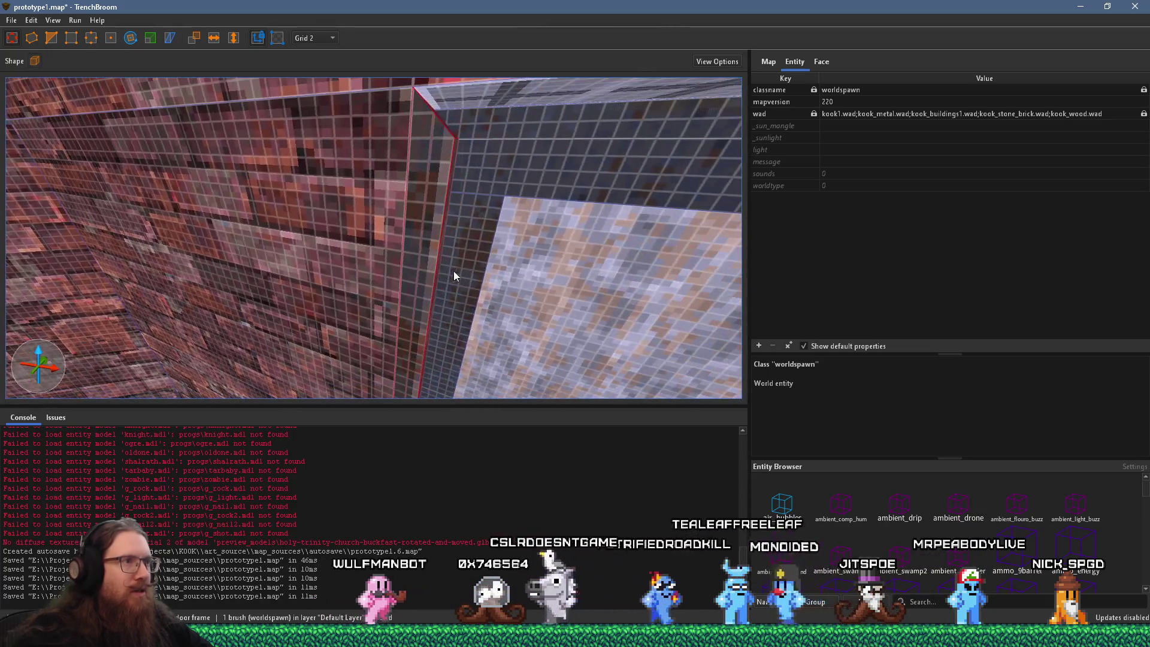
{"action": "mouse_move", "coordinate": [393, 251]}
{"action": "left_mouse_down"}
{"action": "mouse_move", "coordinate": [418, 218]}
{"action": "mouse_move", "coordinate": [365, 223]}
{"action": "mouse_move", "coordinate": [381, 189]}
{"action": "mouse_move", "coordinate": [319, 182]}
{"action": "mouse_move", "coordinate": [433, 146]}
{"action": "mouse_move", "coordinate": [233, 211]}
{"action": "left_mouse_up"}
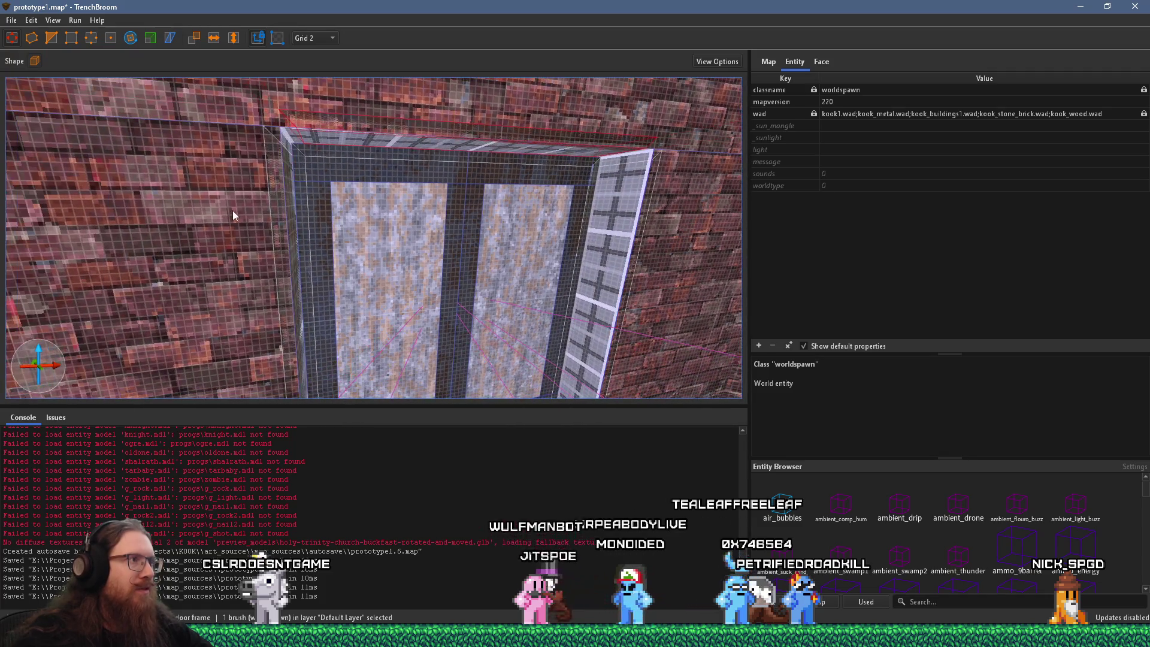
{"action": "key", "text": "Escape"}
{"action": "left_click", "coordinate": [215, 251]}
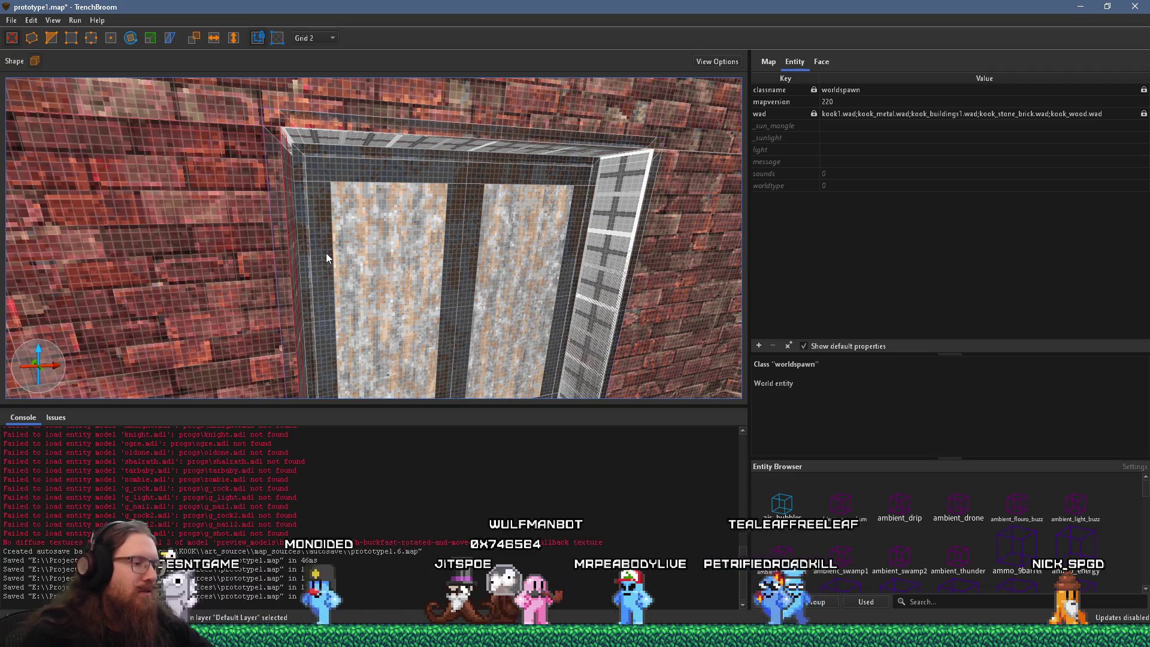
{"action": "mouse_move", "coordinate": [430, 310]}
{"action": "left_mouse_down"}
{"action": "mouse_move", "coordinate": [217, 235]}
{"action": "mouse_move", "coordinate": [351, 180]}
{"action": "mouse_move", "coordinate": [431, 253]}
{"action": "mouse_move", "coordinate": [475, 204]}
{"action": "left_mouse_up"}
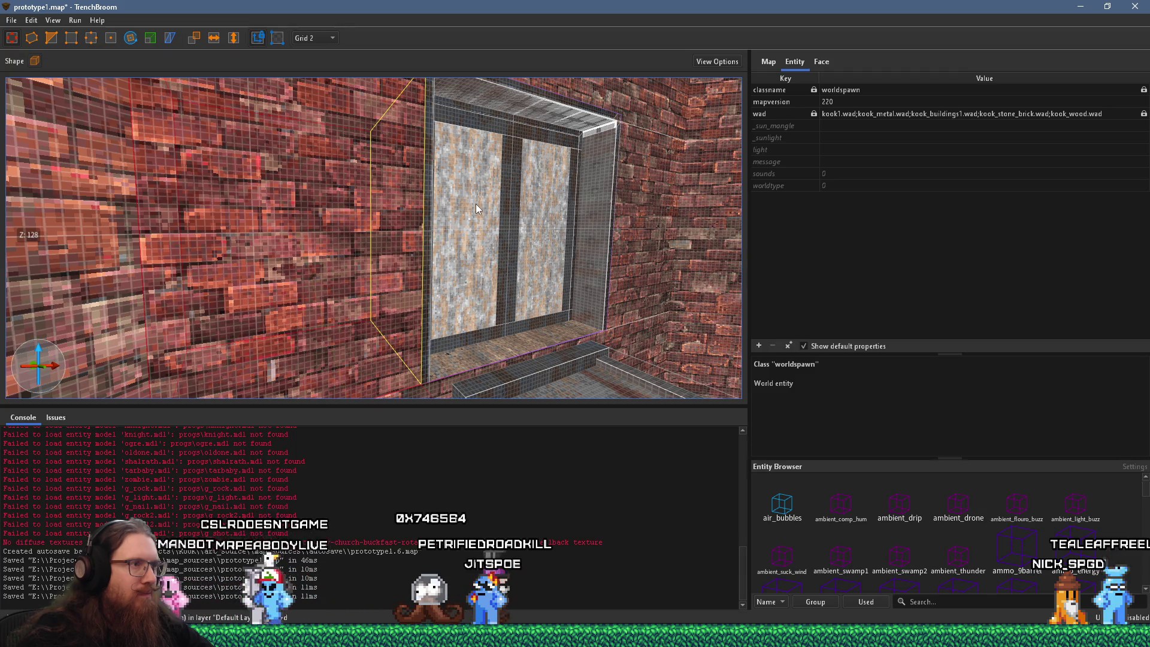
Step: Open the big door frame group and show one pillar face's metal_tfi_iron3 alignment settings
{"action": "left_click", "coordinate": [419, 303]}
{"action": "double_click", "coordinate": [420, 301]}
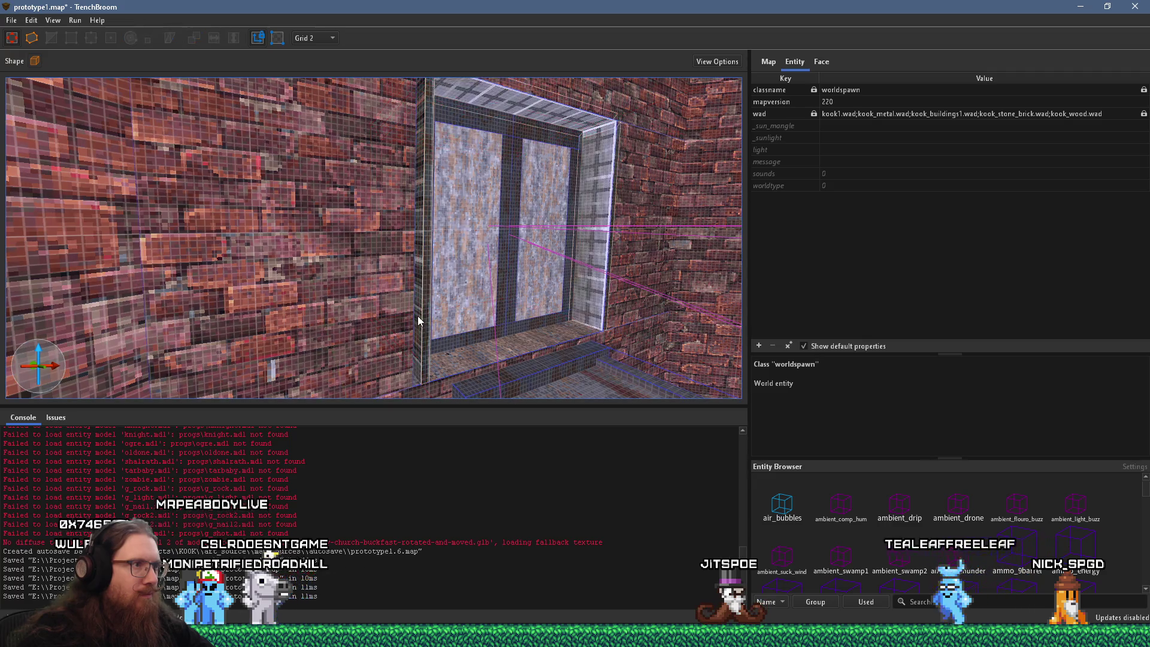
{"action": "left_click", "coordinate": [416, 321]}
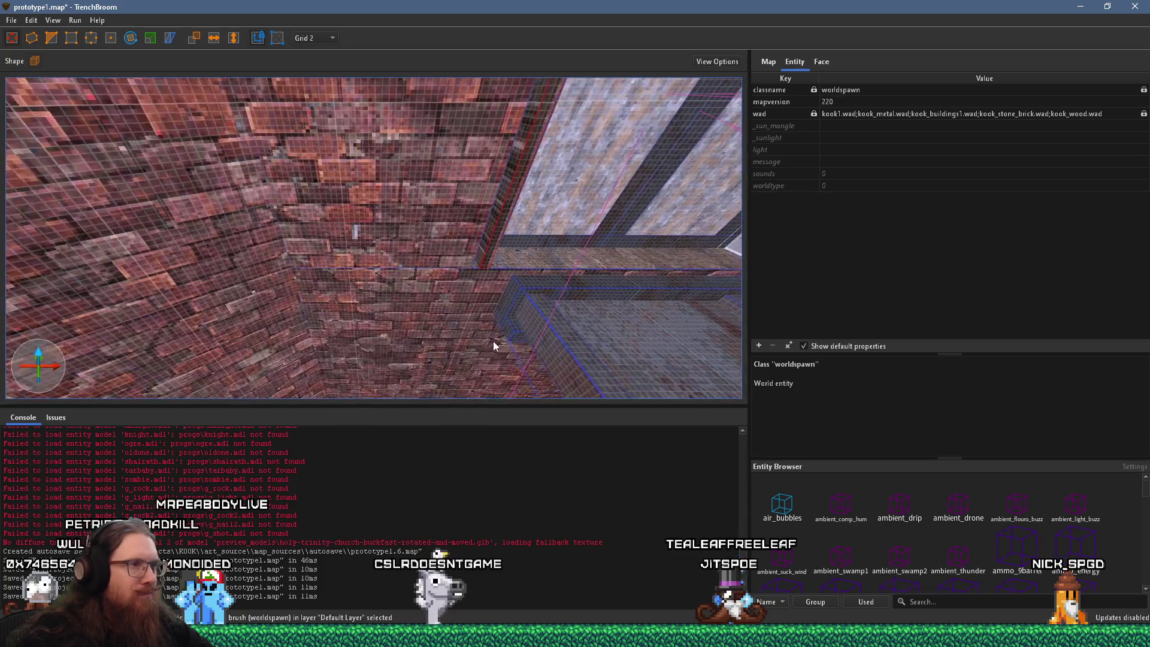
{"action": "left_click", "coordinate": [464, 313]}
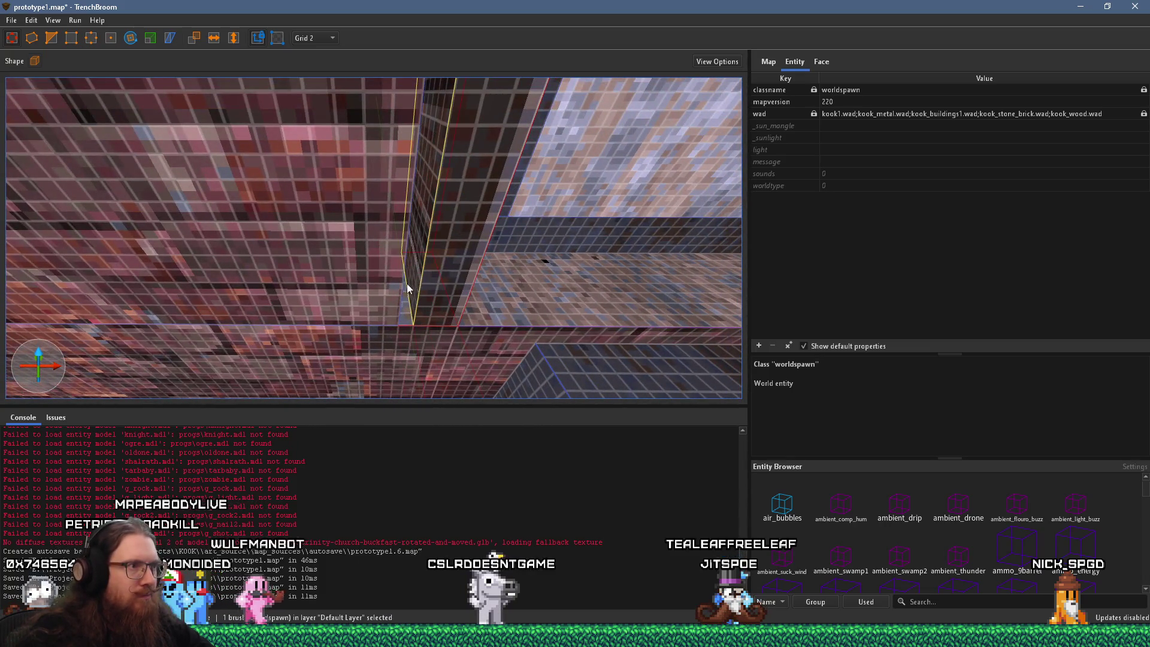
{"action": "left_click", "coordinate": [440, 272], "text": "shift"}
{"action": "left_click", "coordinate": [821, 61]}
{"action": "scroll", "coordinate": [973, 197], "scroll_direction": "up", "scroll_amount": 5}
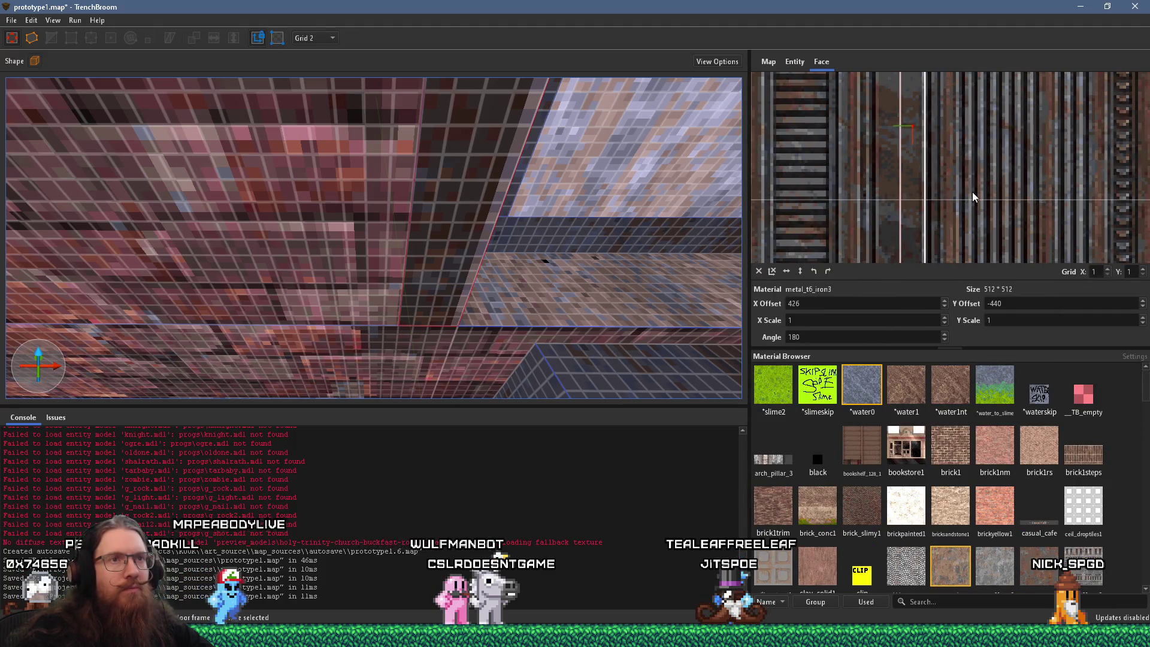
Step: Select the thin ledge strip brush along the top of the brick wall
{"action": "scroll", "coordinate": [525, 204], "scroll_direction": "down", "scroll_amount": 10}
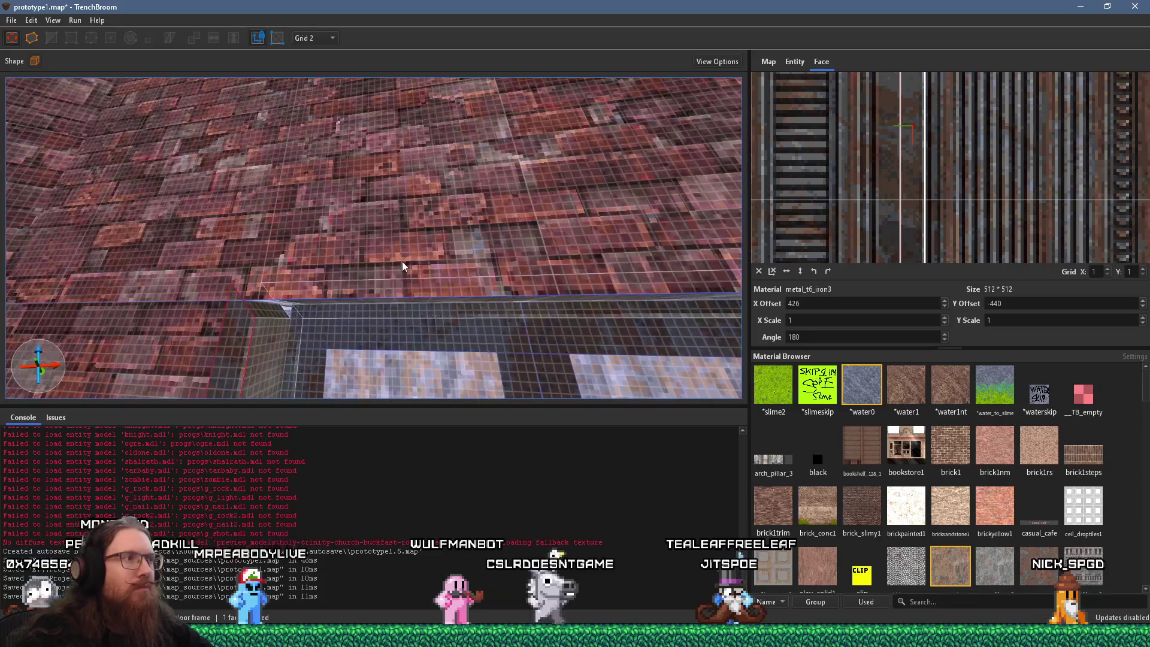
{"action": "scroll", "coordinate": [437, 255], "scroll_direction": "down", "scroll_amount": 3}
{"action": "left_click", "coordinate": [329, 276]}
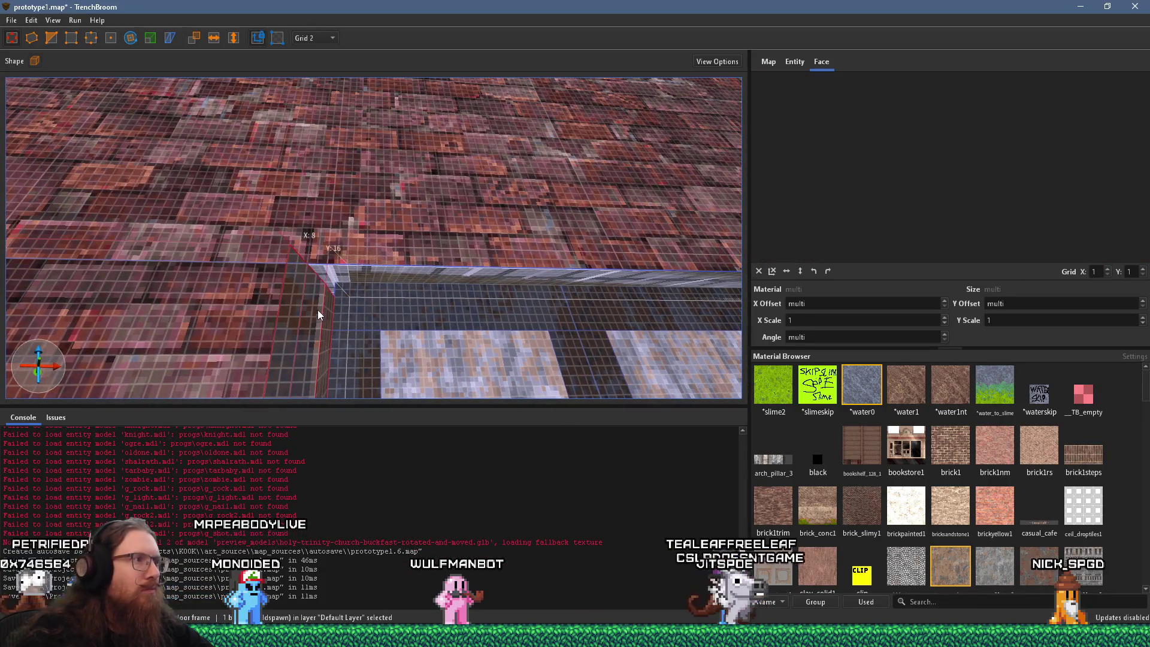
{"action": "key", "text": "Escape"}
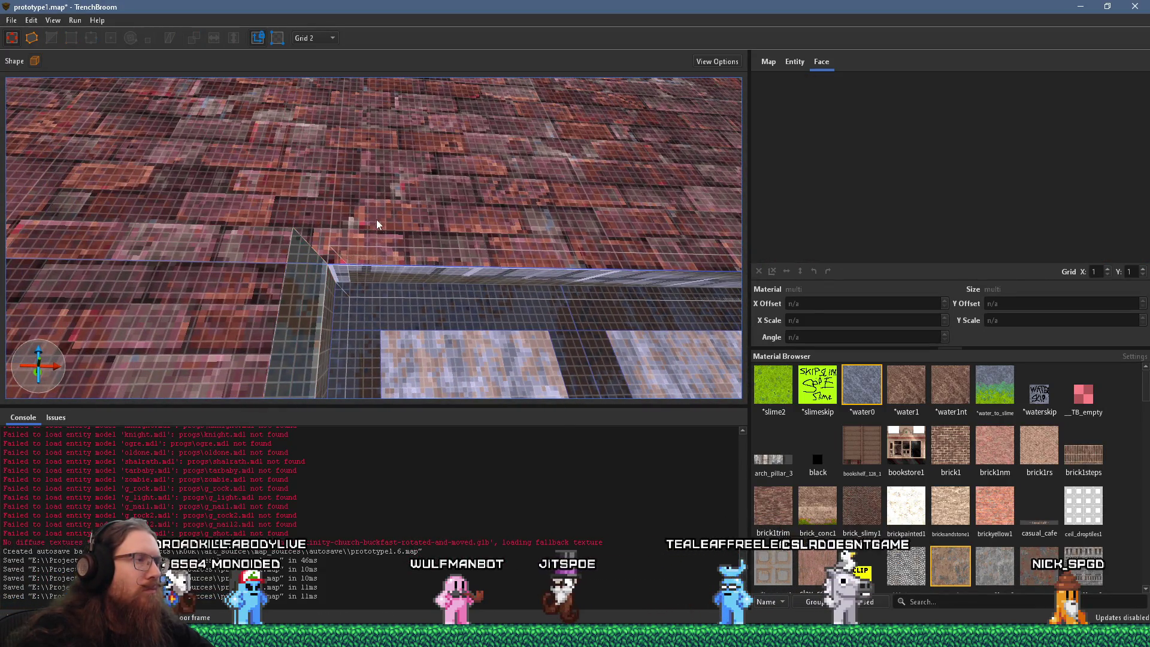
{"action": "scroll", "coordinate": [377, 252], "scroll_direction": "up", "scroll_amount": 5}
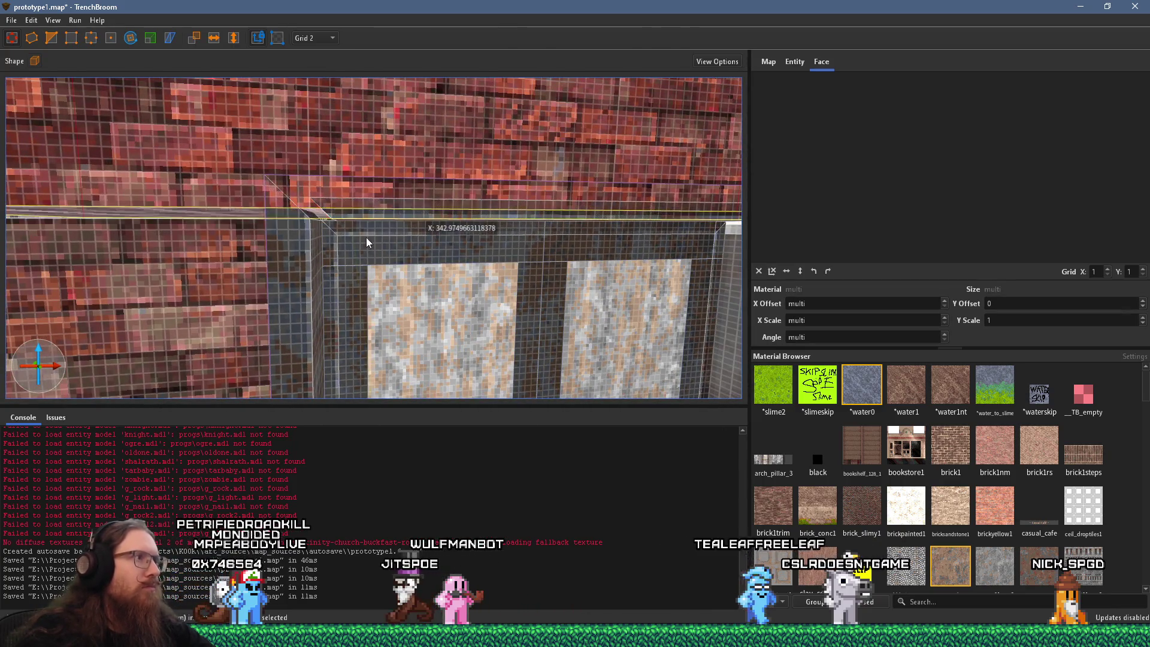
{"action": "left_click", "coordinate": [369, 213]}
{"action": "left_click", "coordinate": [412, 181], "text": "shift"}
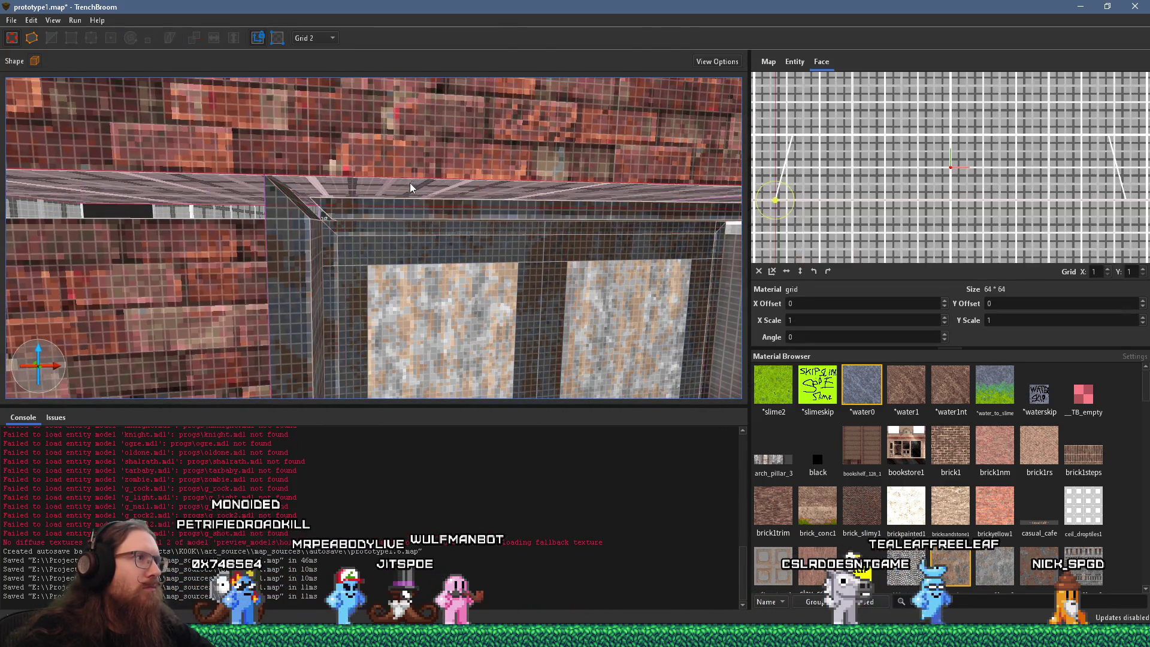
{"action": "left_click", "coordinate": [401, 202]}
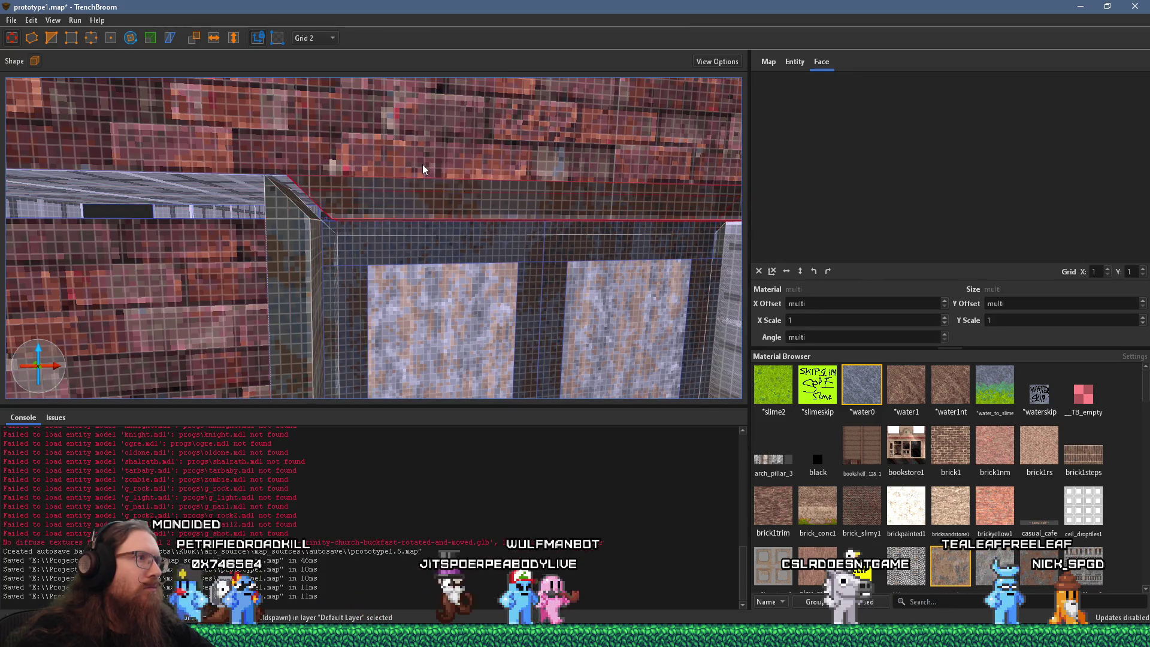
Step: Resize the brush beside the frame by dragging its top edge to 136 × 48 × 8
{"action": "key", "text": "a"}
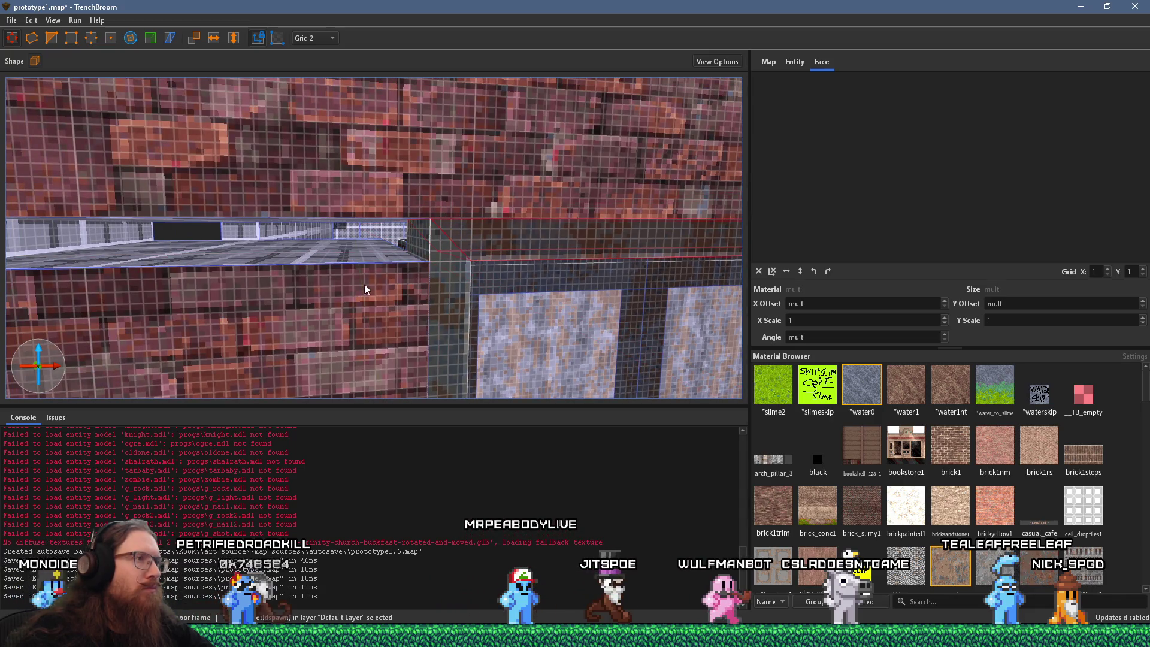
{"action": "left_click", "coordinate": [345, 267]}
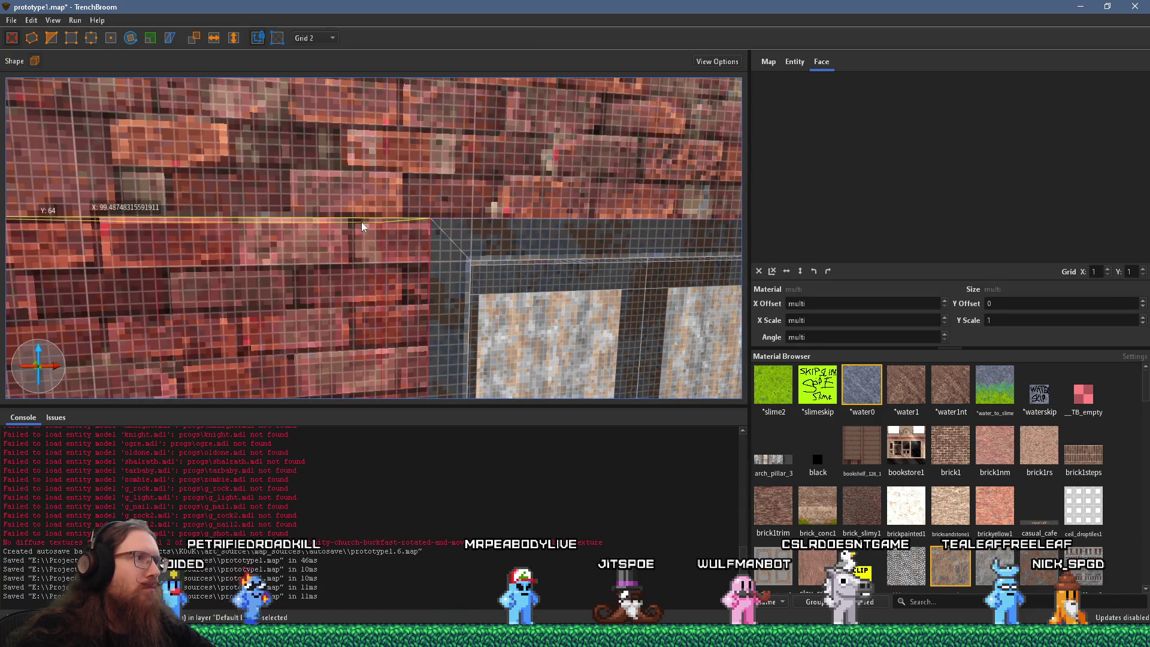
{"action": "key", "text": "d"}
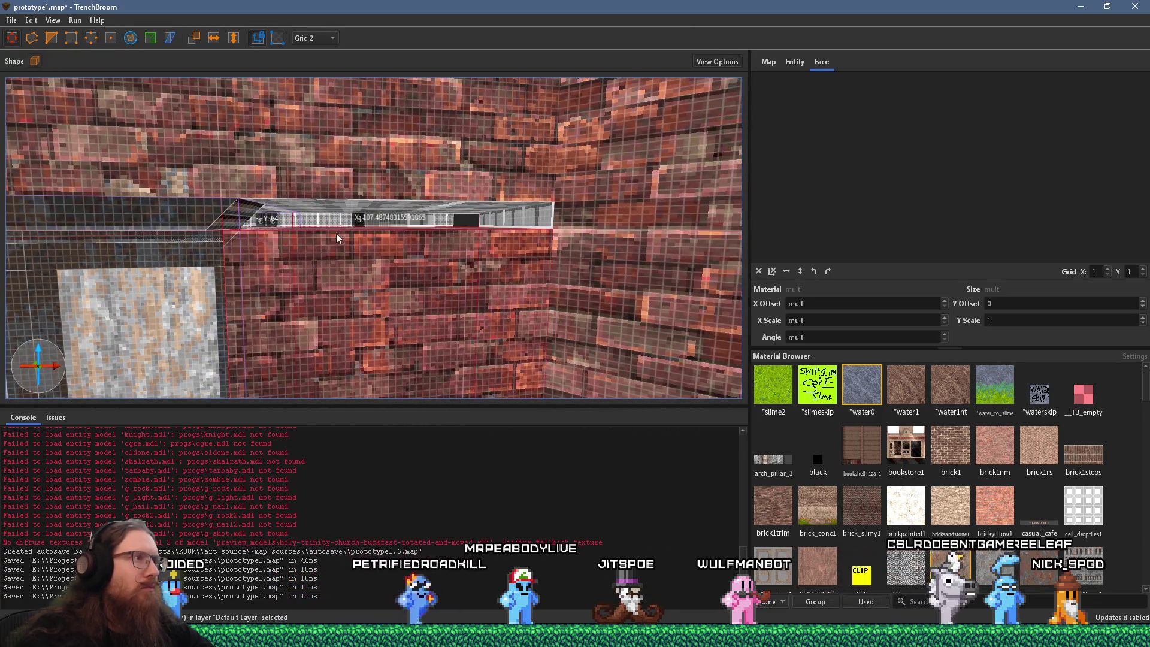
{"action": "key", "text": "a"}
{"action": "key", "text": "a"}
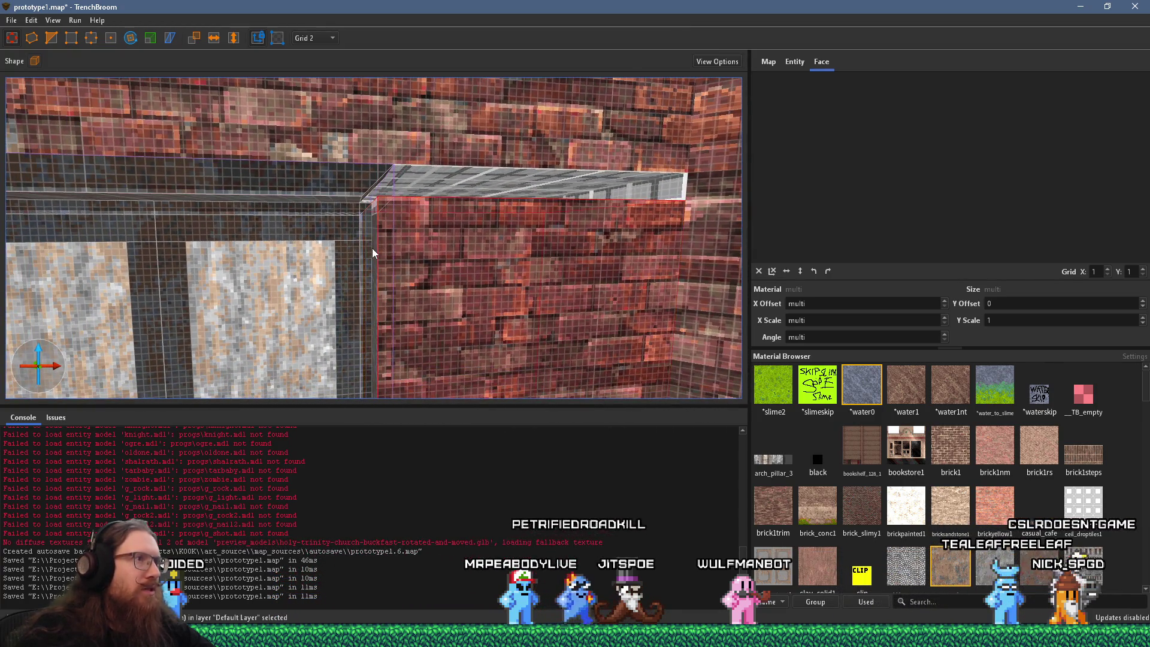
{"action": "key", "text": "w"}
{"action": "mouse_move", "coordinate": [478, 273]}
{"action": "left_mouse_down"}
{"action": "mouse_move", "coordinate": [474, 223]}
{"action": "mouse_move", "coordinate": [490, 223]}
{"action": "left_mouse_up"}
{"action": "key", "text": "s"}
{"action": "key", "text": "Escape"}
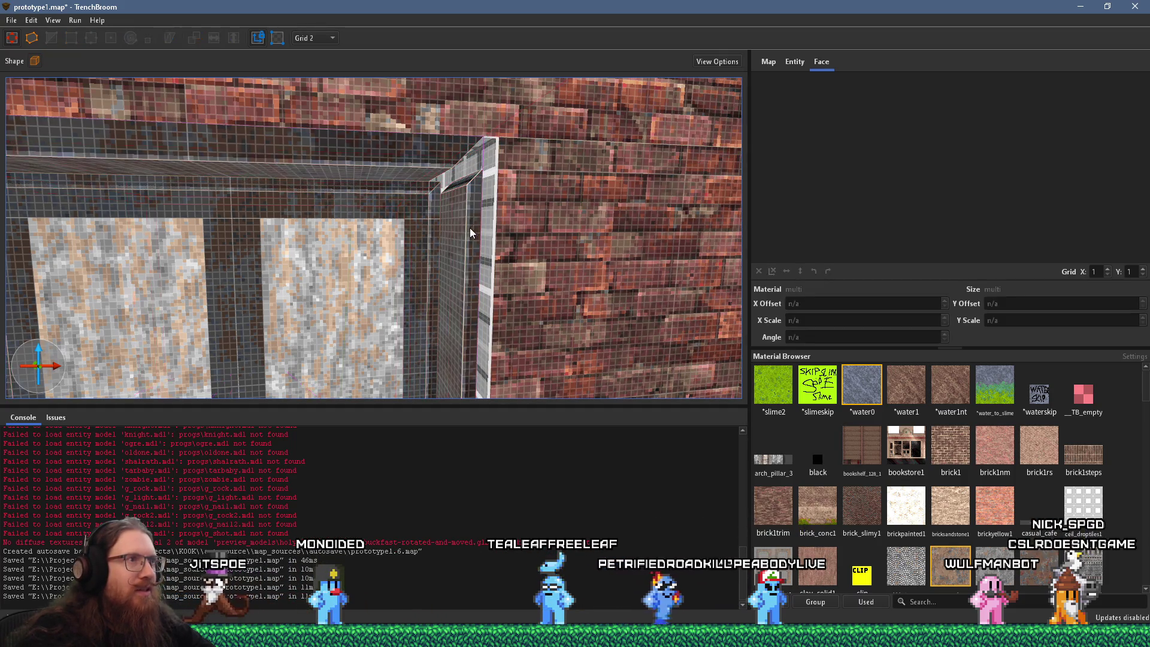
Step: Inspect the thin wall brush and horizontal beam around the window frame
{"action": "left_click", "coordinate": [469, 242]}
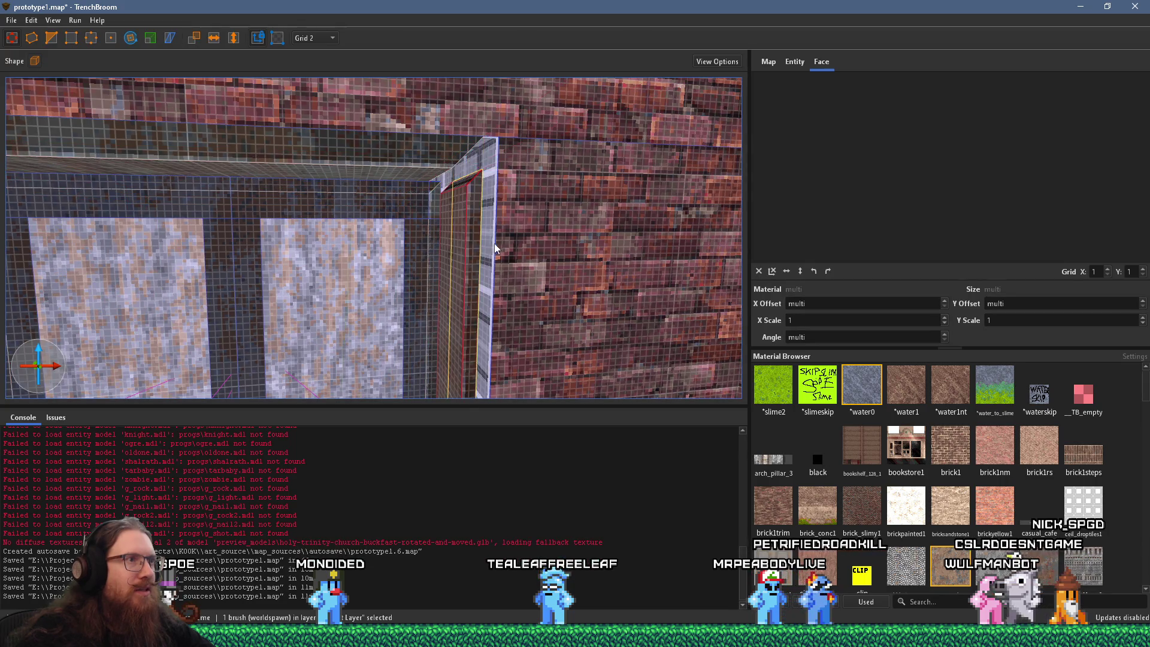
{"action": "key", "text": "q"}
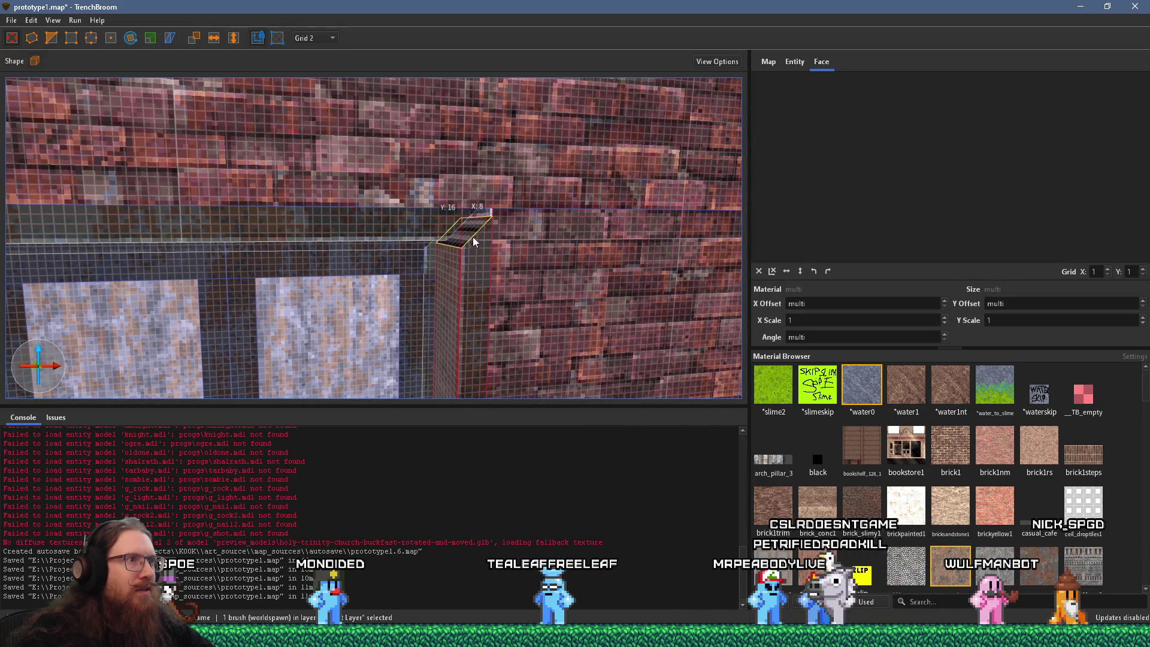
{"action": "left_click", "coordinate": [467, 224]}
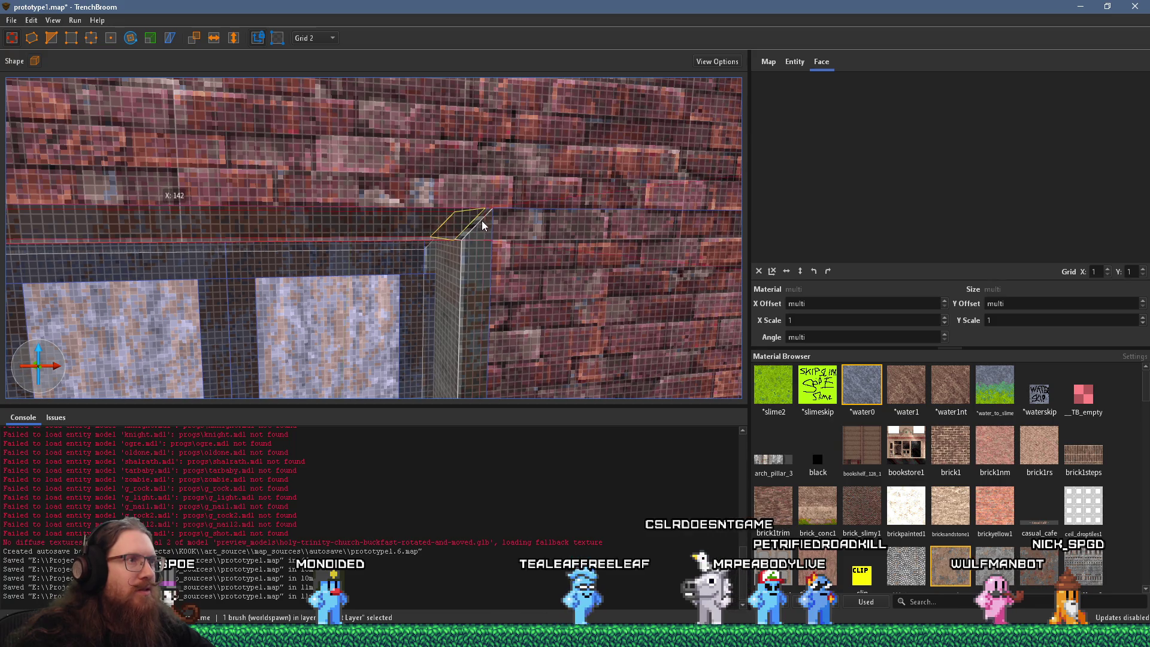
{"action": "key", "text": "s"}
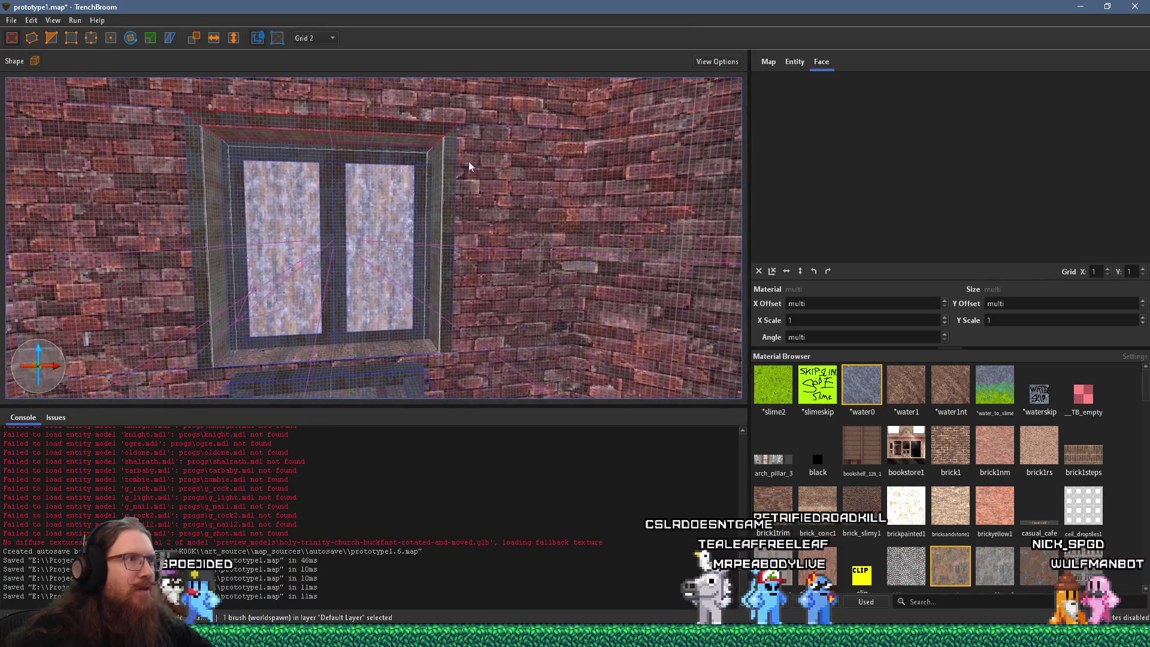
{"action": "key", "text": "w"}
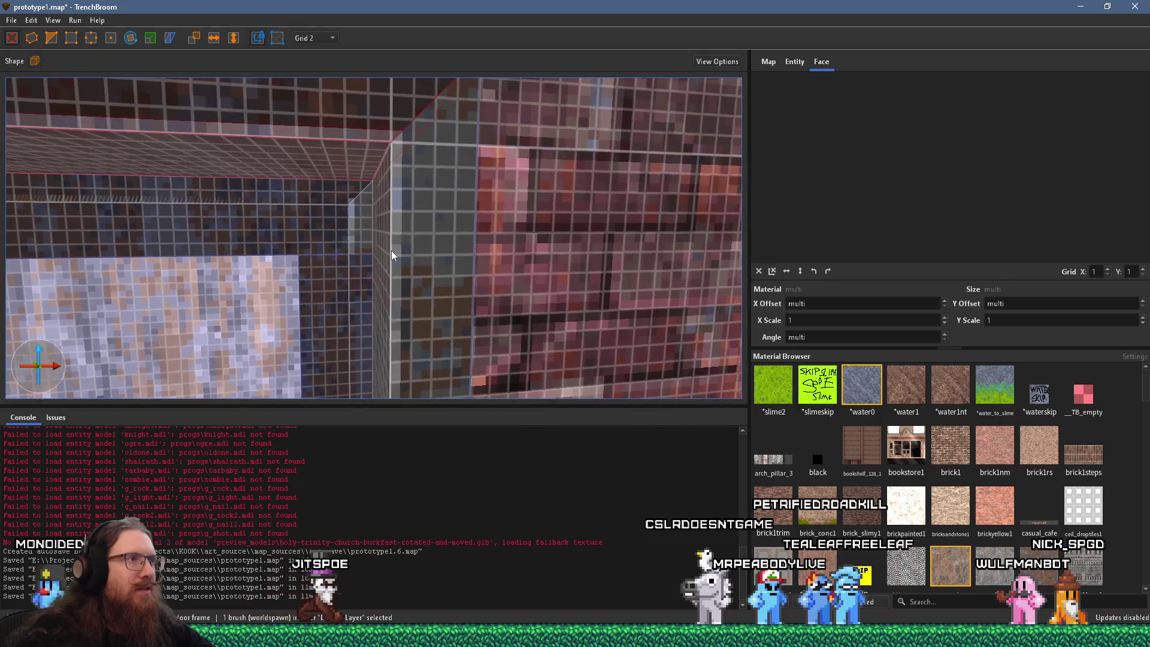
{"action": "key", "text": "w"}
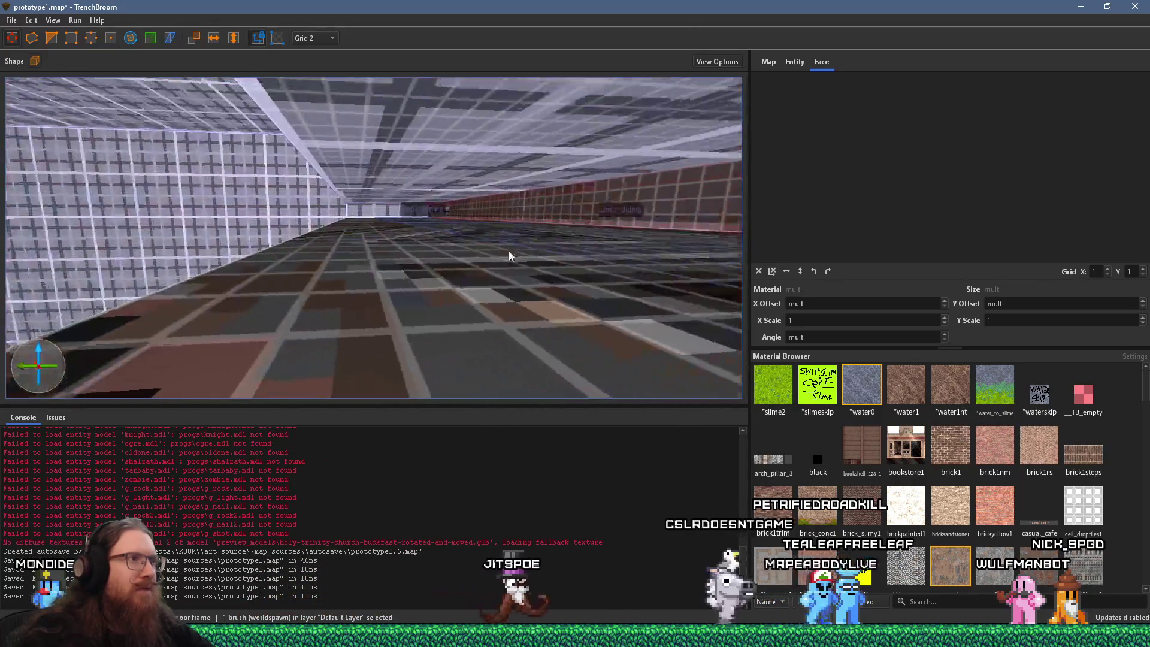
{"action": "key", "text": "s"}
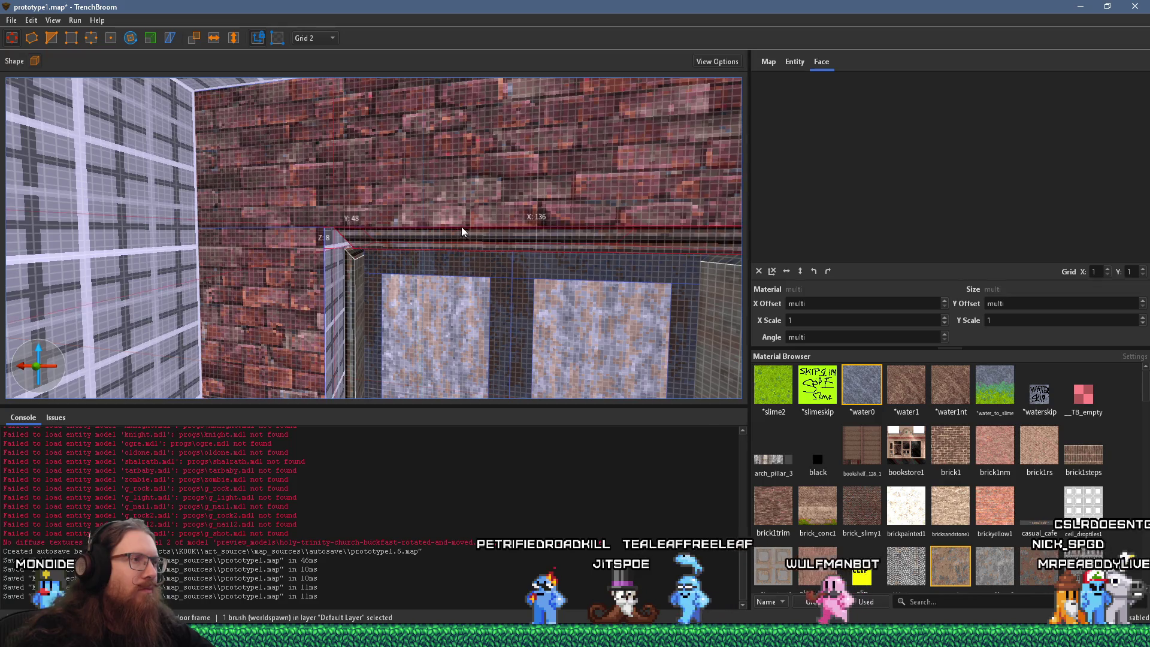
Step: Select a face of the window frame's top trim, then the whole frame brush
{"action": "key", "text": "w"}
{"action": "key", "text": "s"}
{"action": "left_click", "coordinate": [413, 255], "text": "shift"}
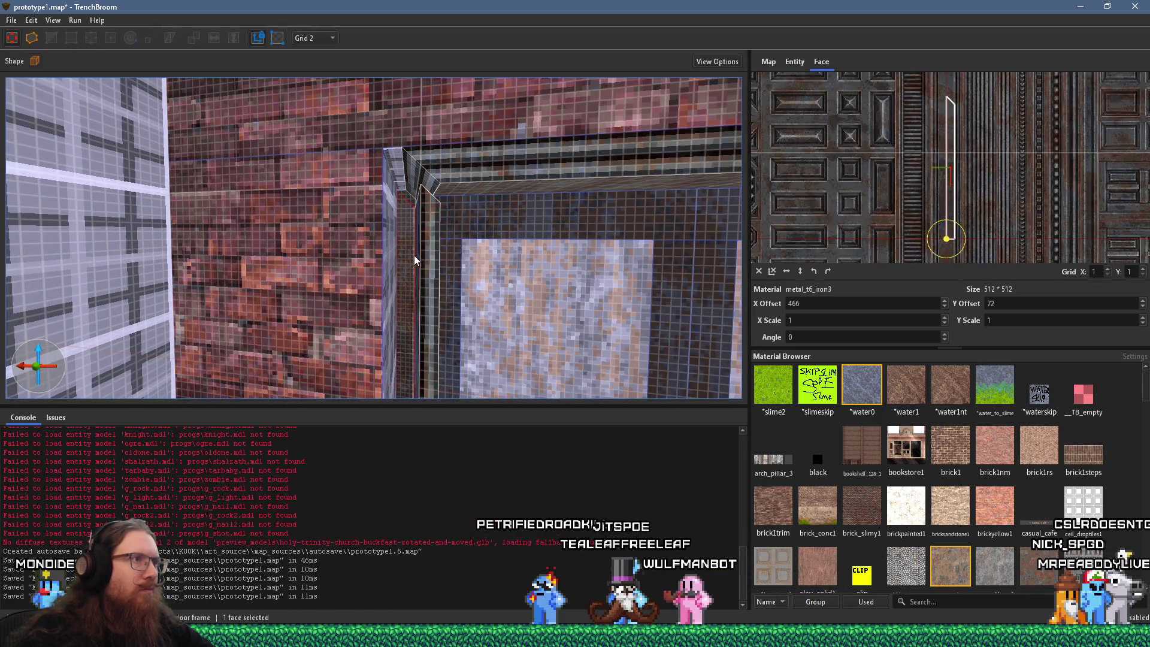
{"action": "left_click", "coordinate": [429, 281]}
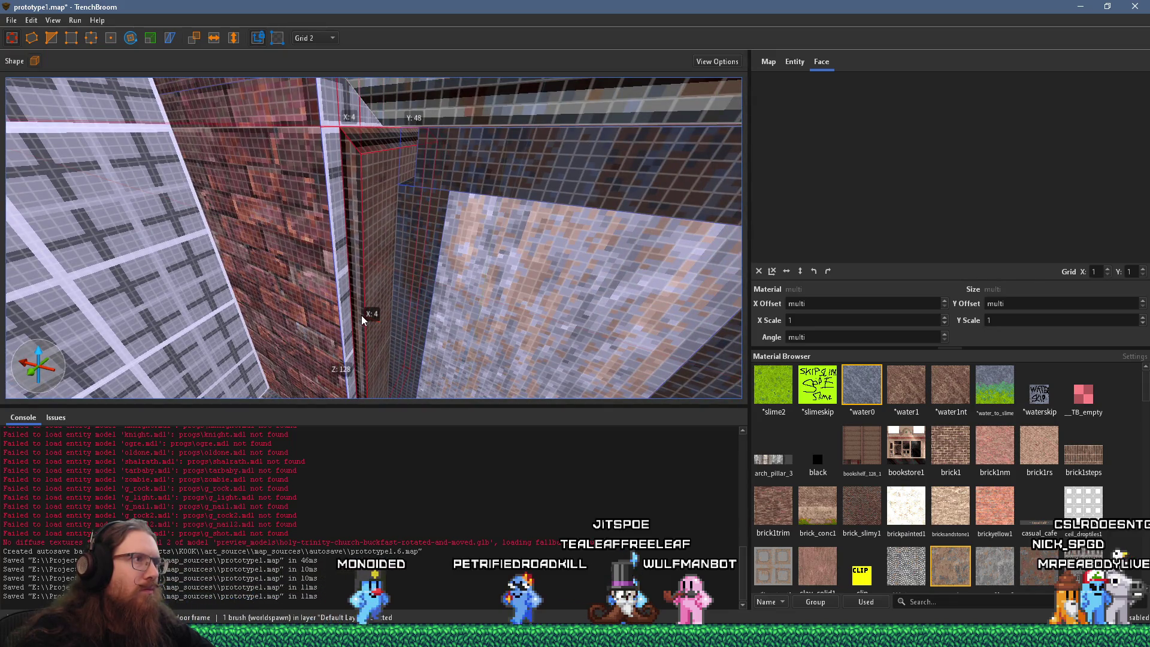
Step: Fly the camera along the brick wall to view the whole floor frame
{"action": "key", "text": "a"}
{"action": "key", "text": "w"}
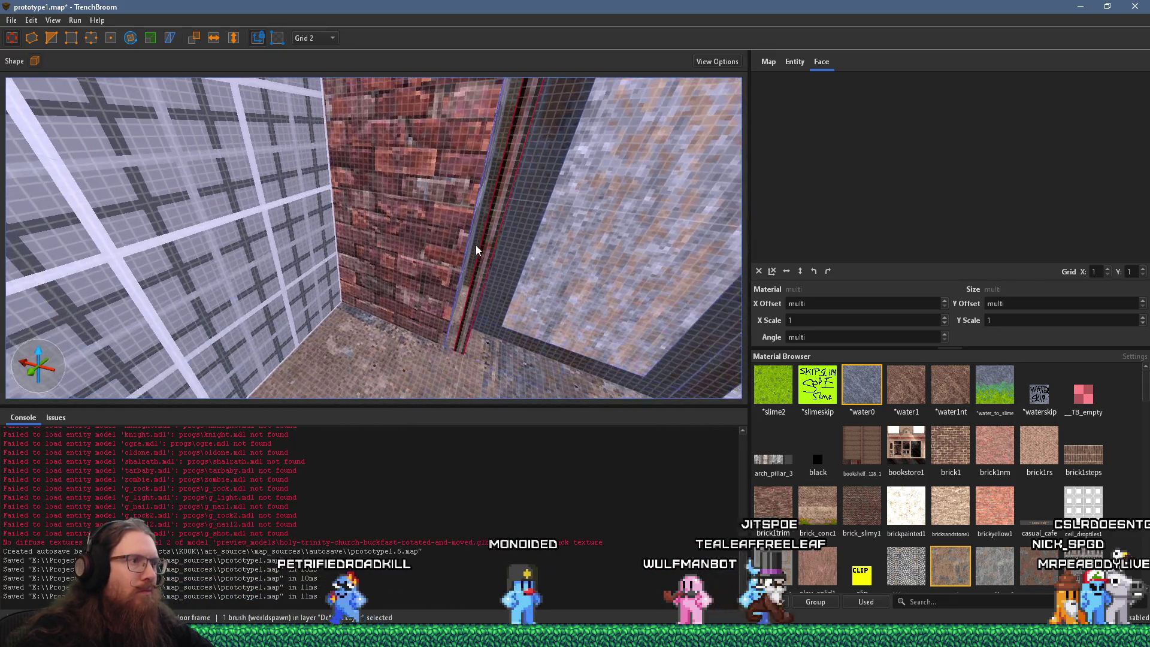
{"action": "key", "text": "d"}
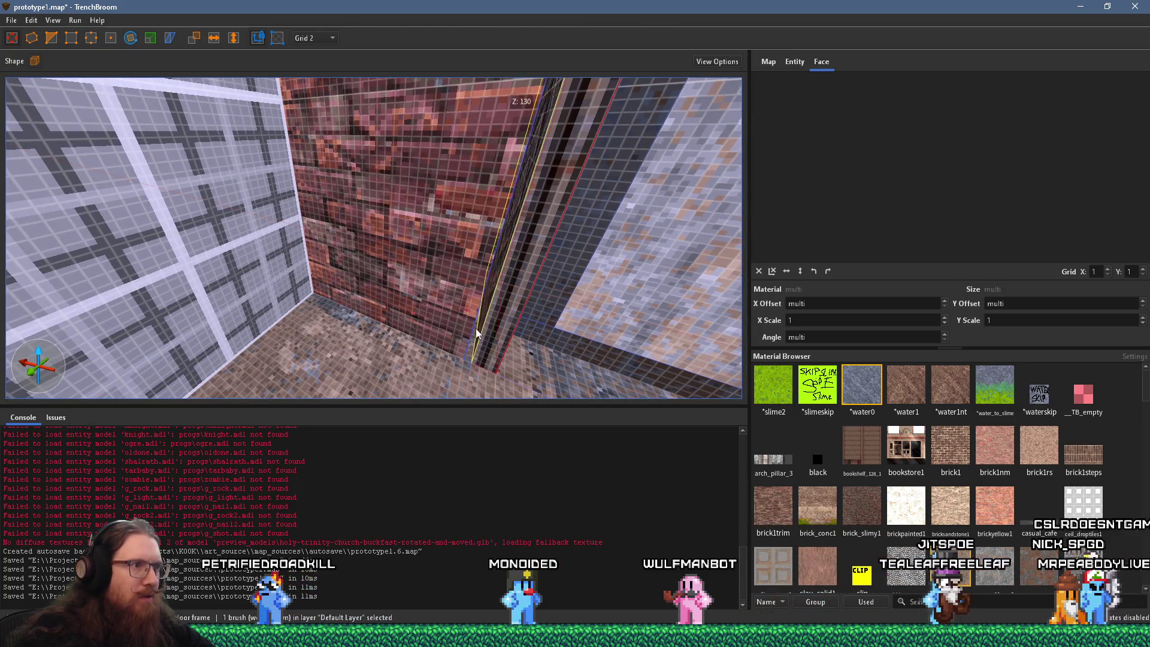
{"action": "key", "text": "w"}
{"action": "key", "text": "s"}
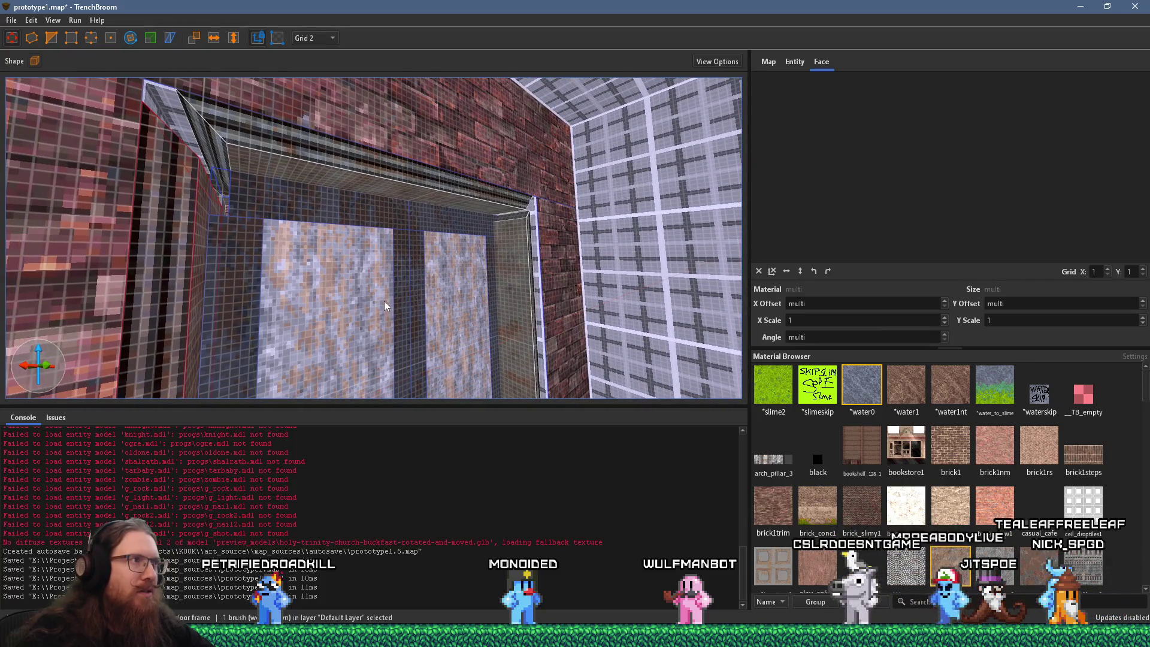
Step: Select a door-frame face showing metal_tfi_iron3, offsets 466/72, angle 90
{"action": "key", "text": "a"}
{"action": "key", "text": "d"}
{"action": "key", "text": "w"}
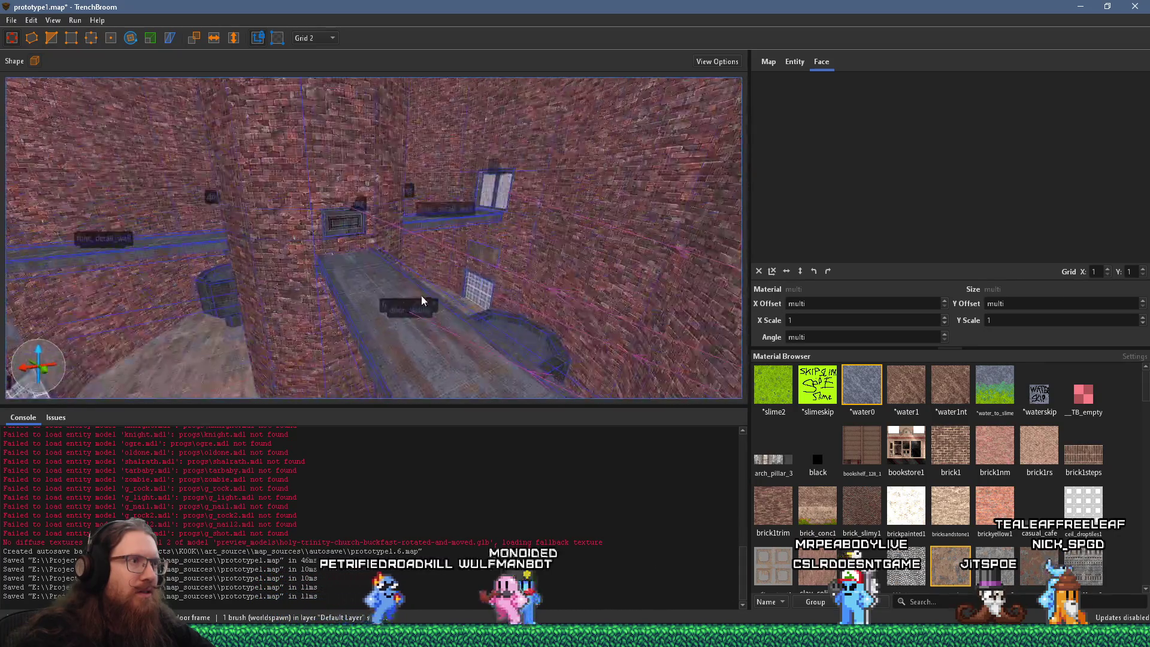
{"action": "key", "text": "w"}
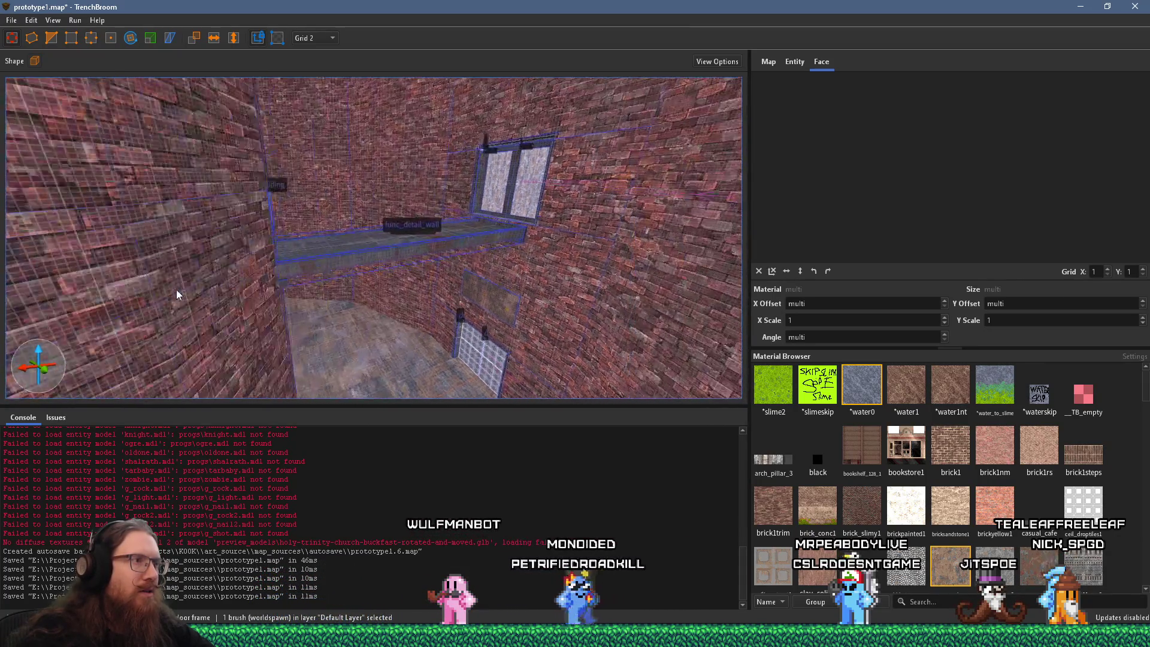
{"action": "key", "text": "w"}
{"action": "key", "text": "w"}
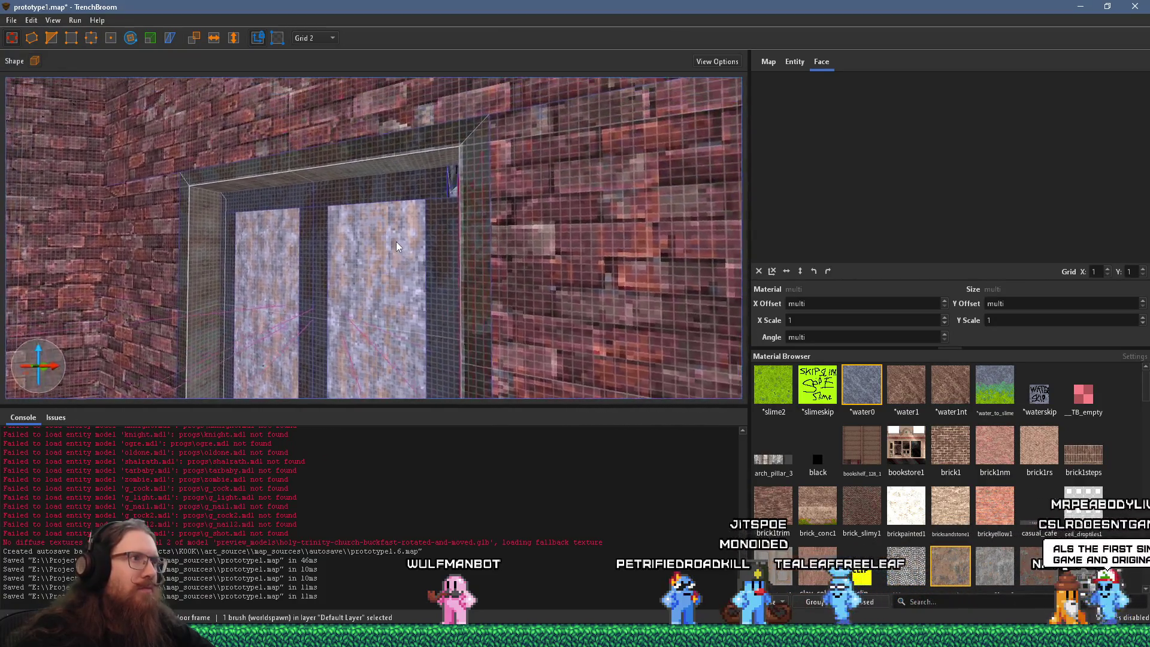
{"action": "key", "text": "w"}
{"action": "key", "text": "w"}
{"action": "key", "text": "w"}
{"action": "left_click", "coordinate": [540, 286], "text": "shift"}
{"action": "key", "text": "w"}
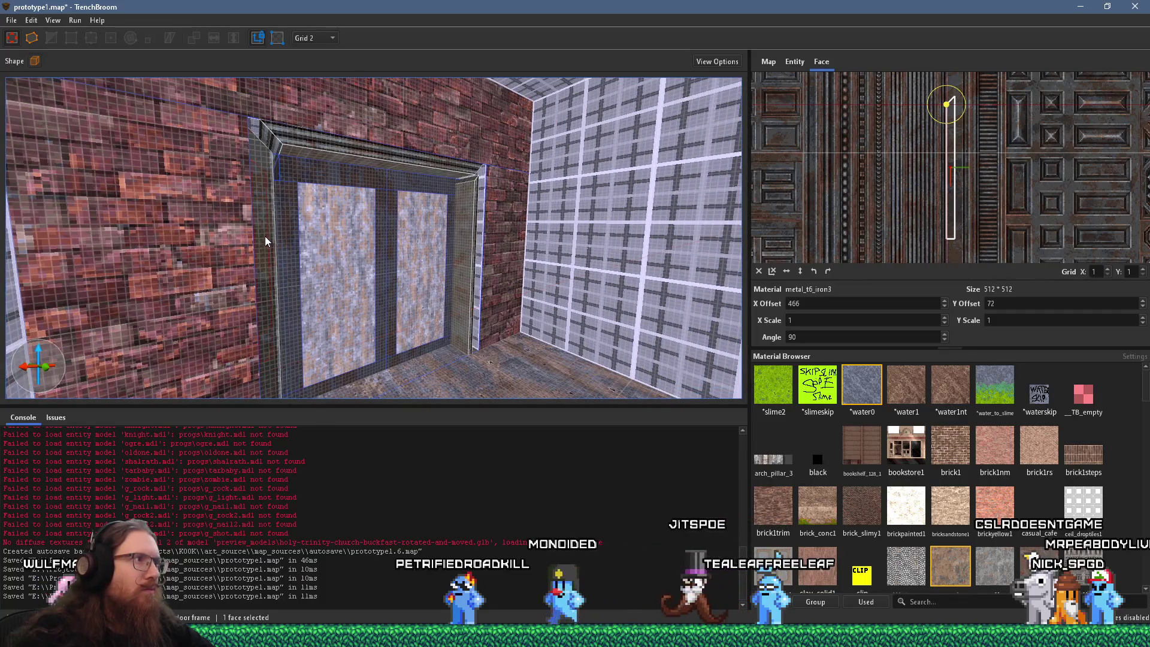
Step: Fly up to the door frame and select the whole door frame brush
{"action": "key", "text": "w"}
{"action": "left_click", "coordinate": [302, 216]}
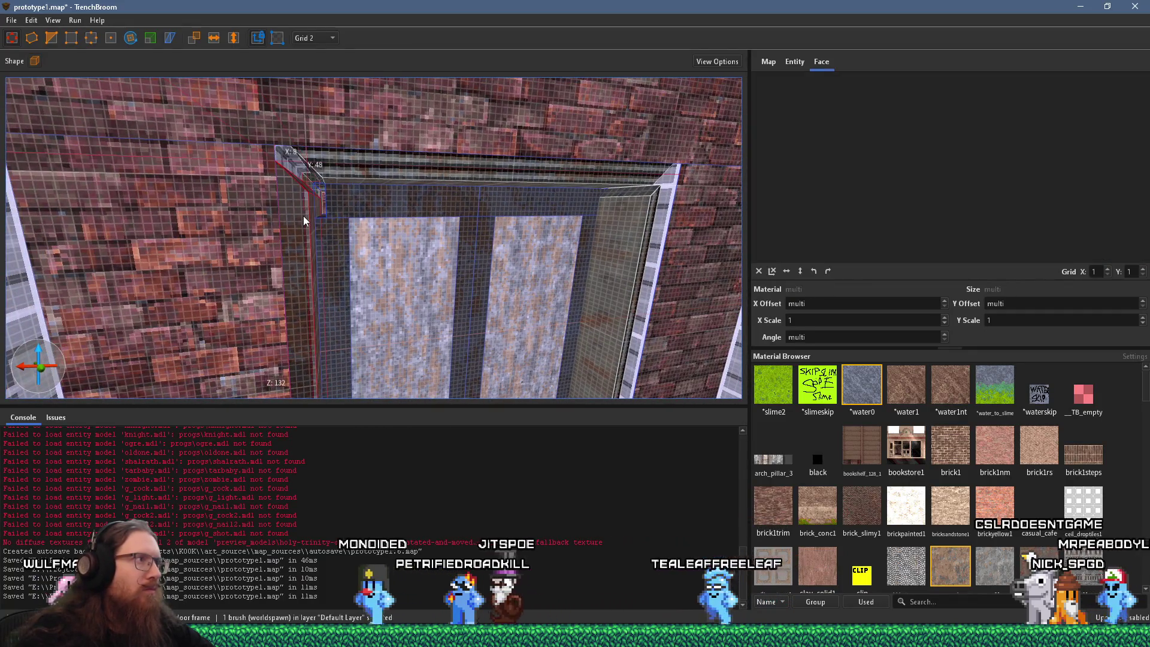
{"action": "key", "text": "w"}
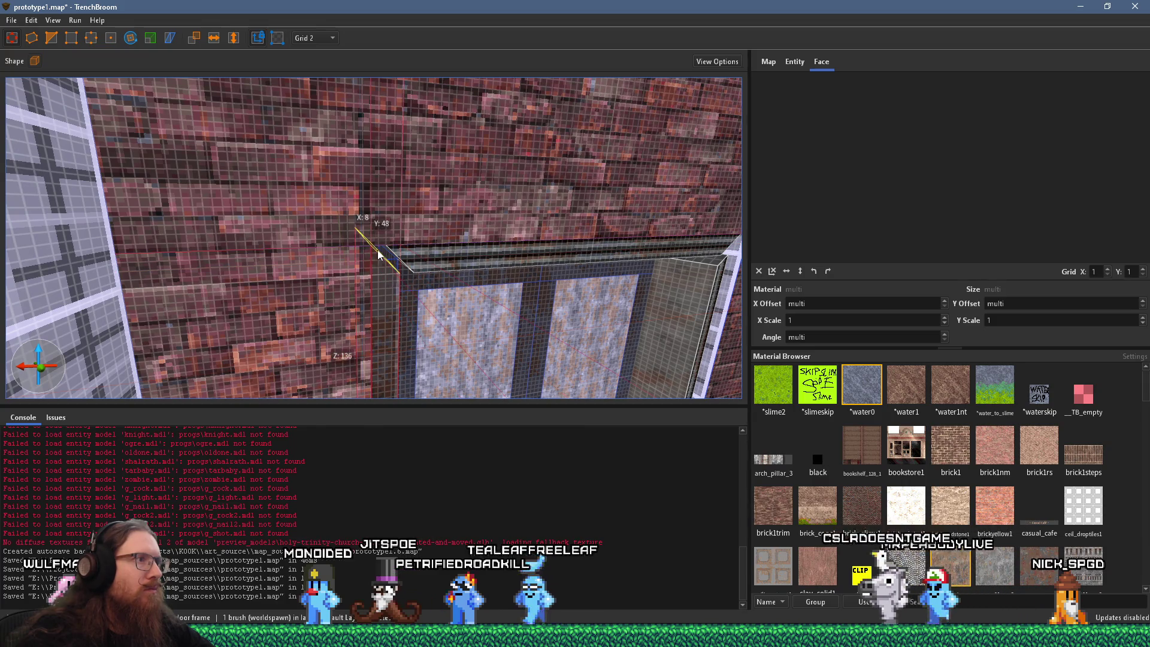
{"action": "key", "text": "d"}
{"action": "left_click_drag", "start_coordinate": [216, 254], "coordinate": [541, 254]}
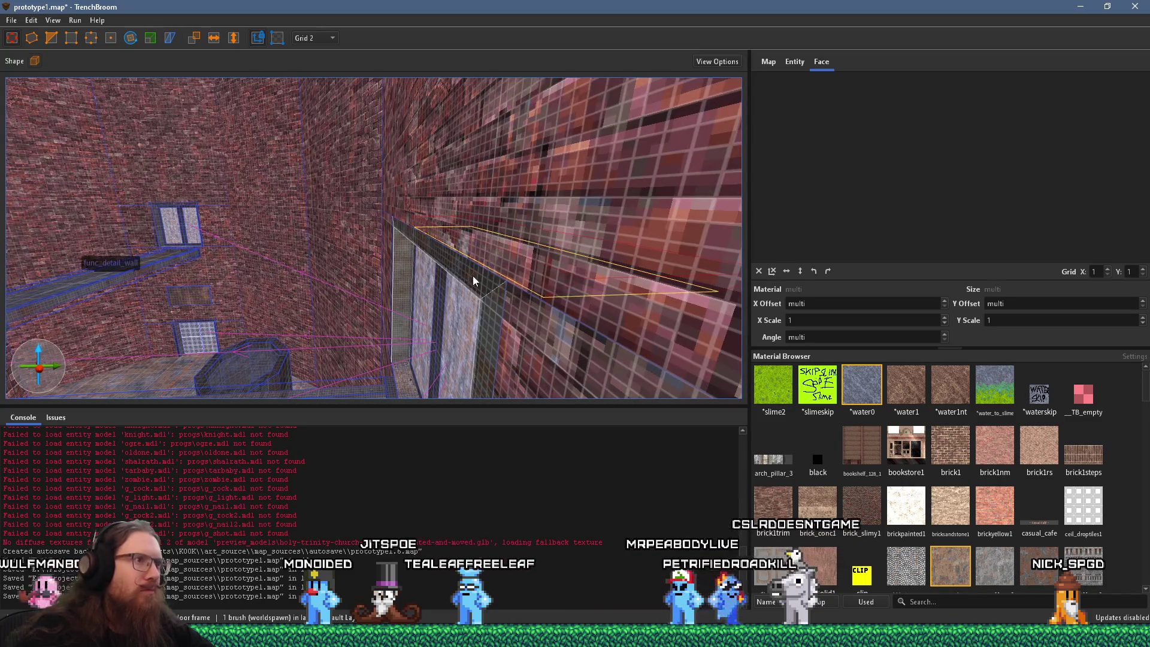
{"action": "left_click", "coordinate": [474, 280], "text": "shift"}
{"action": "left_click_drag", "start_coordinate": [474, 280], "coordinate": [251, 276]}
{"action": "mouse_move", "coordinate": [126, 239]}
{"action": "left_mouse_down"}
{"action": "mouse_move", "coordinate": [602, 275]}
{"action": "mouse_move", "coordinate": [261, 262]}
{"action": "left_mouse_up"}
{"action": "left_click", "coordinate": [573, 291], "text": "shift"}
{"action": "left_click", "coordinate": [274, 254]}
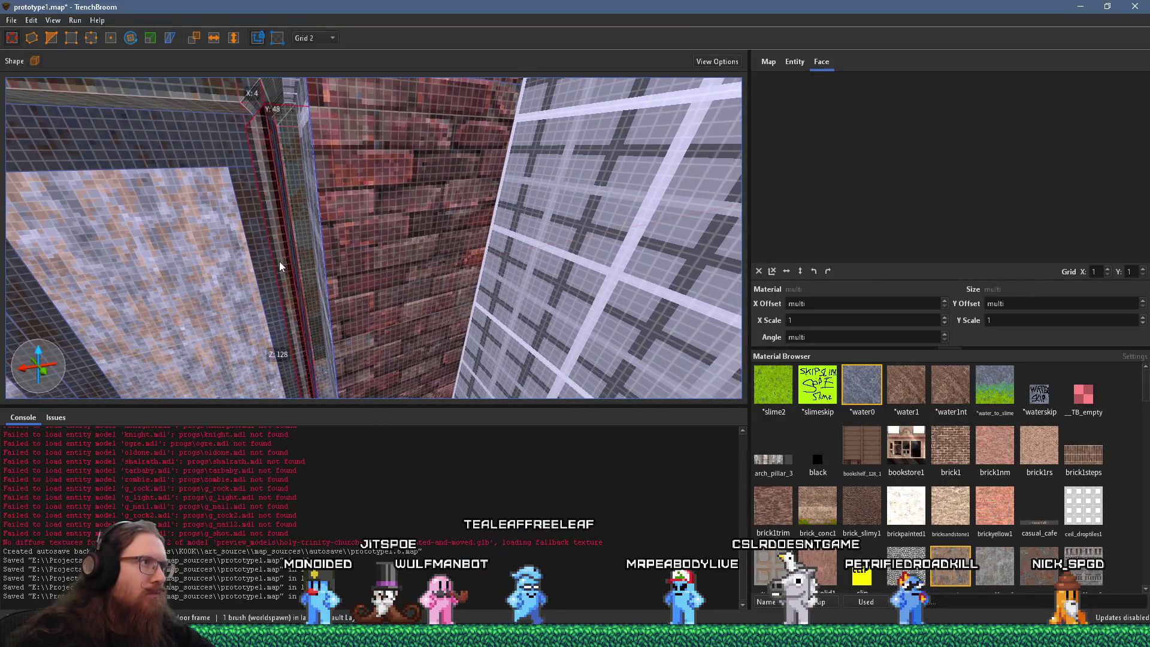
Step: Drag the frame's top face up from 128 to 132 units, then reselect the brush
{"action": "left_click_drag", "start_coordinate": [313, 276], "coordinate": [311, 265]}
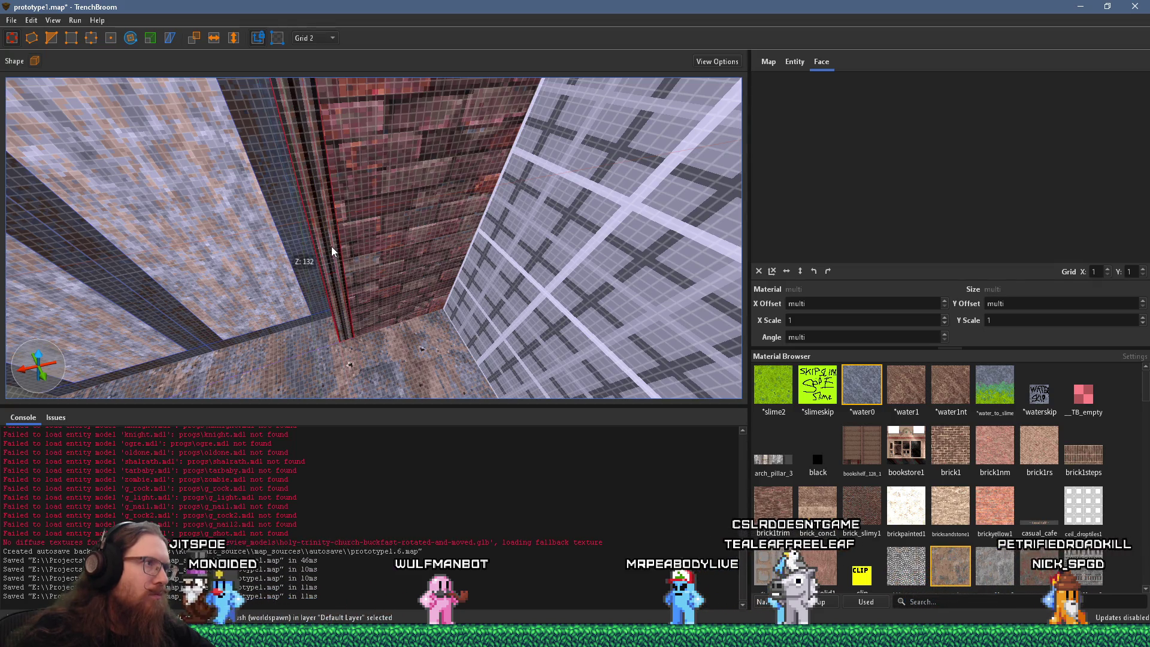
{"action": "mouse_move", "coordinate": [327, 255]}
{"action": "left_mouse_down"}
{"action": "mouse_move", "coordinate": [371, 210]}
{"action": "mouse_move", "coordinate": [155, 250]}
{"action": "left_mouse_up"}
{"action": "left_click", "coordinate": [371, 211], "text": "shift"}
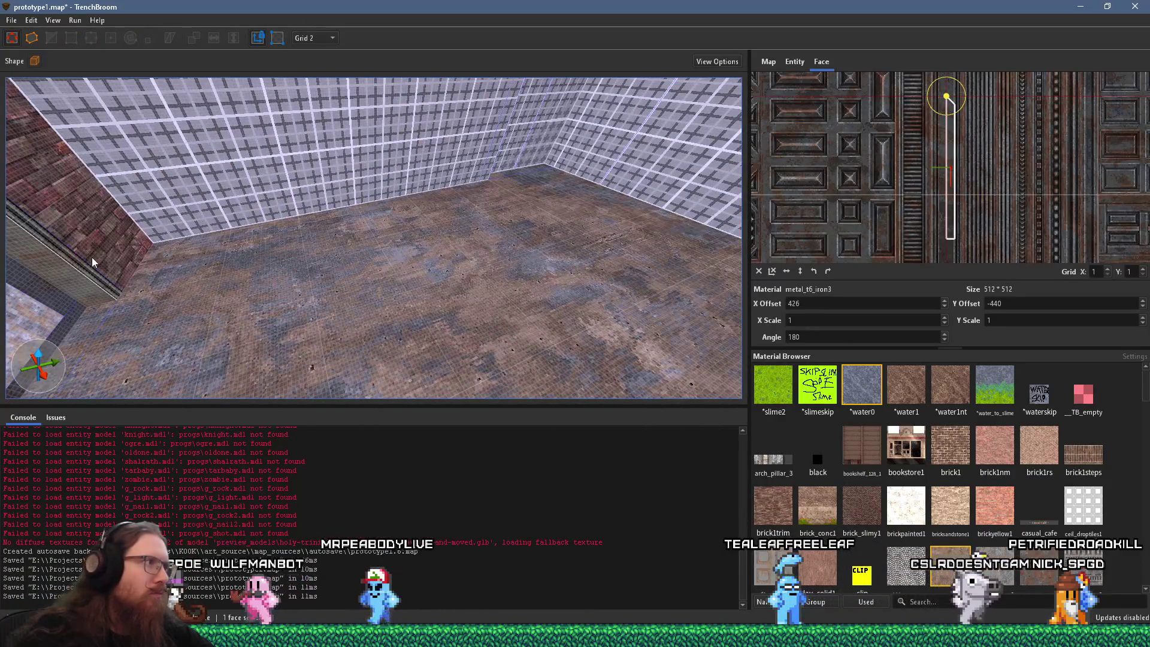
{"action": "left_click_drag", "start_coordinate": [84, 266], "coordinate": [157, 213]}
{"action": "left_click", "coordinate": [149, 194]}
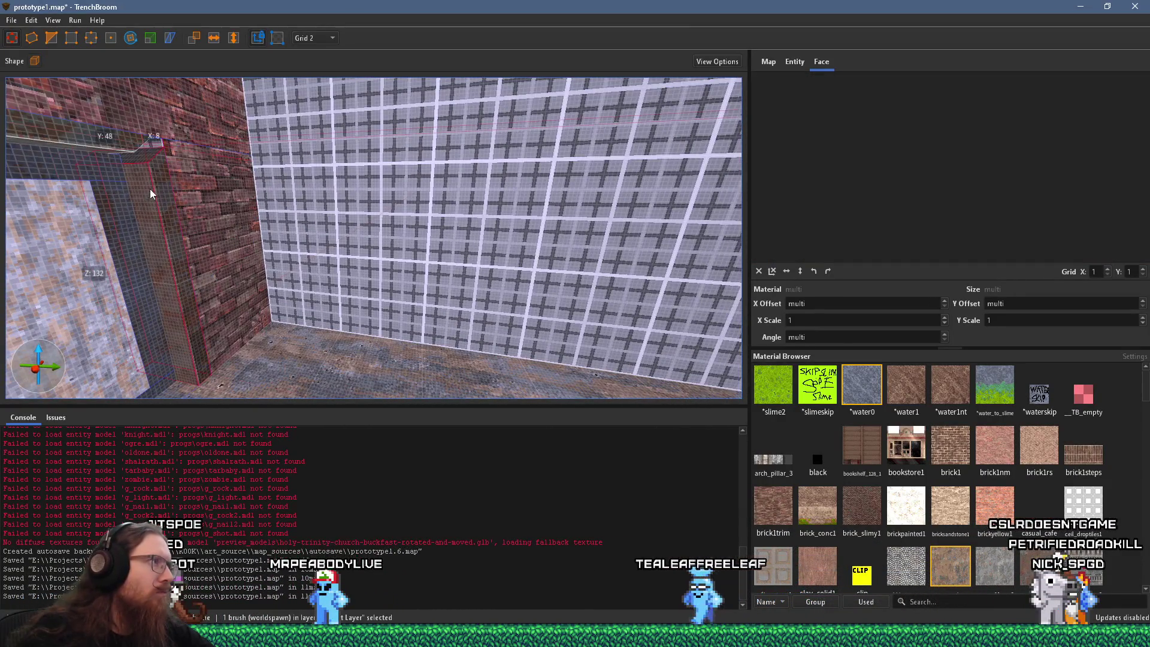
{"action": "scroll", "coordinate": [175, 160], "scroll_direction": "up", "scroll_amount": 2}
{"action": "scroll", "coordinate": [259, 198], "scroll_direction": "up", "scroll_amount": 2}
{"action": "scroll", "coordinate": [260, 198], "scroll_direction": "up", "scroll_amount": 3}
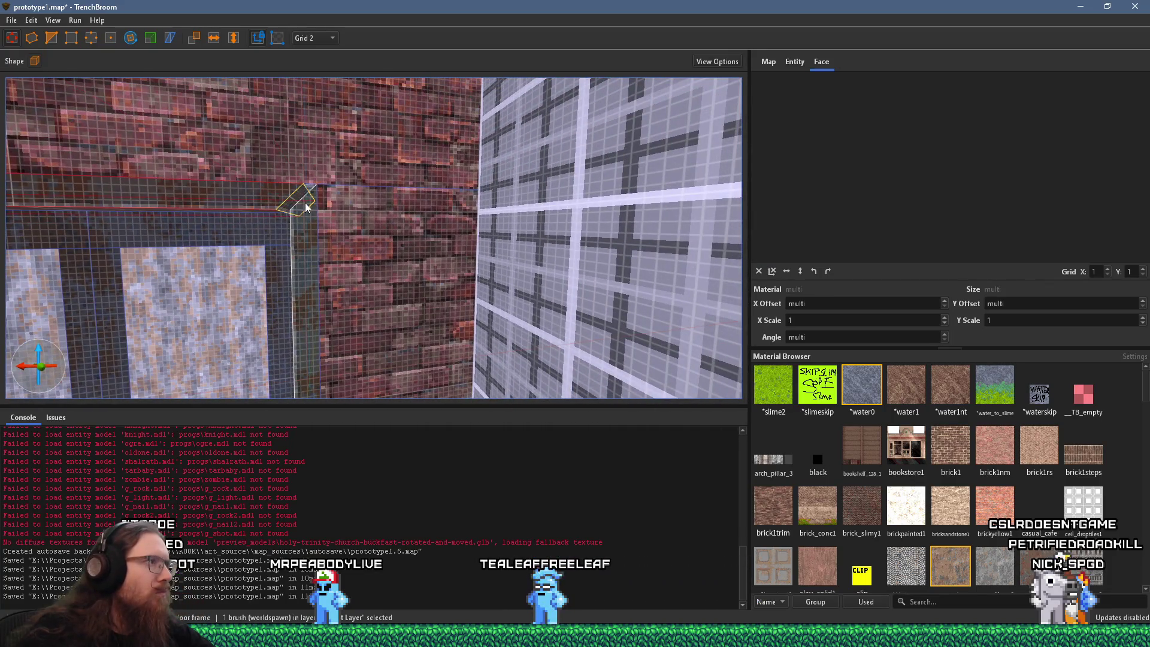
{"action": "scroll", "coordinate": [310, 207], "scroll_direction": "down", "scroll_amount": 3}
{"action": "scroll", "coordinate": [464, 163], "scroll_direction": "down", "scroll_amount": 2}
{"action": "key", "text": "Escape"}
{"action": "scroll", "coordinate": [355, 171], "scroll_direction": "up", "scroll_amount": 2}
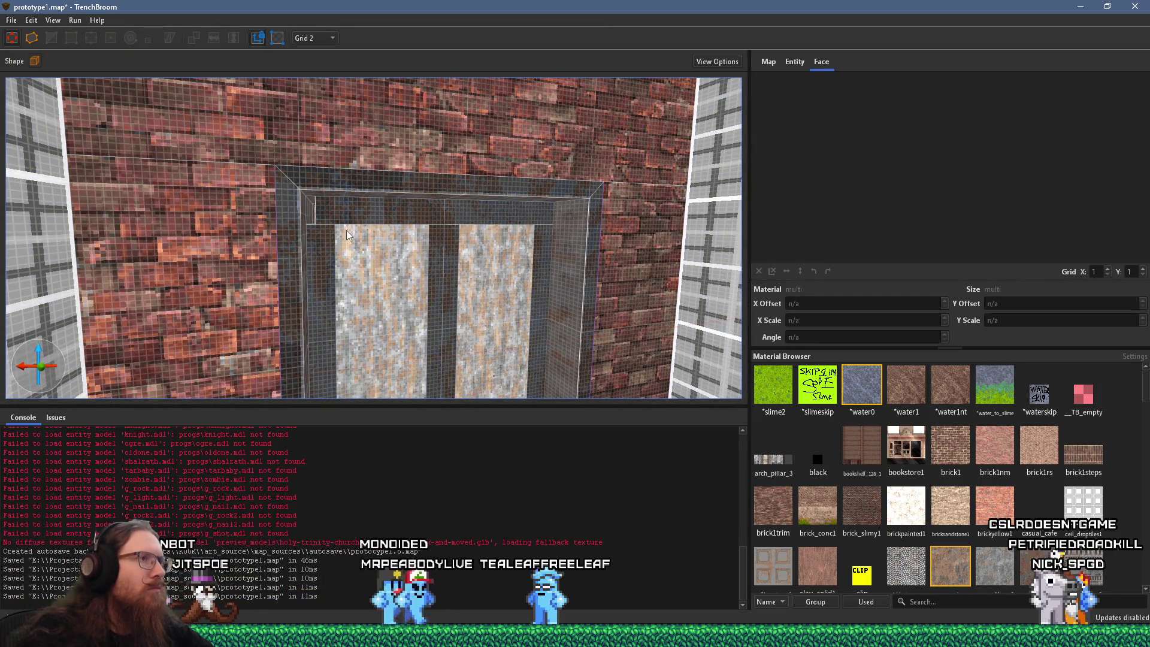
{"action": "key", "text": "d"}
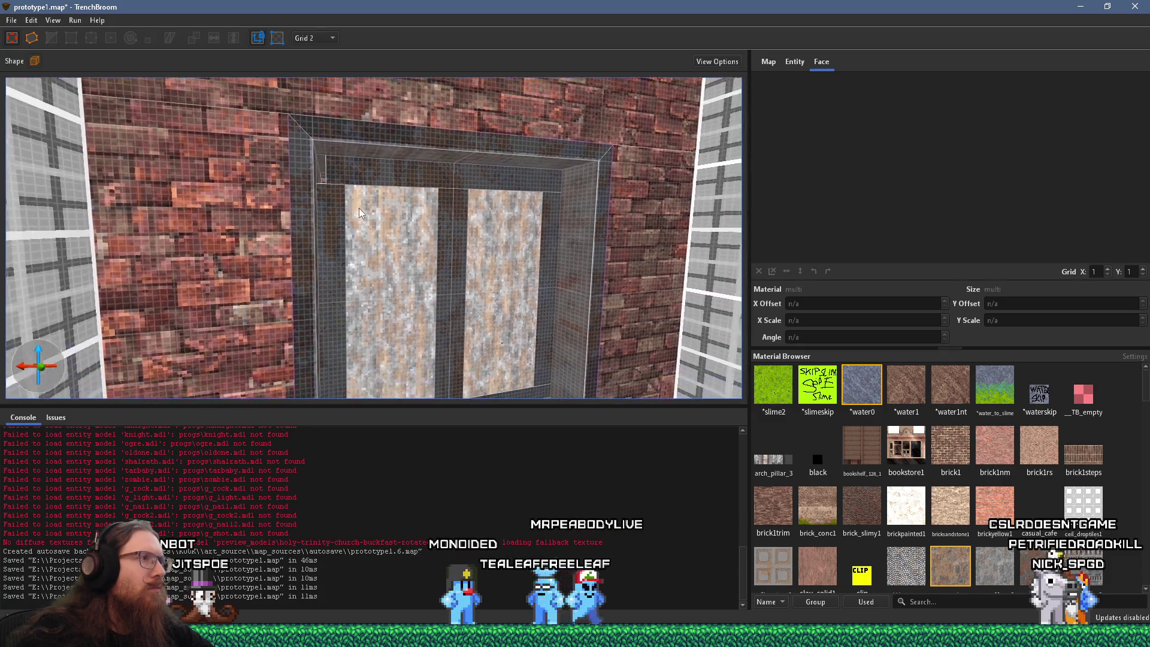
{"action": "left_click", "coordinate": [299, 170]}
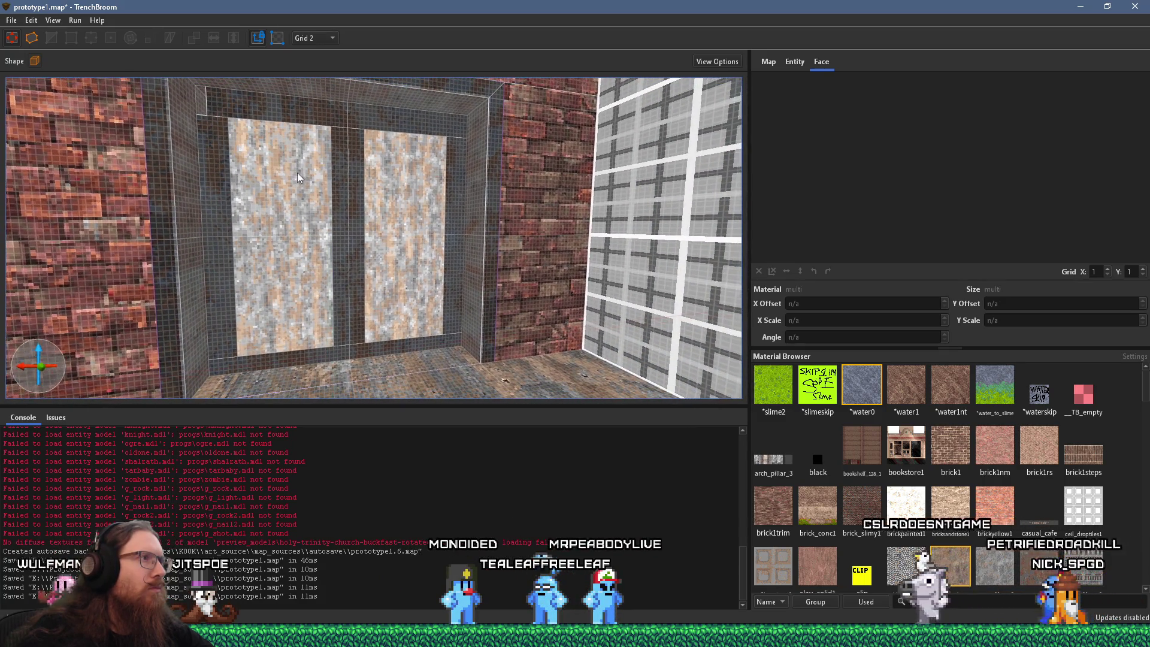
{"action": "scroll", "coordinate": [281, 207], "scroll_direction": "up", "scroll_amount": 3}
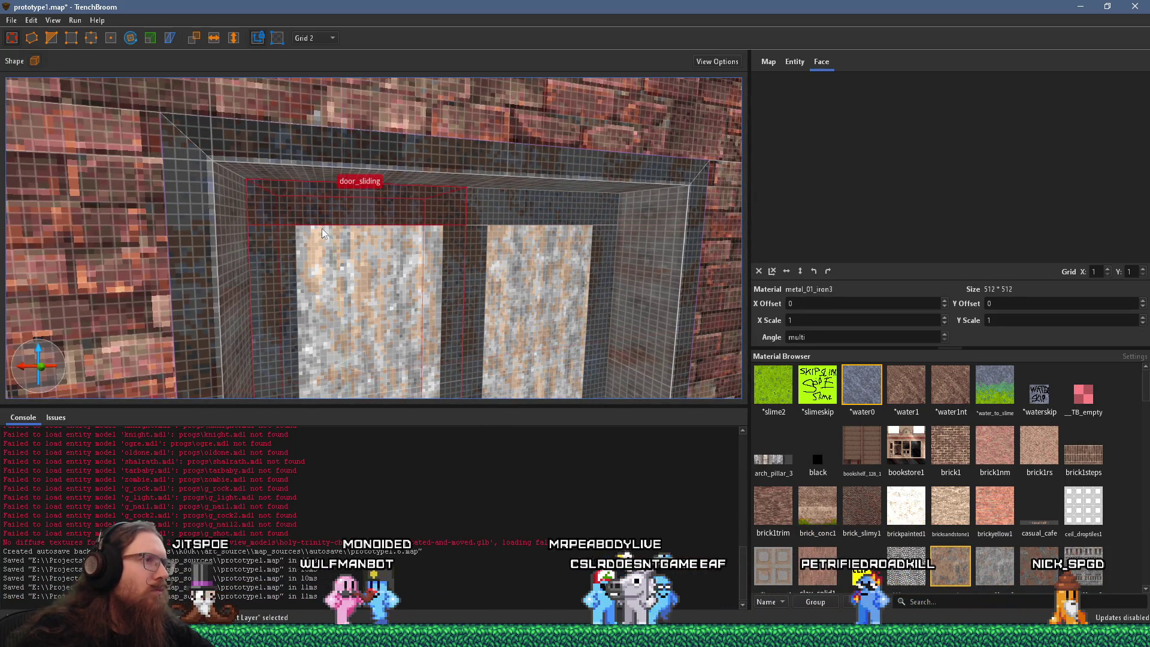
{"action": "scroll", "coordinate": [316, 228], "scroll_direction": "up", "scroll_amount": 3}
{"action": "key", "text": "Escape"}
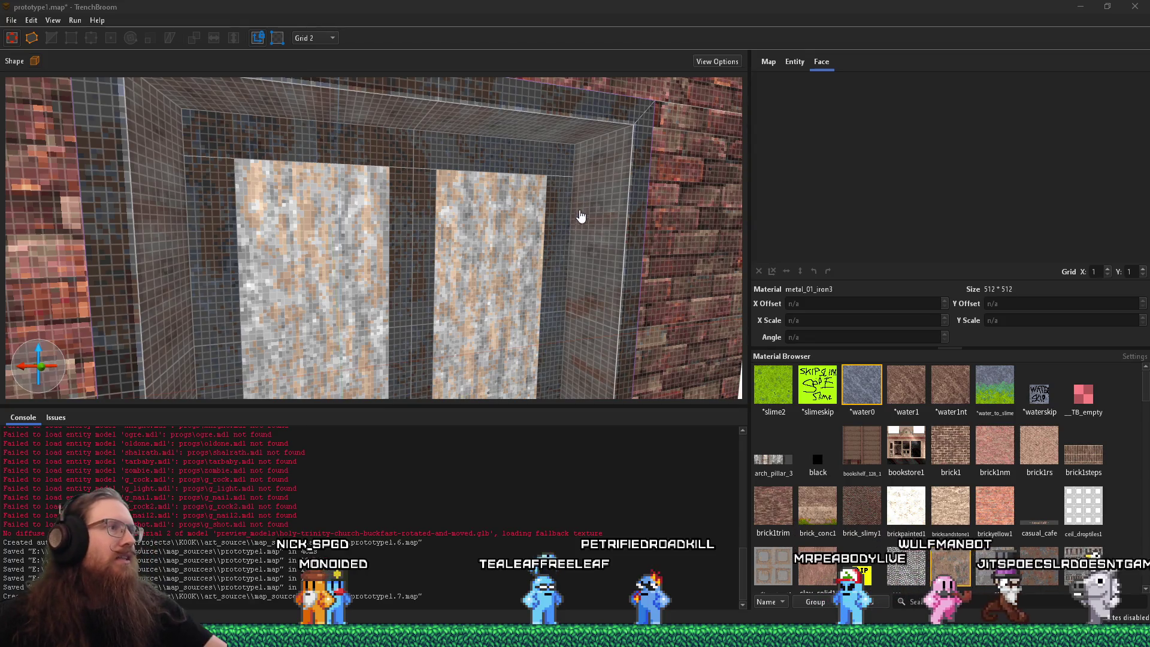
Step: Duplicate the door_sliding brush 128 units to the right
{"action": "scroll", "coordinate": [557, 228], "scroll_direction": "down", "scroll_amount": 5}
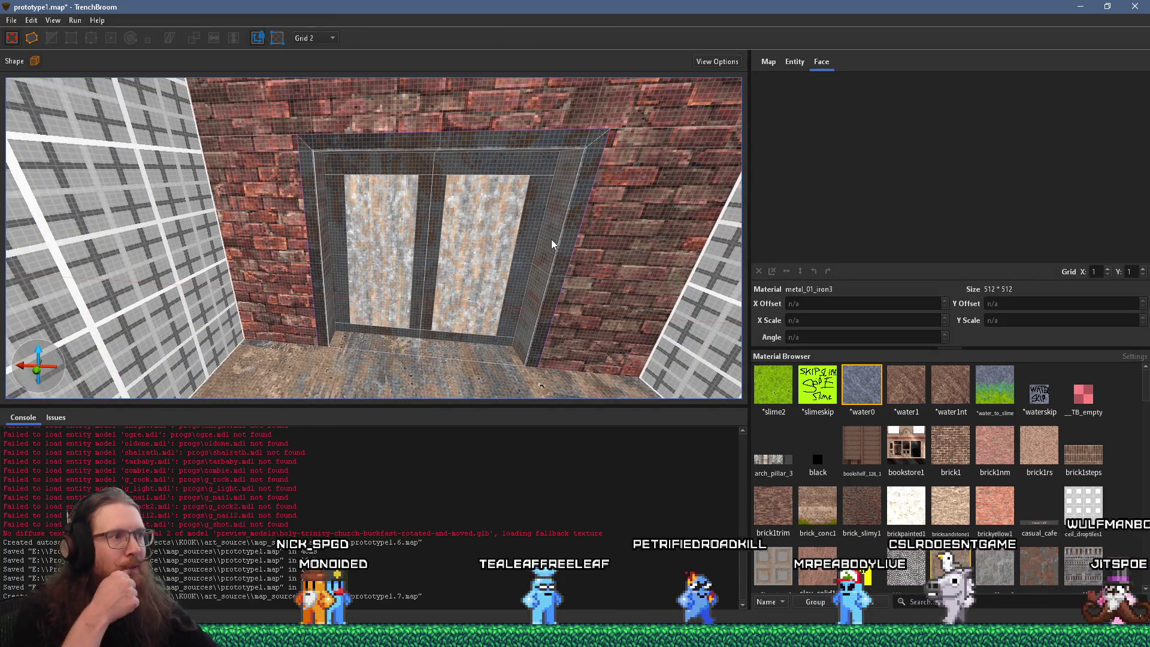
{"action": "scroll", "coordinate": [551, 239], "scroll_direction": "down", "scroll_amount": 5}
{"action": "scroll", "coordinate": [525, 225], "scroll_direction": "up", "scroll_amount": 5}
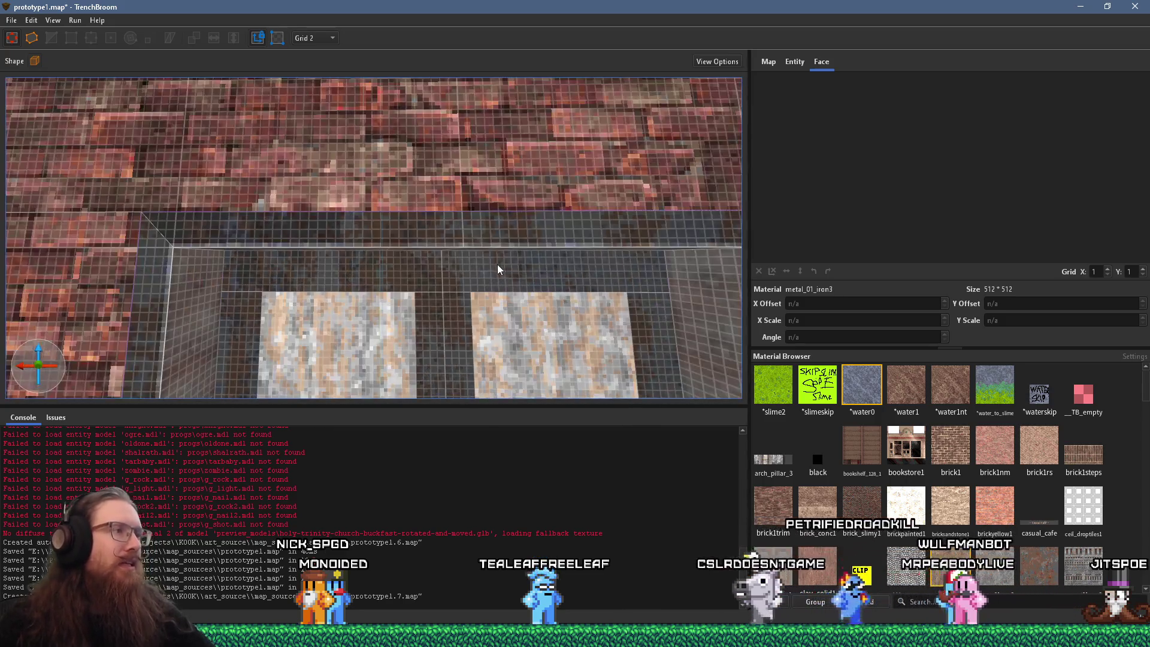
{"action": "left_click", "coordinate": [469, 261]}
{"action": "mouse_move", "coordinate": [470, 262]}
{"action": "left_mouse_down"}
{"action": "mouse_move", "coordinate": [624, 265]}
{"action": "mouse_move", "coordinate": [637, 332]}
{"action": "mouse_move", "coordinate": [657, 302]}
{"action": "left_mouse_up"}
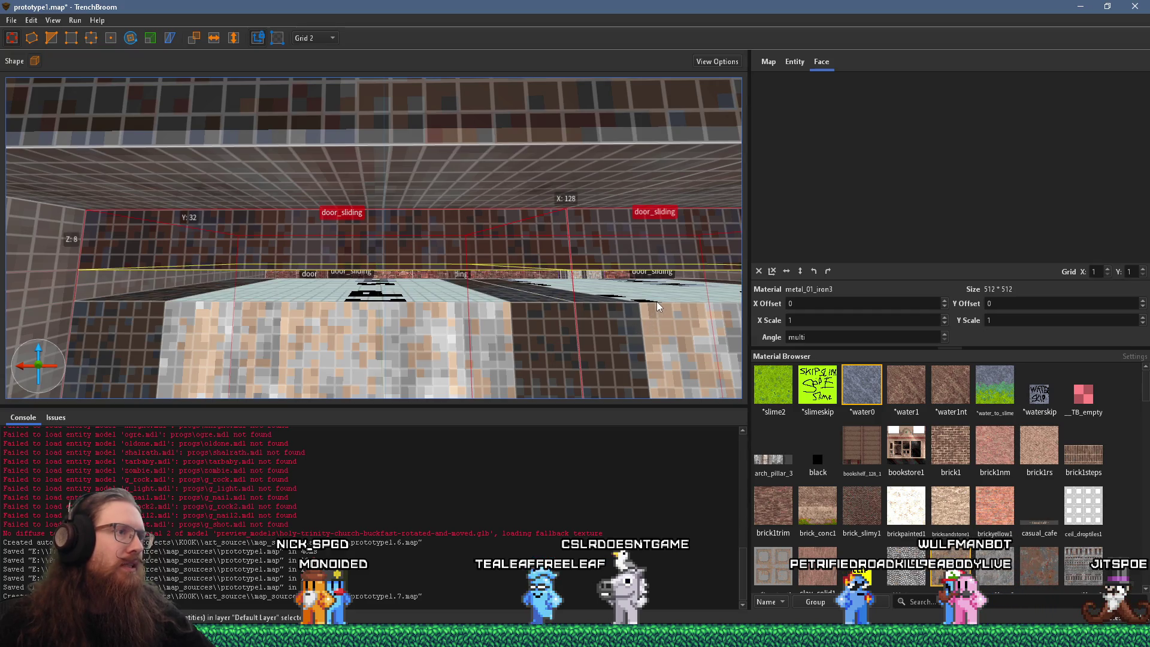
{"action": "scroll", "coordinate": [531, 315], "scroll_direction": "down", "scroll_amount": 3}
{"action": "scroll", "coordinate": [520, 318], "scroll_direction": "down", "scroll_amount": 3}
{"action": "scroll", "coordinate": [521, 322], "scroll_direction": "up", "scroll_amount": 6}
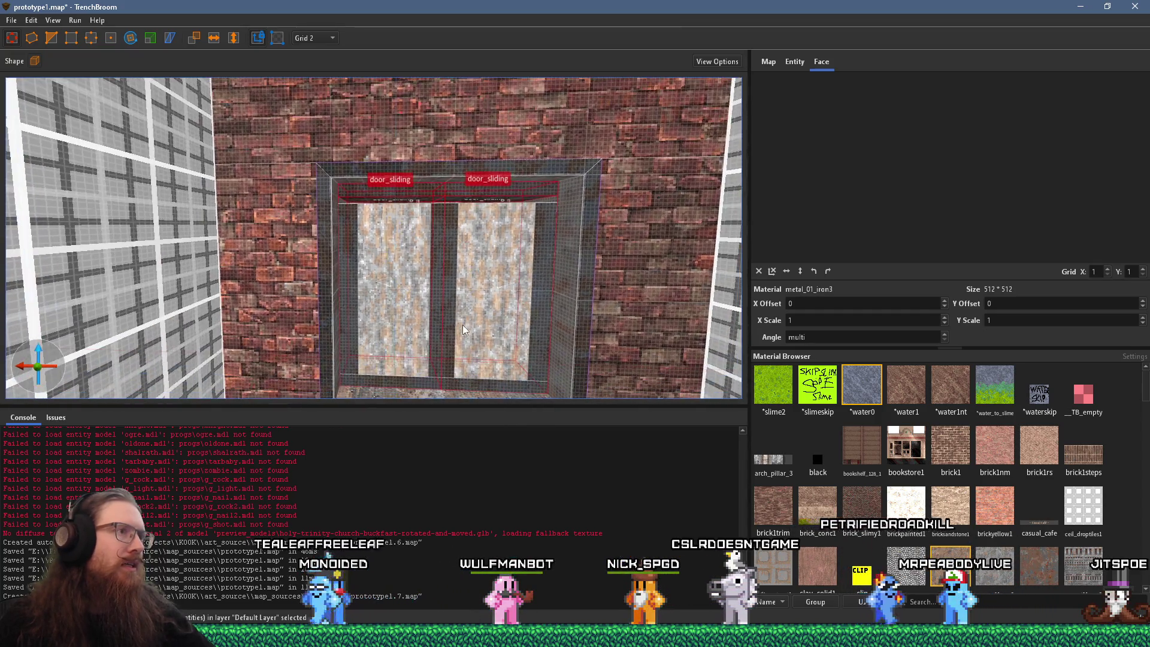
Step: Select both sliding doors, then narrow the selection to the left door only
{"action": "key", "text": "Escape"}
{"action": "left_click", "coordinate": [356, 319]}
{"action": "left_click", "coordinate": [574, 320], "text": "ctrl"}
{"action": "scroll", "coordinate": [593, 317], "scroll_direction": "up", "scroll_amount": 3}
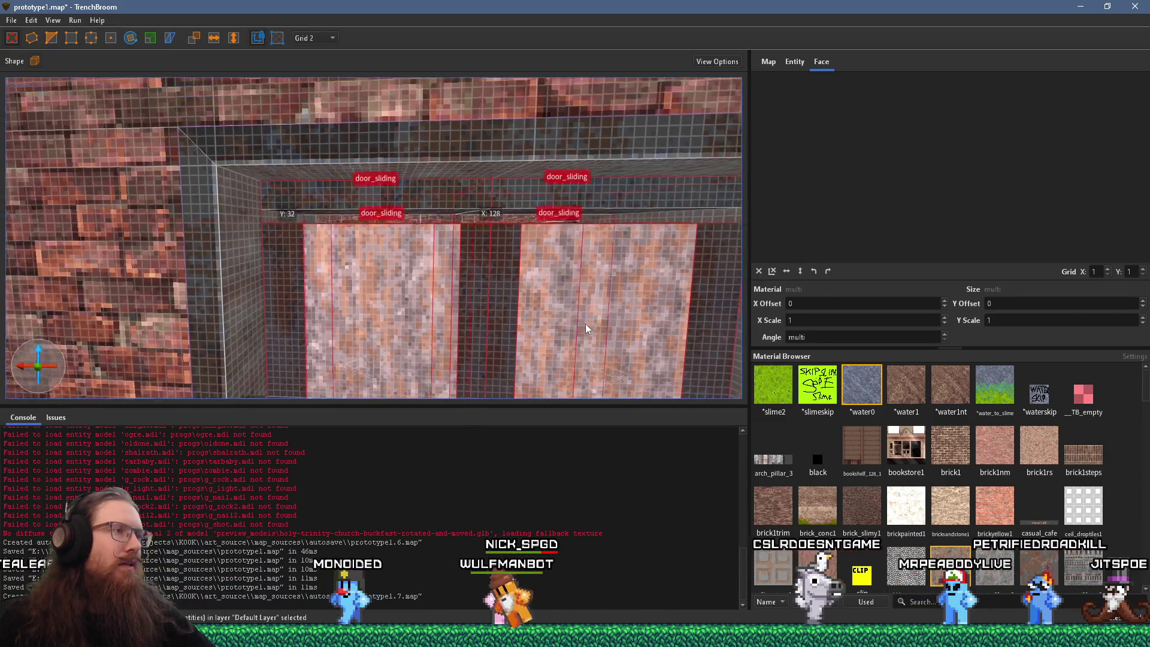
{"action": "scroll", "coordinate": [577, 222], "scroll_direction": "up", "scroll_amount": 3}
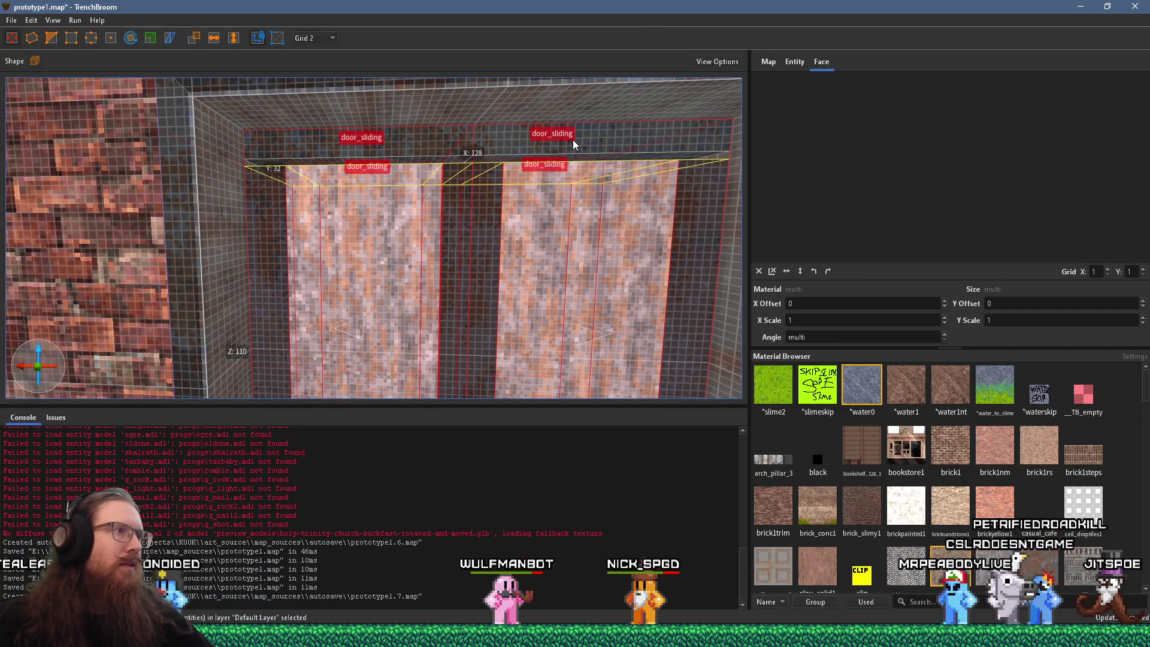
{"action": "left_click", "coordinate": [279, 259]}
{"action": "scroll", "coordinate": [323, 262], "scroll_direction": "up", "scroll_amount": 2}
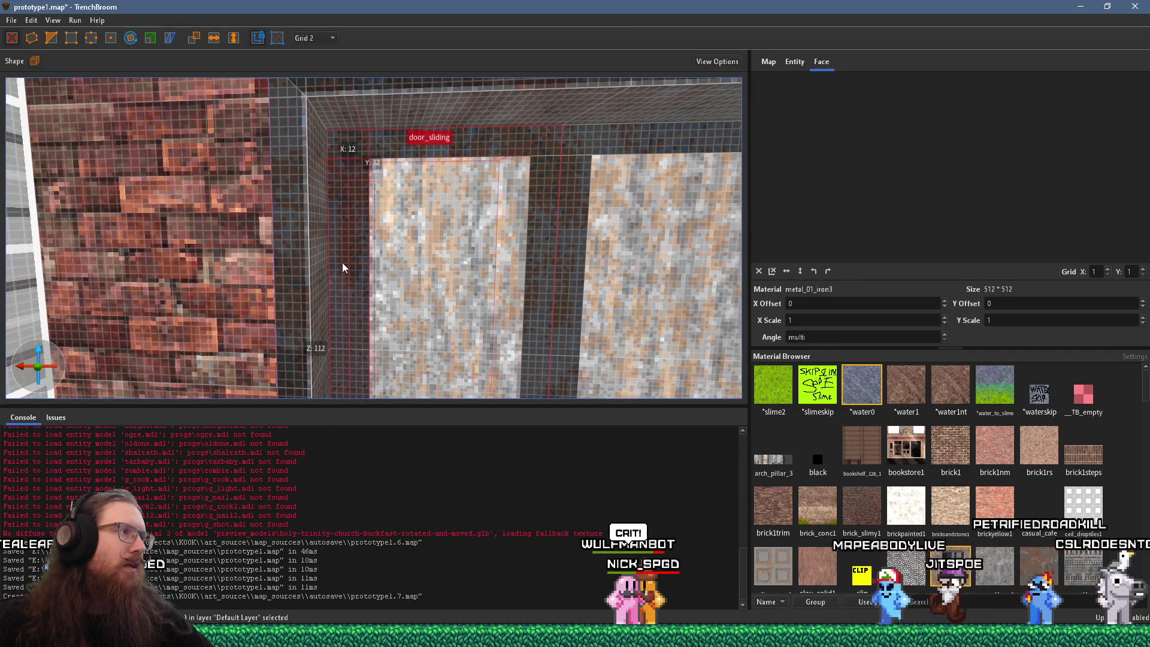
{"action": "scroll", "coordinate": [419, 274], "scroll_direction": "up", "scroll_amount": 2}
{"action": "key", "text": "a"}
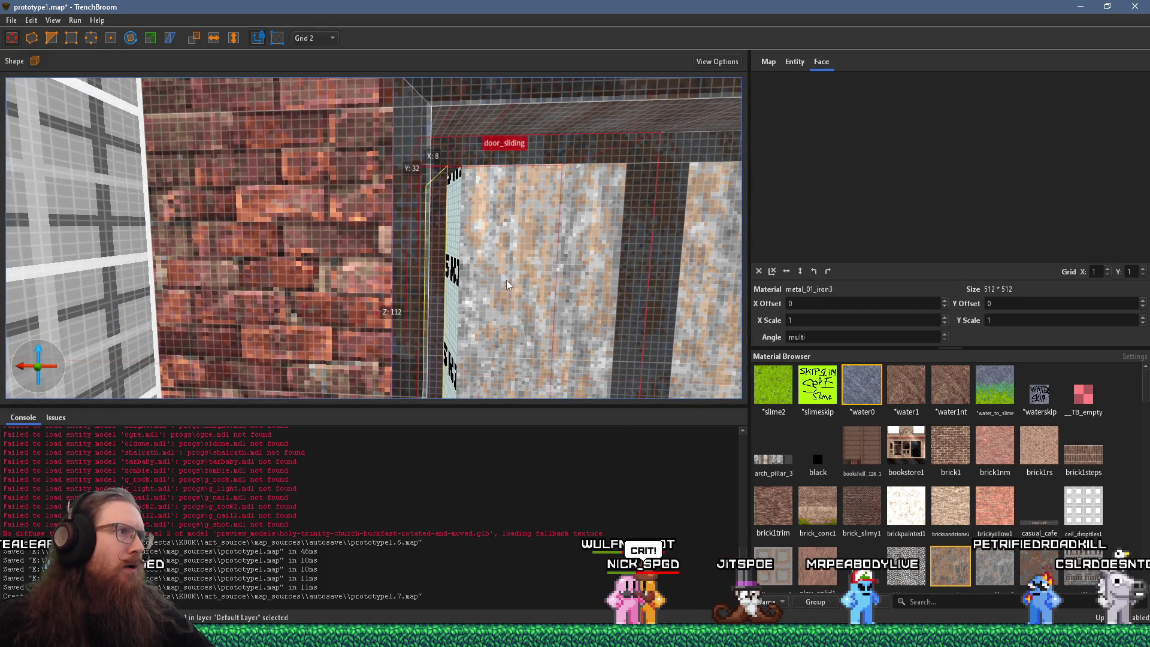
{"action": "scroll", "coordinate": [507, 286], "scroll_direction": "down", "scroll_amount": 1}
Step: Select each door panel brush separately, ending on the right panel
{"action": "left_click", "coordinate": [481, 291]}
{"action": "scroll", "coordinate": [420, 299], "scroll_direction": "down", "scroll_amount": 2}
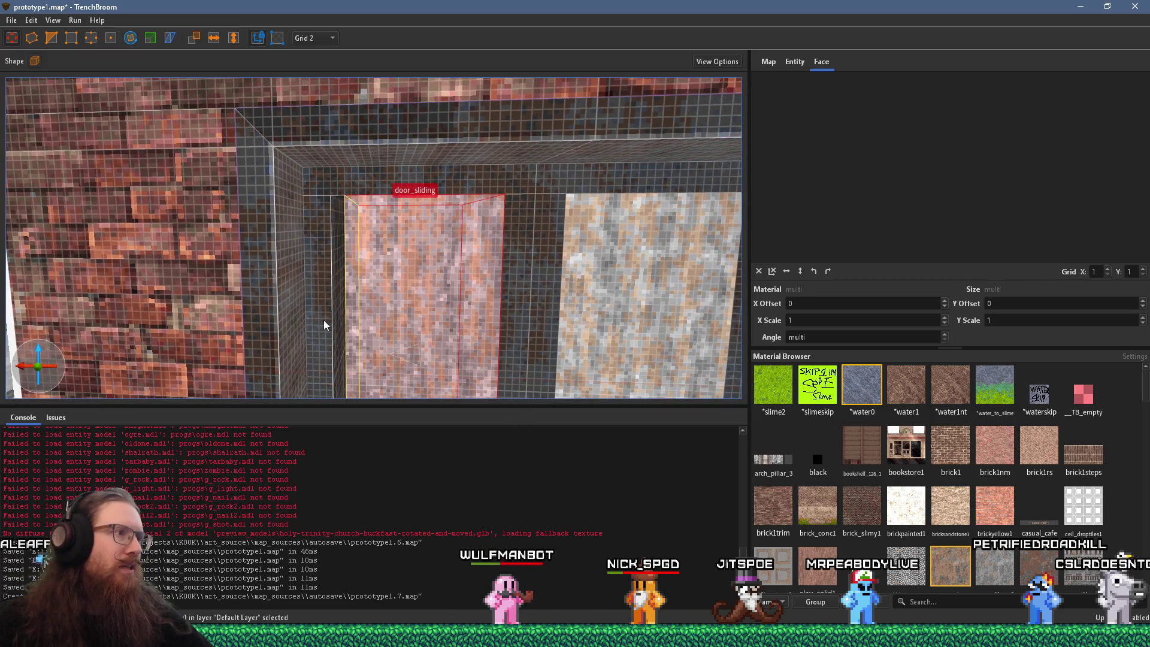
{"action": "key", "text": "d"}
{"action": "left_click", "coordinate": [441, 332]}
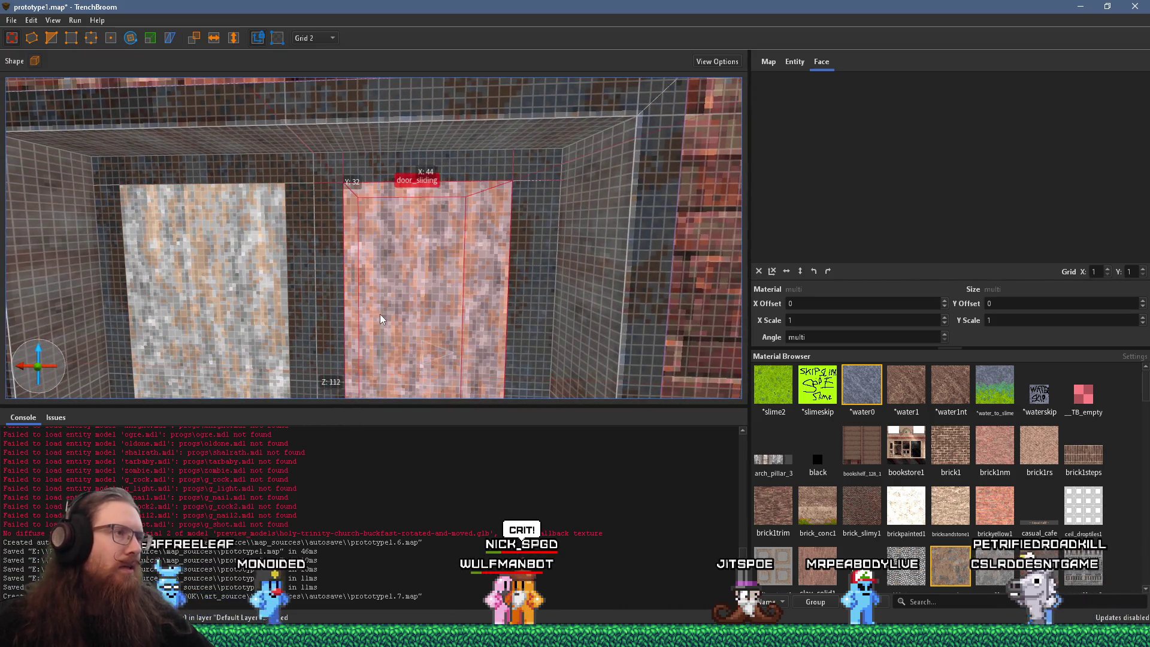
{"action": "key", "text": "d"}
{"action": "key", "text": "d"}
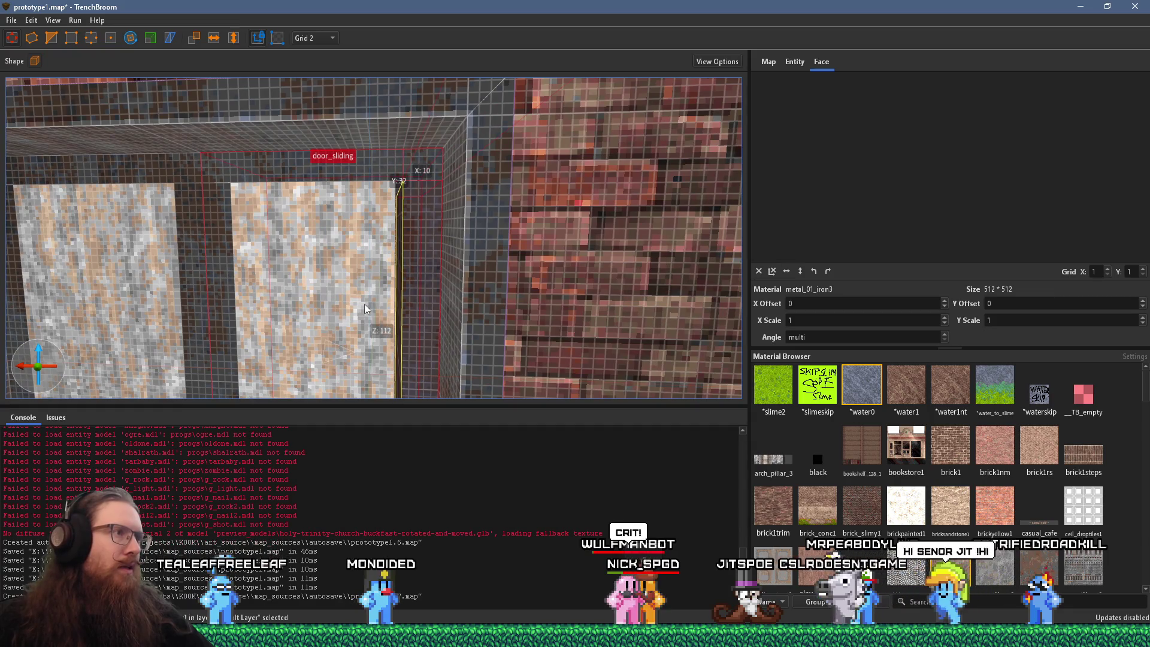
{"action": "left_click", "coordinate": [371, 309]}
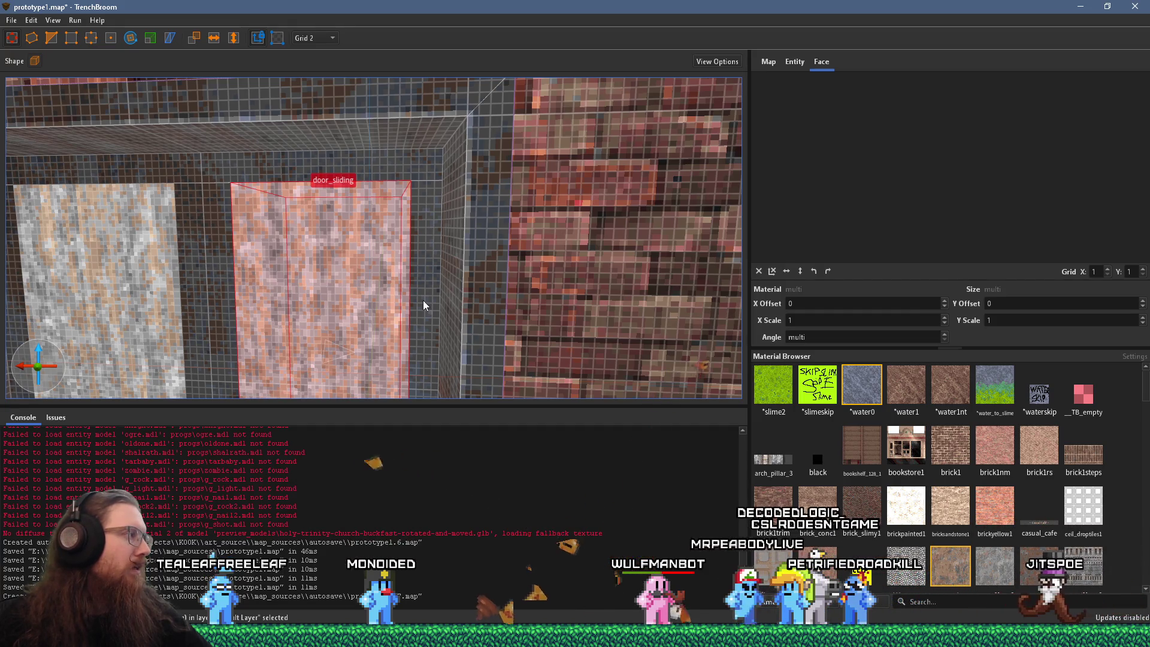
{"action": "scroll", "coordinate": [416, 299], "scroll_direction": "down", "scroll_amount": 3}
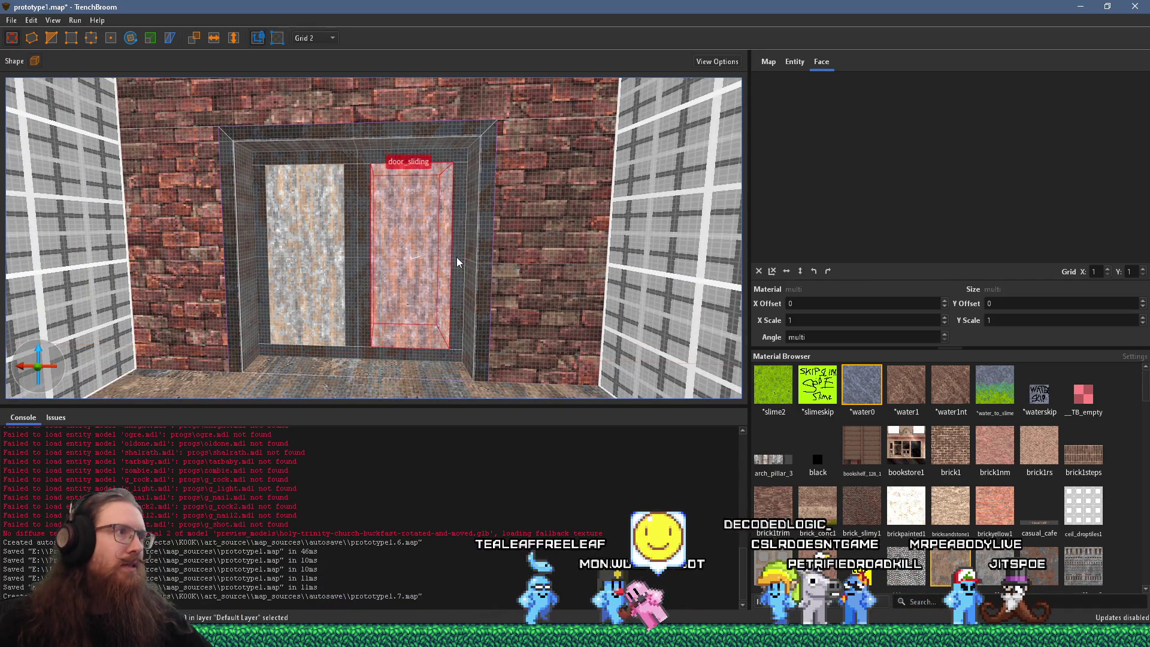
{"action": "scroll", "coordinate": [379, 313], "scroll_direction": "down", "scroll_amount": 2}
{"action": "scroll", "coordinate": [378, 313], "scroll_direction": "up", "scroll_amount": 8}
{"action": "mouse_move", "coordinate": [417, 327]}
{"action": "left_mouse_down"}
{"action": "mouse_move", "coordinate": [390, 328]}
{"action": "mouse_move", "coordinate": [387, 295]}
{"action": "mouse_move", "coordinate": [27, 279]}
{"action": "left_mouse_up"}
{"action": "mouse_move", "coordinate": [468, 234]}
{"action": "left_mouse_down"}
{"action": "mouse_move", "coordinate": [112, 258]}
{"action": "mouse_move", "coordinate": [330, 217]}
{"action": "left_mouse_up"}
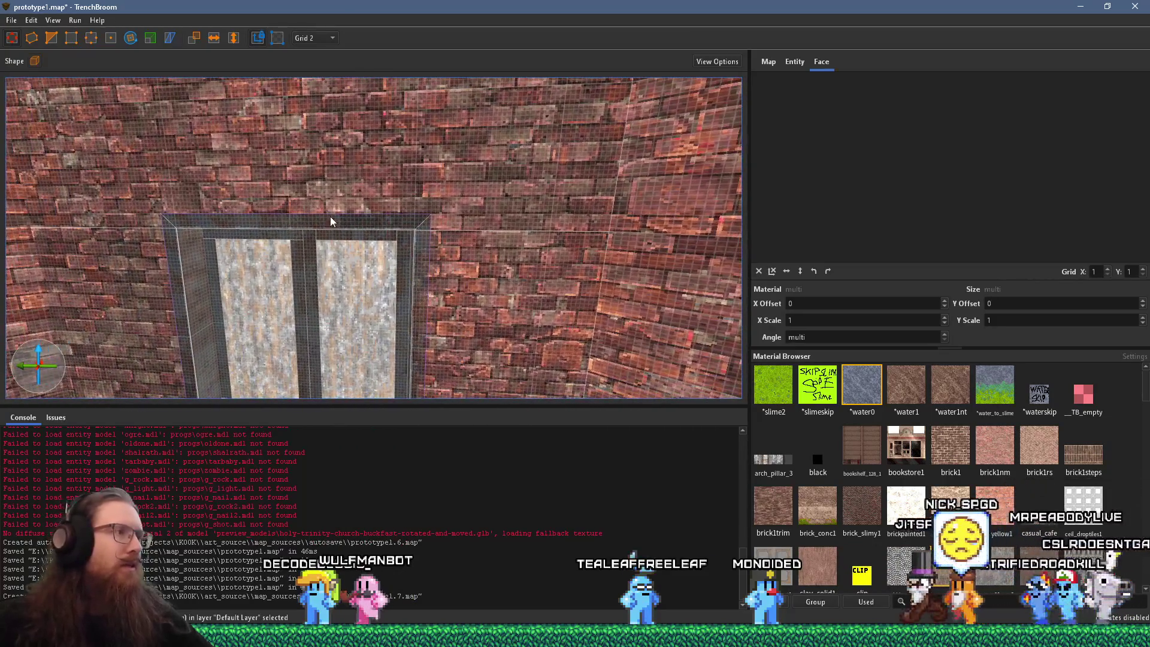
Step: Set the grid to 4 units and pick the brick wall faces around the window frame
{"action": "left_click", "coordinate": [318, 38]}
{"action": "left_click", "coordinate": [321, 81]}
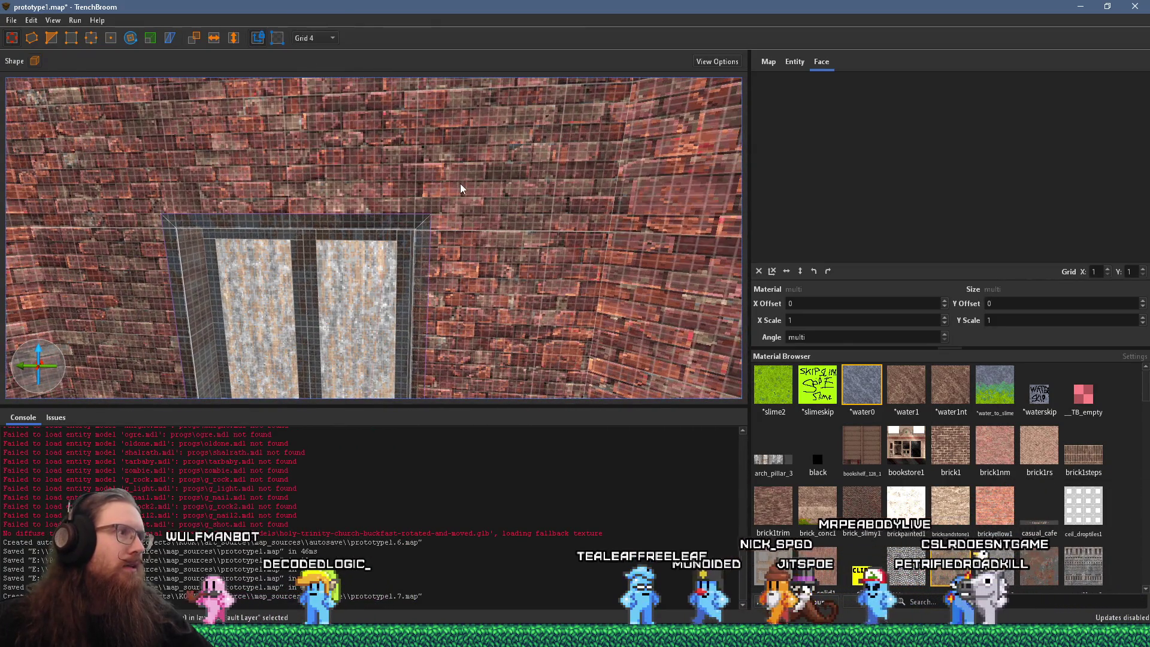
{"action": "left_click", "coordinate": [473, 220], "text": "shift"}
{"action": "left_click", "coordinate": [468, 272], "text": "shift"}
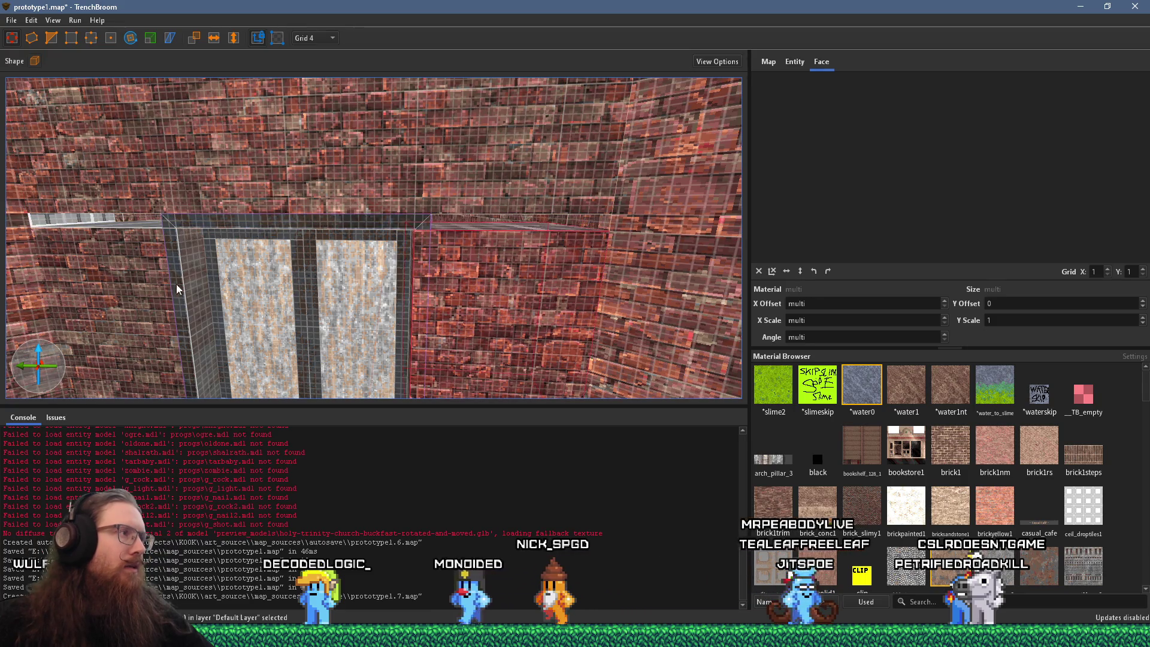
{"action": "left_click", "coordinate": [111, 290], "text": "shift"}
{"action": "left_click", "coordinate": [500, 228], "text": "shift"}
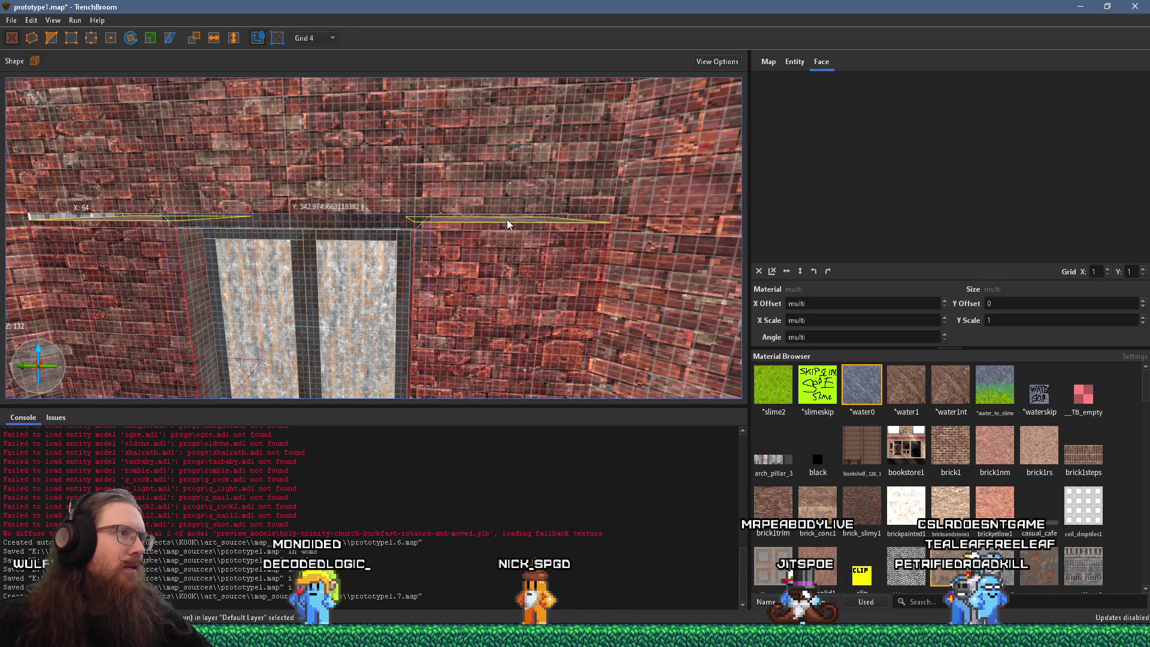
{"action": "mouse_move", "coordinate": [345, 295]}
{"action": "left_mouse_down"}
{"action": "mouse_move", "coordinate": [243, 283]}
{"action": "mouse_move", "coordinate": [400, 255]}
{"action": "mouse_move", "coordinate": [214, 267]}
{"action": "mouse_move", "coordinate": [477, 279]}
{"action": "mouse_move", "coordinate": [336, 308]}
{"action": "mouse_move", "coordinate": [337, 276]}
{"action": "mouse_move", "coordinate": [310, 284]}
{"action": "left_mouse_up"}
{"action": "mouse_move", "coordinate": [389, 154]}
{"action": "left_mouse_down"}
{"action": "mouse_move", "coordinate": [326, 279]}
{"action": "mouse_move", "coordinate": [337, 88]}
{"action": "left_mouse_up"}
Step: Switch to an 8-unit grid and reshape the wall brush right of the window around the opening
{"action": "left_click", "coordinate": [316, 95]}
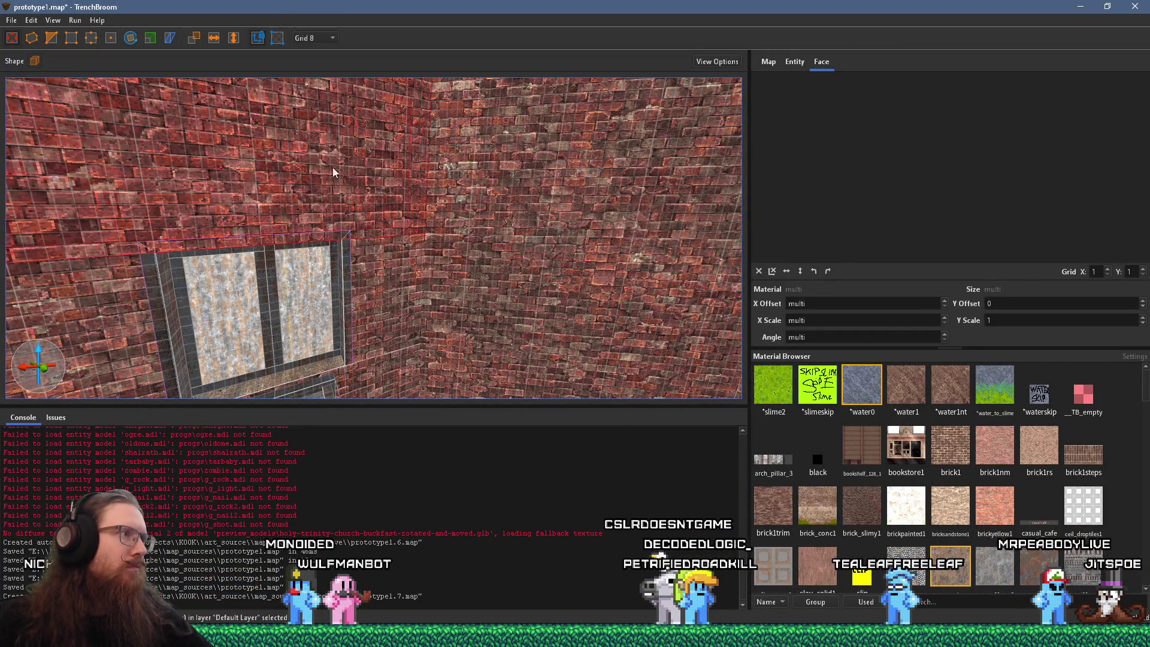
{"action": "left_click", "coordinate": [361, 267], "text": "ctrl"}
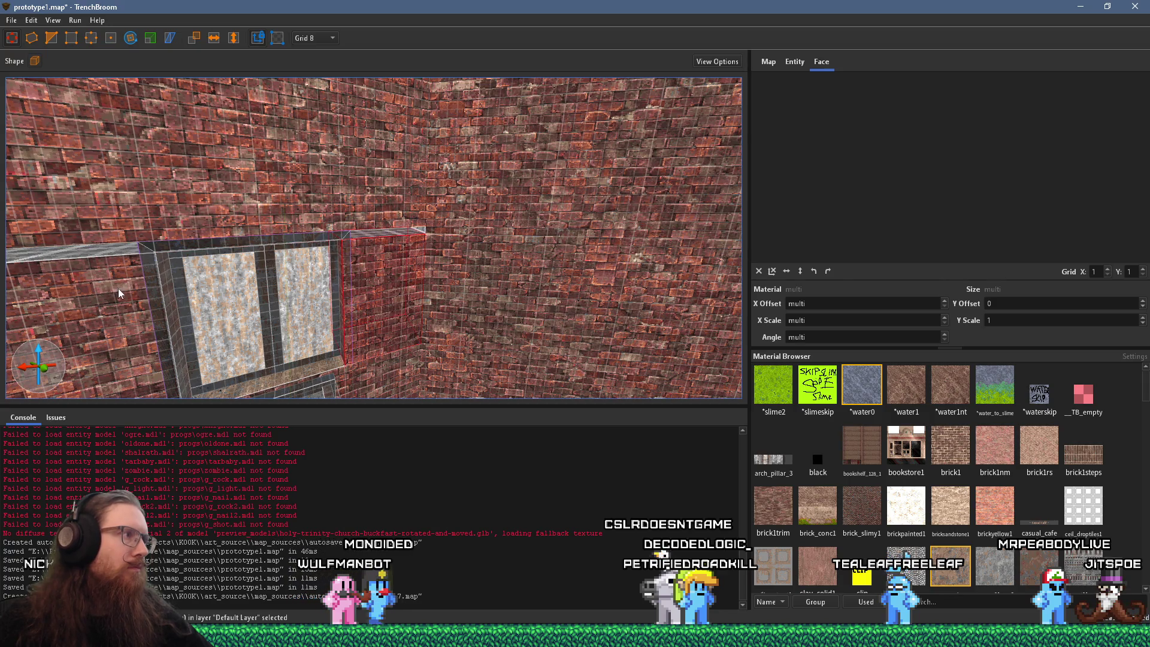
{"action": "left_click_drag", "start_coordinate": [370, 235], "coordinate": [342, 273]}
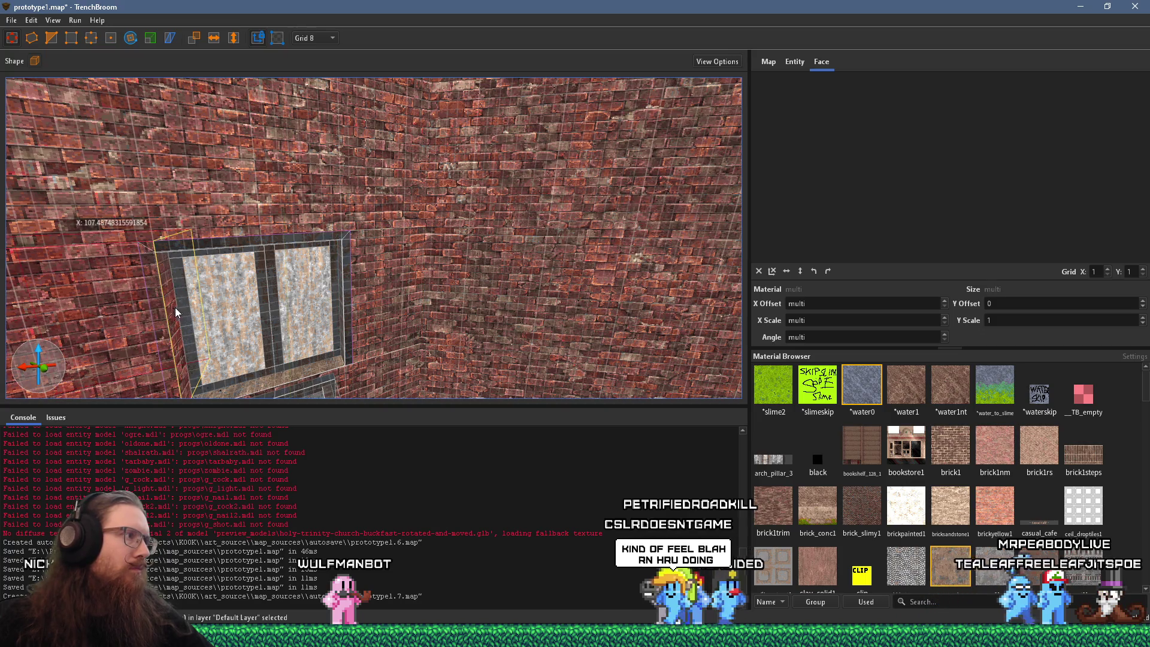
{"action": "scroll", "coordinate": [166, 309], "scroll_direction": "down", "scroll_amount": 10}
{"action": "scroll", "coordinate": [405, 273], "scroll_direction": "up", "scroll_amount": 10}
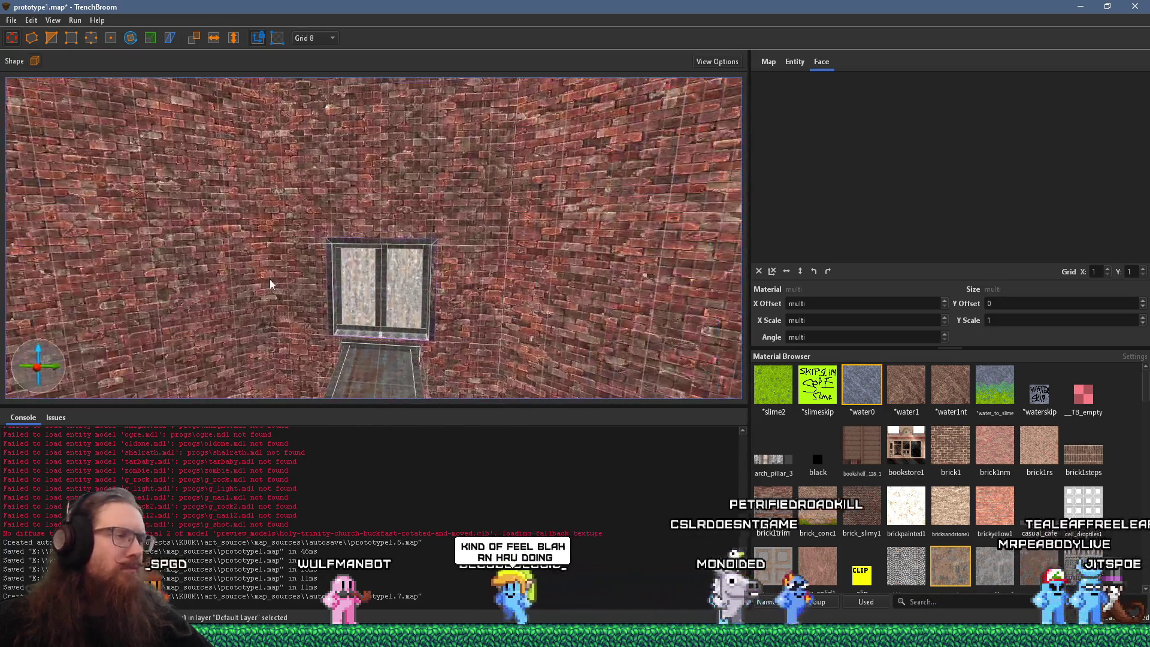
{"action": "left_click_drag", "start_coordinate": [285, 294], "coordinate": [558, 314]}
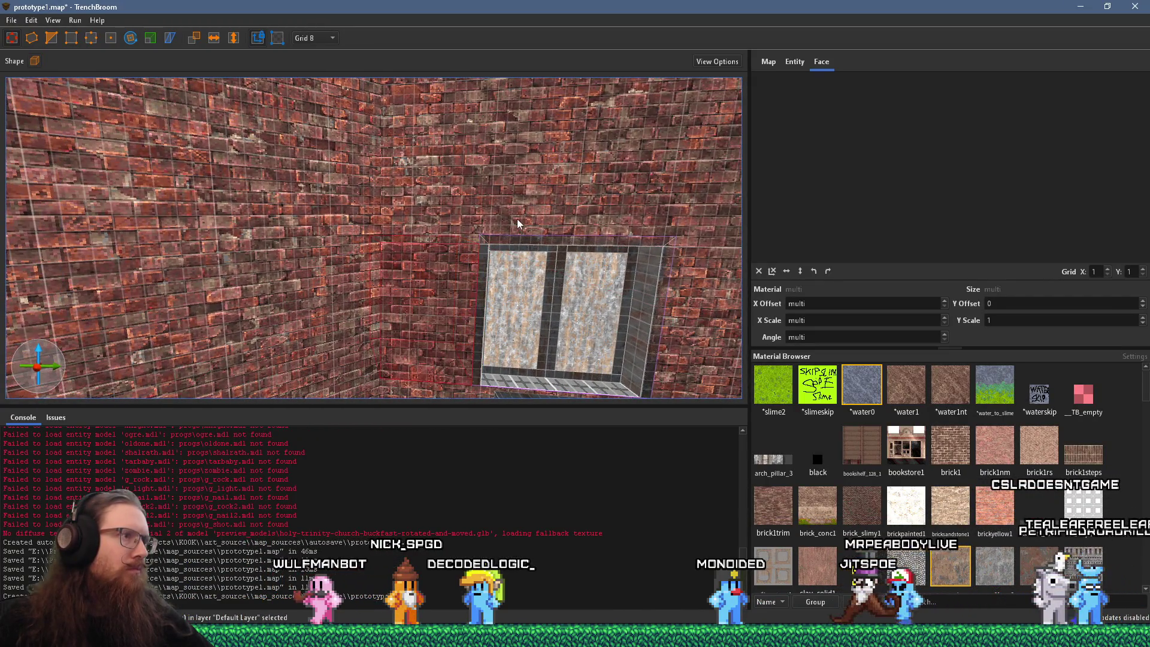
{"action": "left_click", "coordinate": [511, 282]}
{"action": "key", "text": "d"}
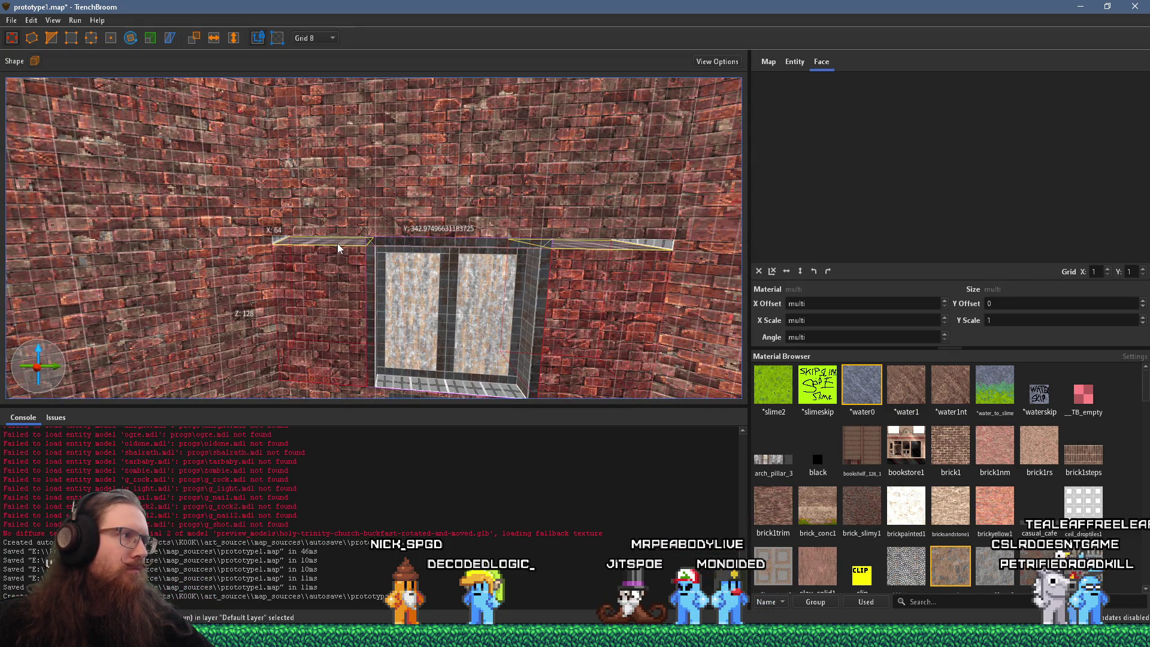
{"action": "key", "text": "s"}
{"action": "mouse_move", "coordinate": [404, 260]}
{"action": "left_mouse_down"}
{"action": "mouse_move", "coordinate": [388, 249]}
{"action": "mouse_move", "coordinate": [230, 309]}
{"action": "mouse_move", "coordinate": [306, 271]}
{"action": "mouse_move", "coordinate": [323, 286]}
{"action": "mouse_move", "coordinate": [418, 272]}
{"action": "mouse_move", "coordinate": [413, 242]}
{"action": "mouse_move", "coordinate": [376, 234]}
{"action": "left_mouse_up"}
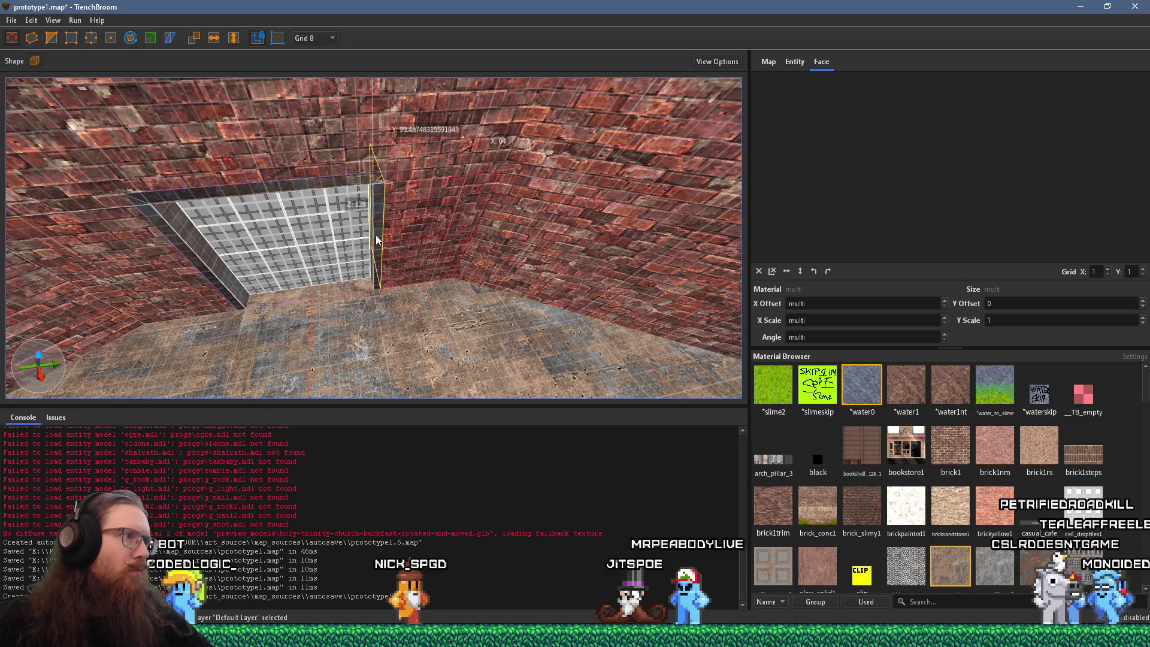
{"action": "left_click", "coordinate": [199, 257], "text": "ctrl+shift"}
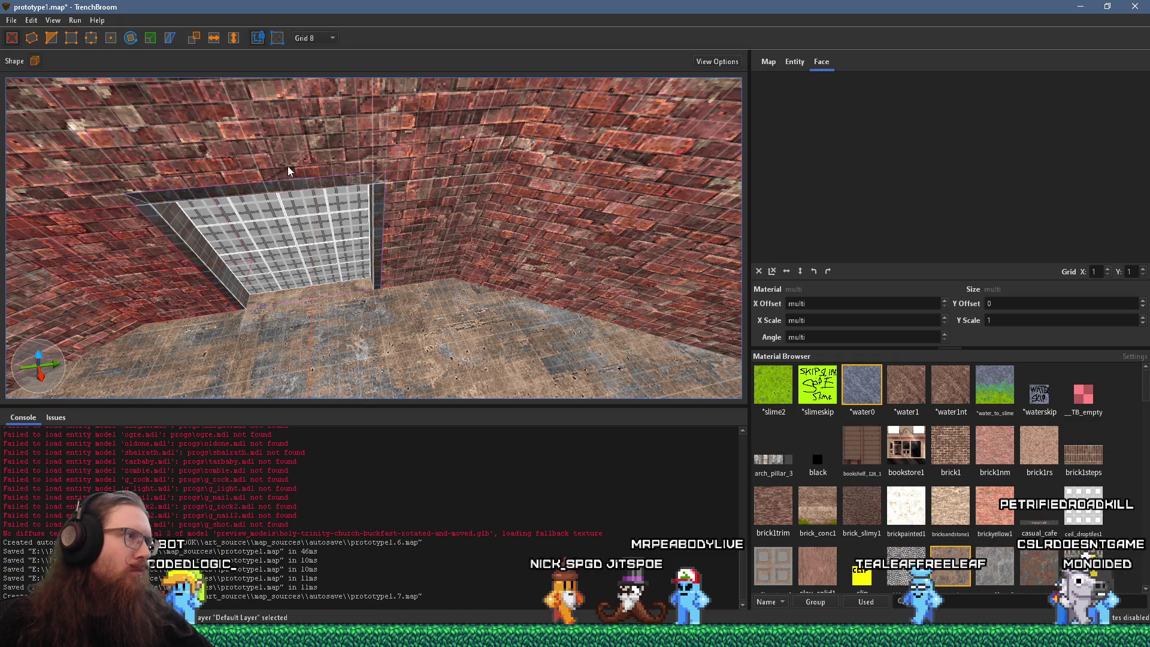
{"action": "mouse_move", "coordinate": [398, 130]}
{"action": "left_mouse_down"}
{"action": "mouse_move", "coordinate": [455, 199]}
{"action": "mouse_move", "coordinate": [240, 321]}
{"action": "left_mouse_up"}
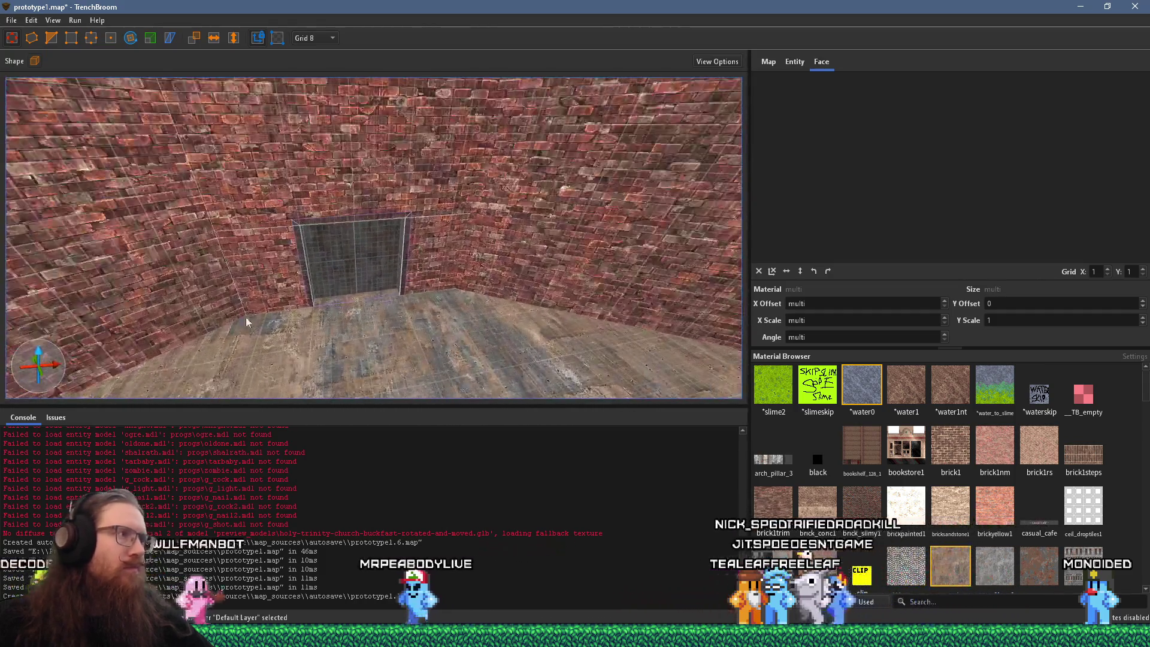
{"action": "left_click_drag", "start_coordinate": [312, 293], "coordinate": [407, 269]}
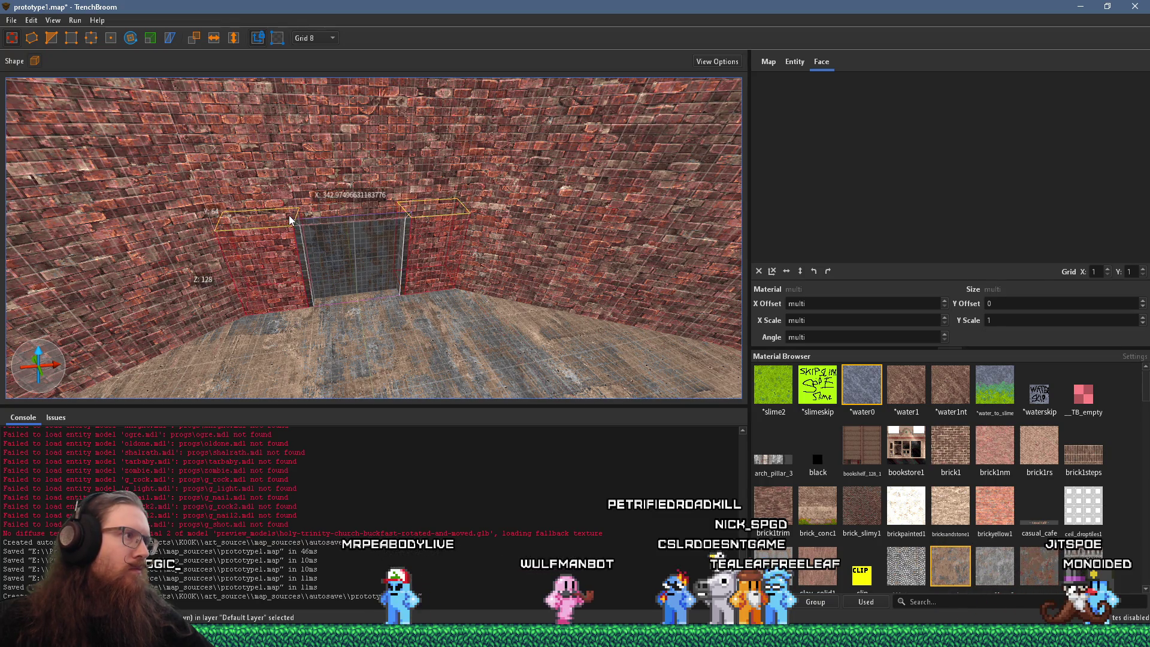
{"action": "mouse_move", "coordinate": [321, 228]}
{"action": "left_mouse_down"}
{"action": "mouse_move", "coordinate": [296, 241]}
{"action": "mouse_move", "coordinate": [152, 207]}
{"action": "mouse_move", "coordinate": [166, 245]}
{"action": "mouse_move", "coordinate": [341, 200]}
{"action": "left_mouse_up"}
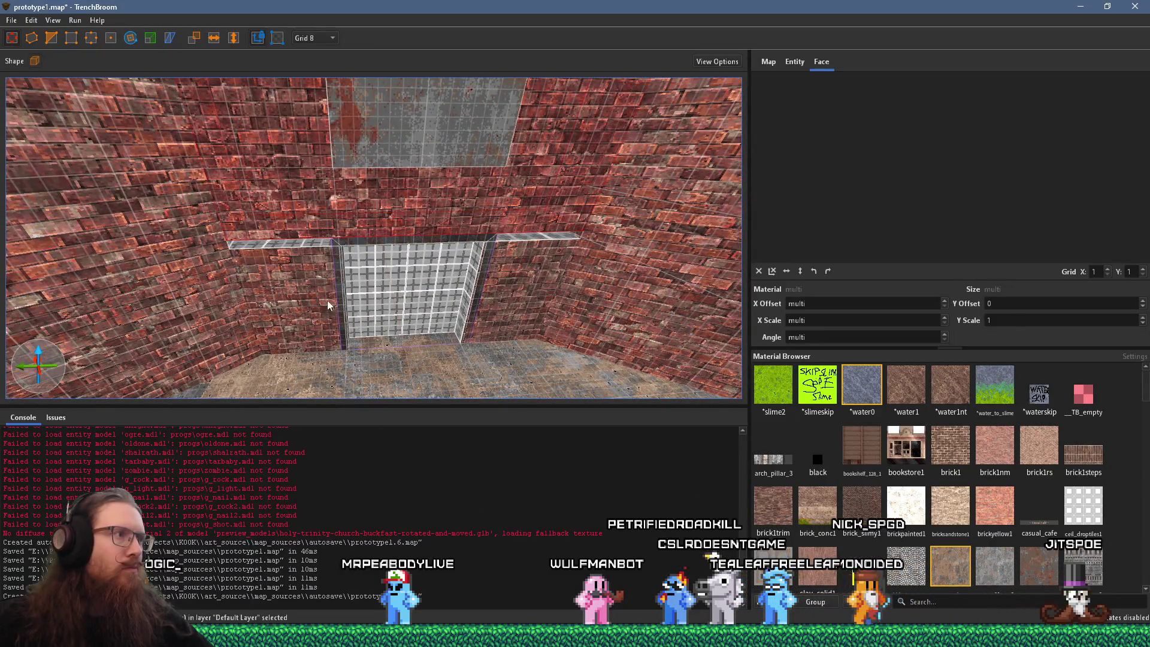
{"action": "left_click_drag", "start_coordinate": [364, 298], "coordinate": [442, 289]}
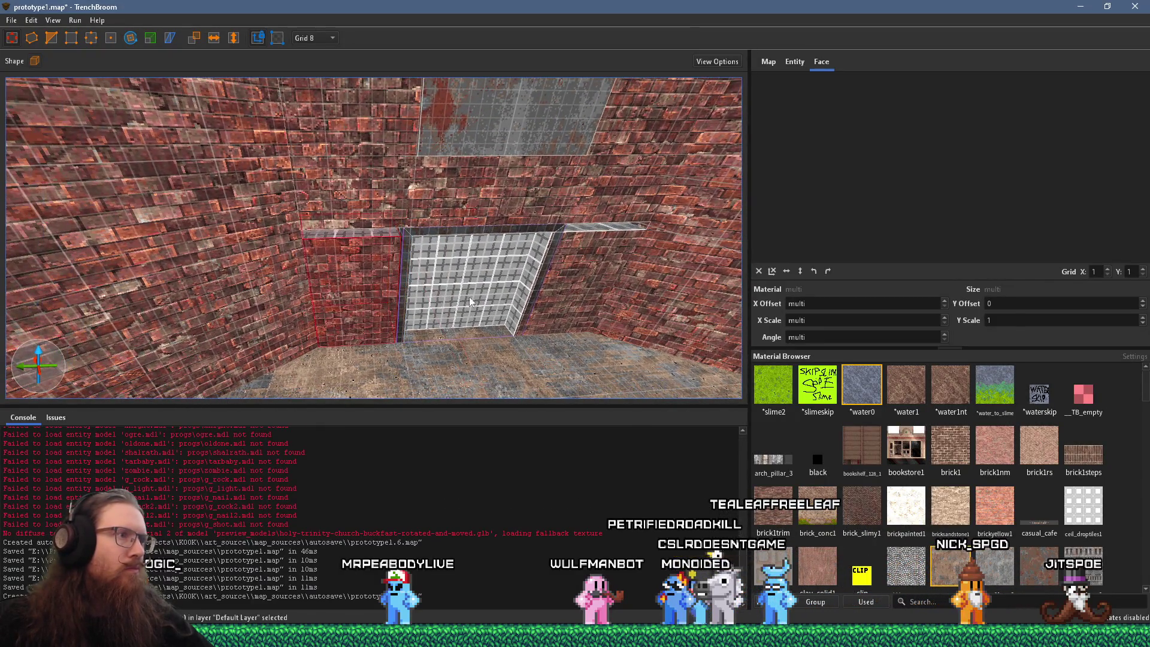
{"action": "mouse_move", "coordinate": [371, 232]}
{"action": "left_mouse_down"}
{"action": "mouse_move", "coordinate": [454, 257]}
{"action": "mouse_move", "coordinate": [148, 210]}
{"action": "mouse_move", "coordinate": [341, 265]}
{"action": "mouse_move", "coordinate": [412, 227]}
{"action": "left_mouse_up"}
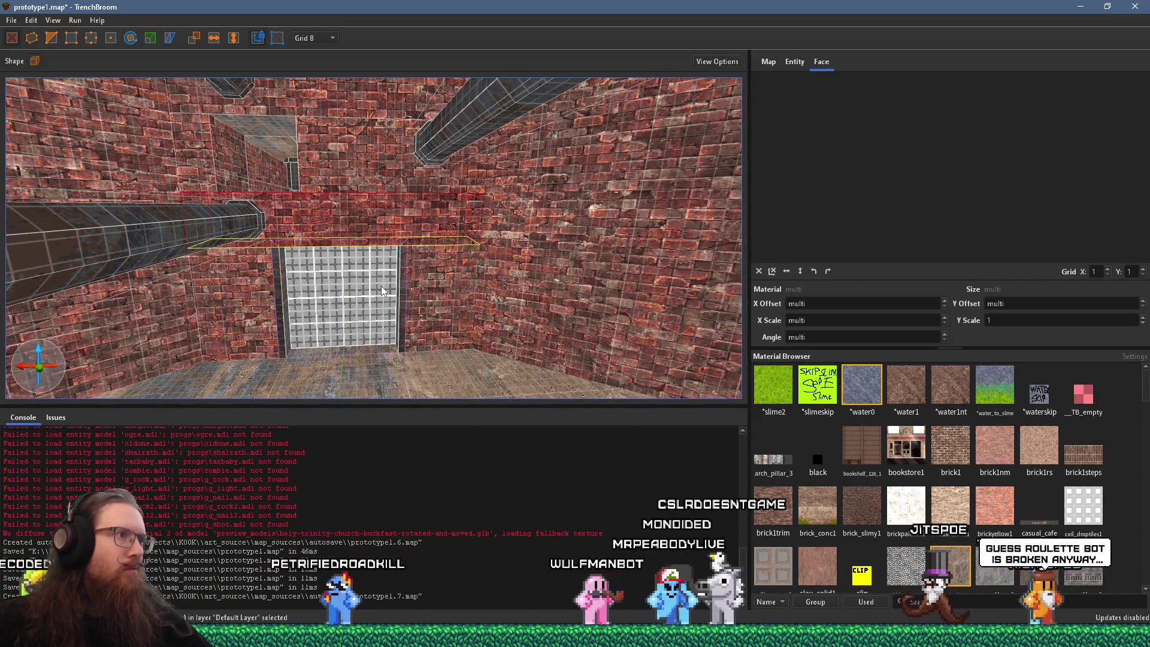
{"action": "left_click", "coordinate": [410, 281]}
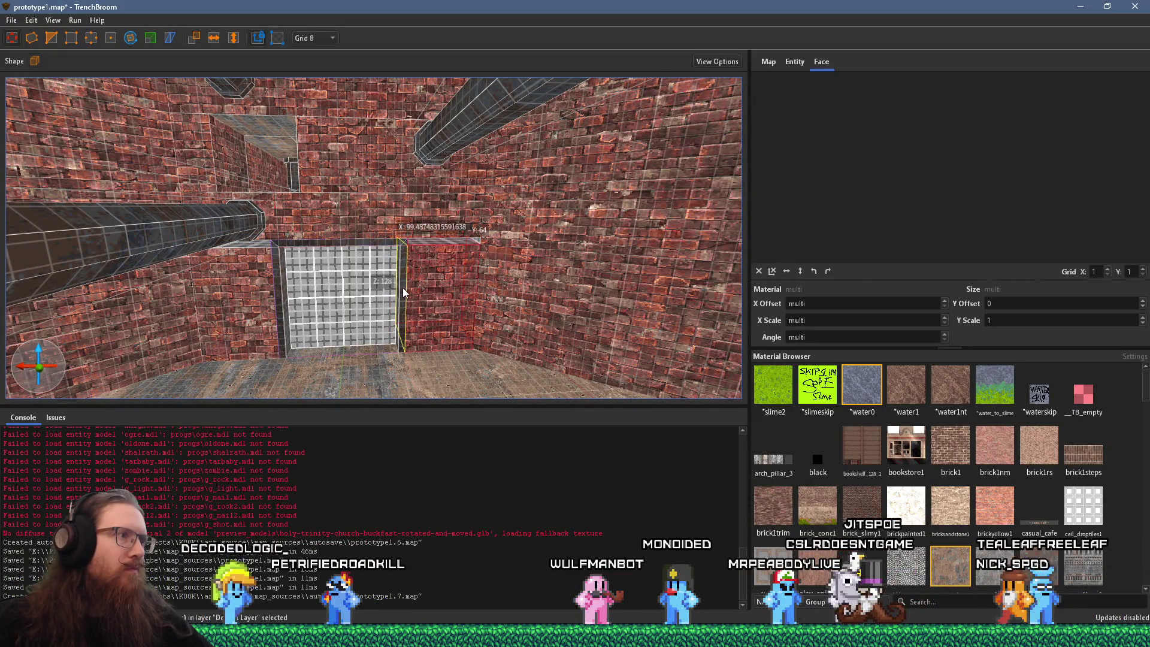
{"action": "left_click", "coordinate": [282, 306]}
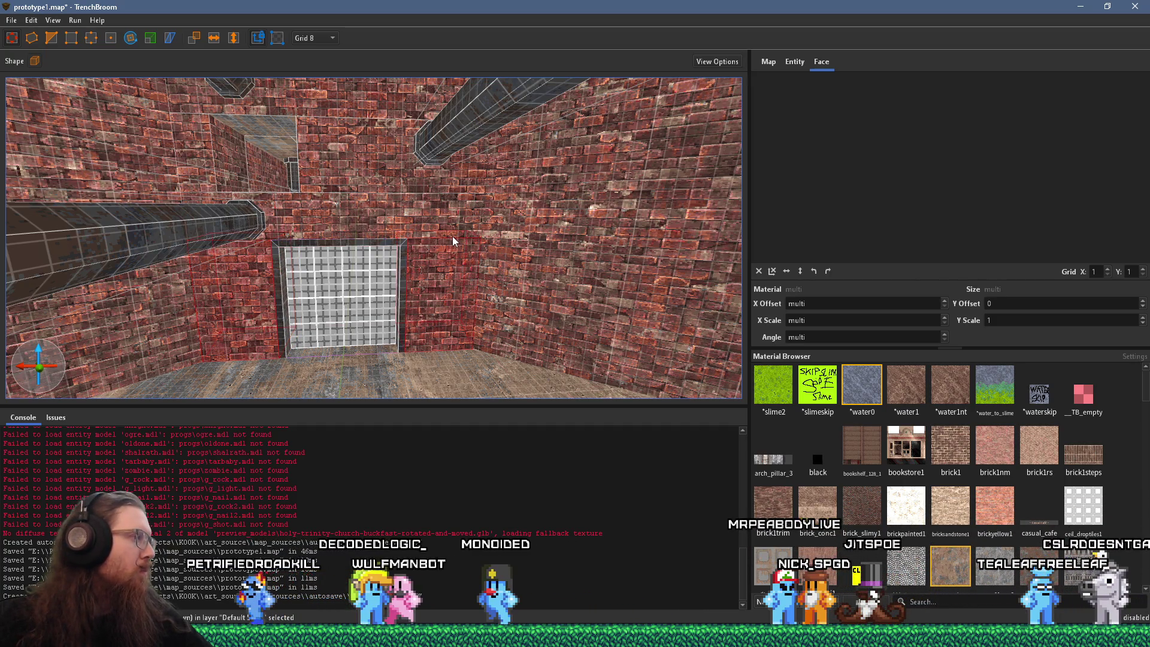
{"action": "left_click", "coordinate": [421, 251]}
{"action": "key", "text": "s"}
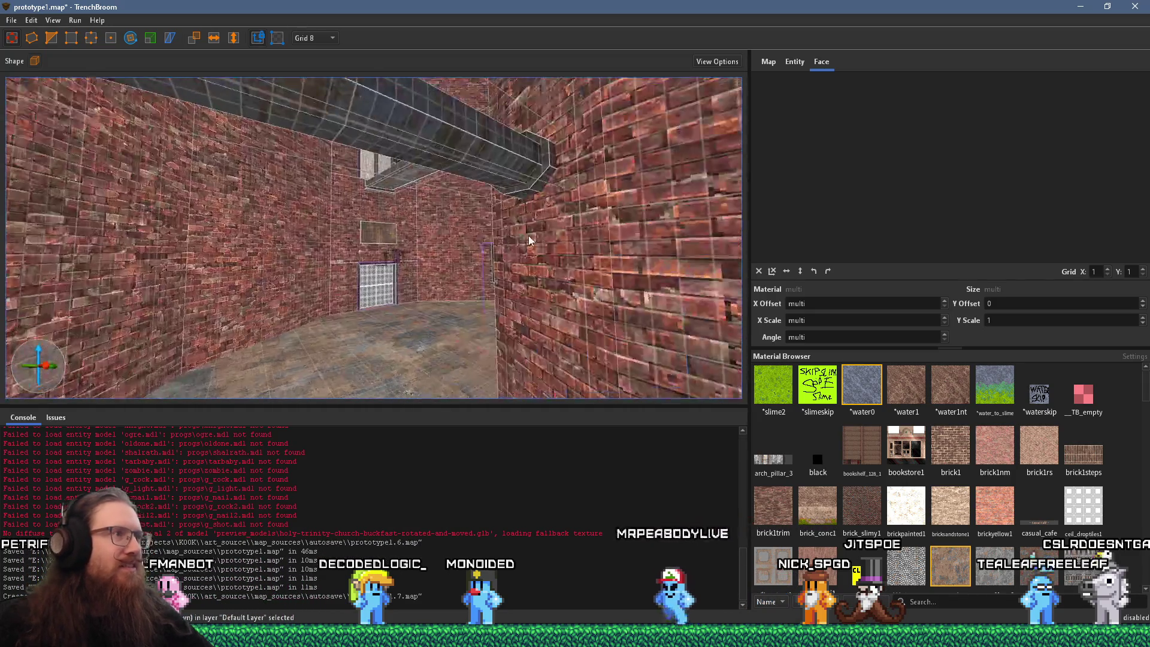
{"action": "mouse_move", "coordinate": [503, 242]}
{"action": "left_mouse_down"}
{"action": "mouse_move", "coordinate": [311, 222]}
{"action": "mouse_move", "coordinate": [258, 256]}
{"action": "mouse_move", "coordinate": [571, 254]}
{"action": "left_mouse_up"}
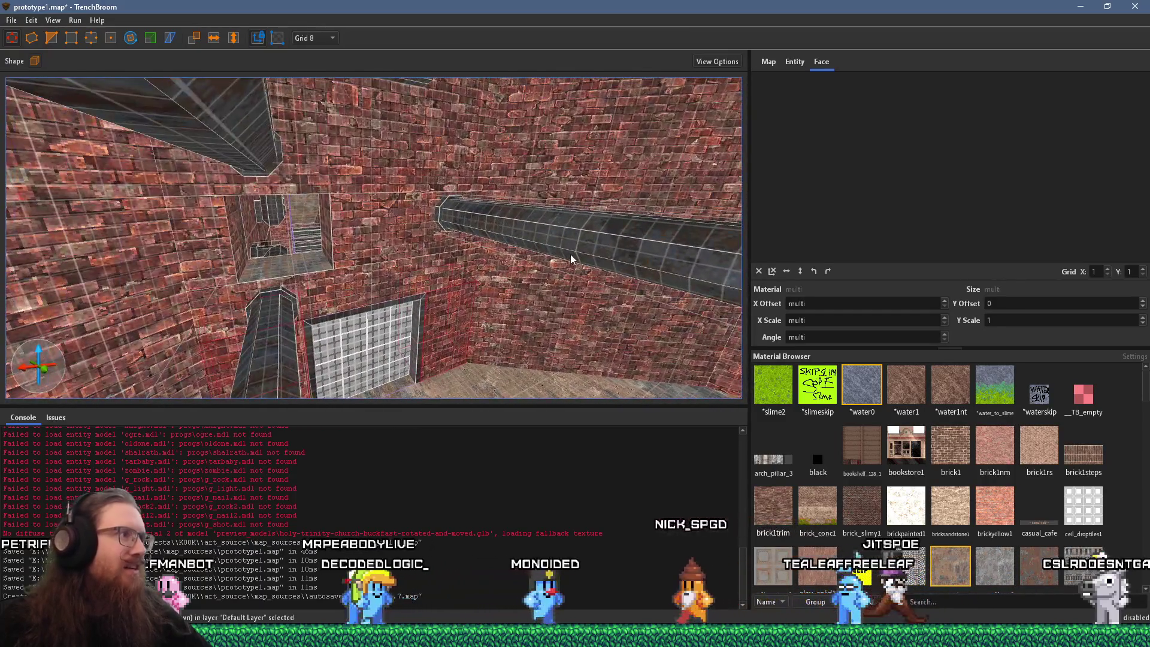
{"action": "key", "text": "w"}
{"action": "mouse_move", "coordinate": [443, 292]}
{"action": "left_mouse_down"}
{"action": "mouse_move", "coordinate": [490, 279]}
{"action": "mouse_move", "coordinate": [431, 147]}
{"action": "mouse_move", "coordinate": [522, 172]}
{"action": "mouse_move", "coordinate": [492, 226]}
{"action": "left_mouse_up"}
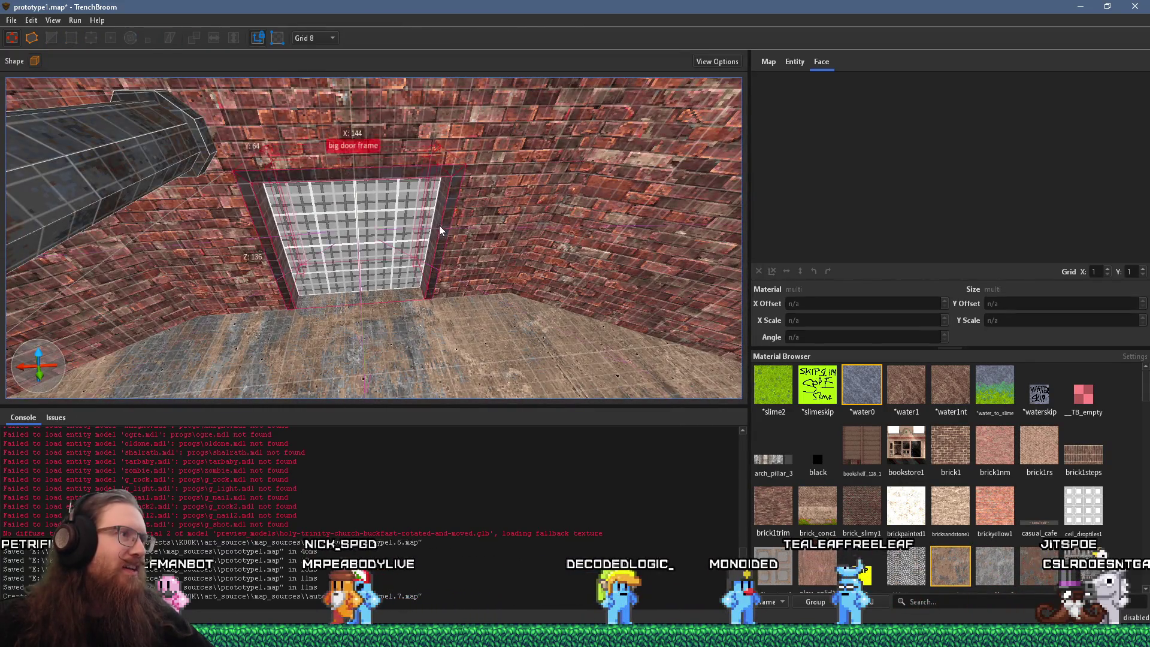
Step: Select the big door frame brush and pull the view back to frame it
{"action": "left_click", "coordinate": [427, 181]}
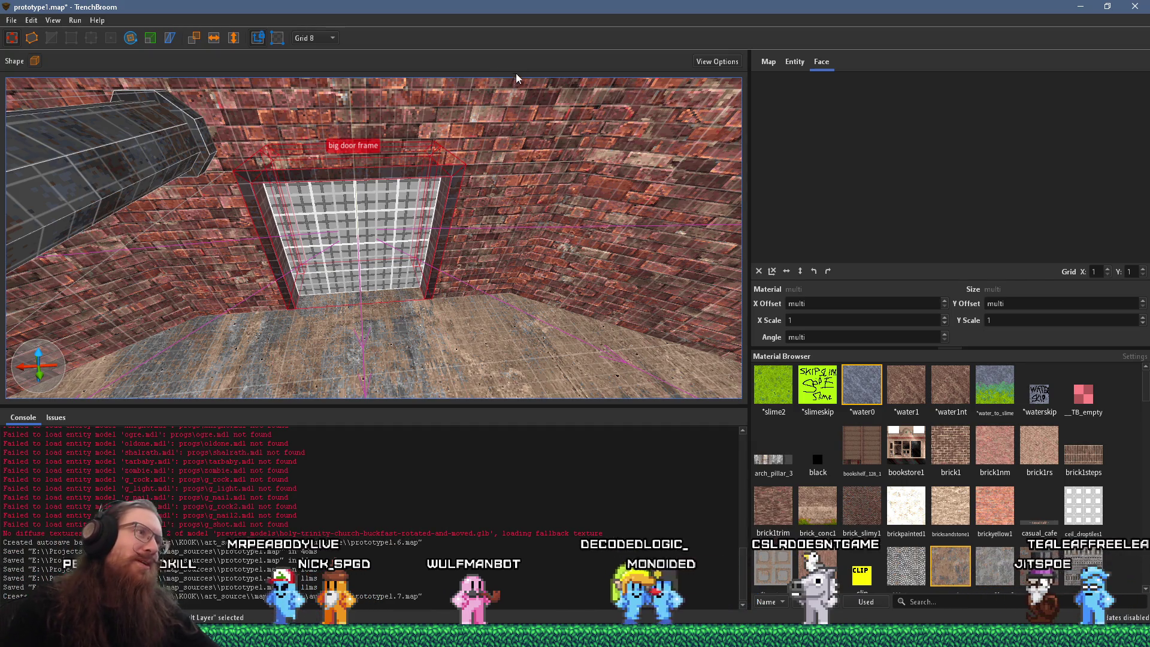
{"action": "scroll", "coordinate": [483, 175], "scroll_direction": "up", "scroll_amount": 2}
{"action": "scroll", "coordinate": [483, 176], "scroll_direction": "up", "scroll_amount": 5}
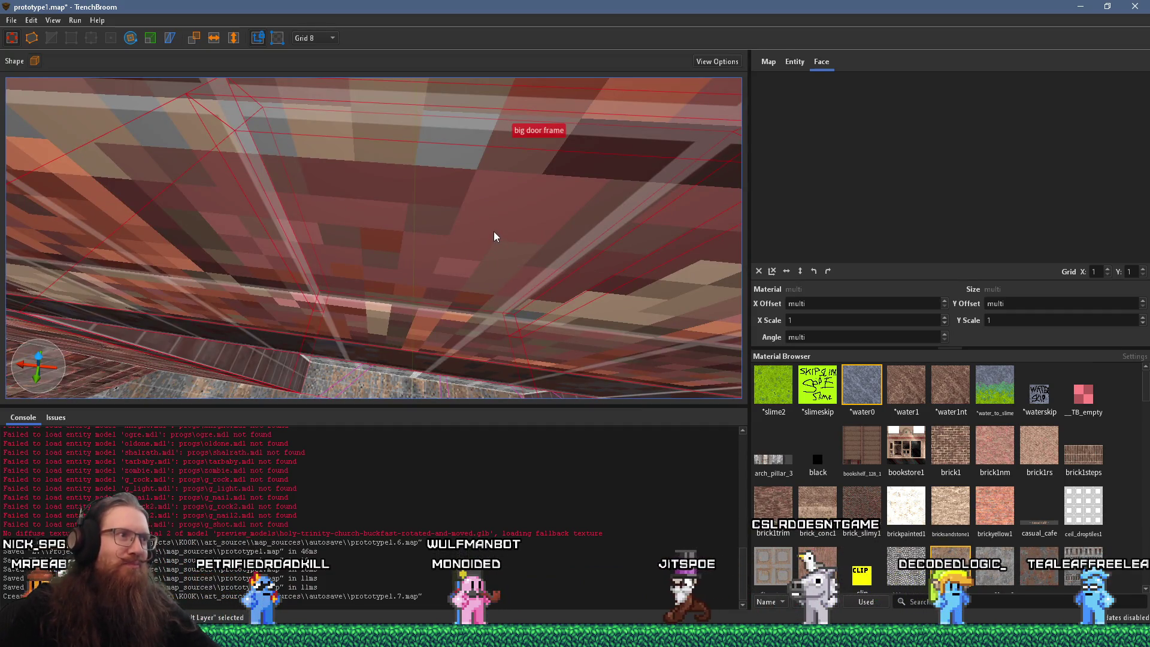
{"action": "key", "text": "ctrl+u"}
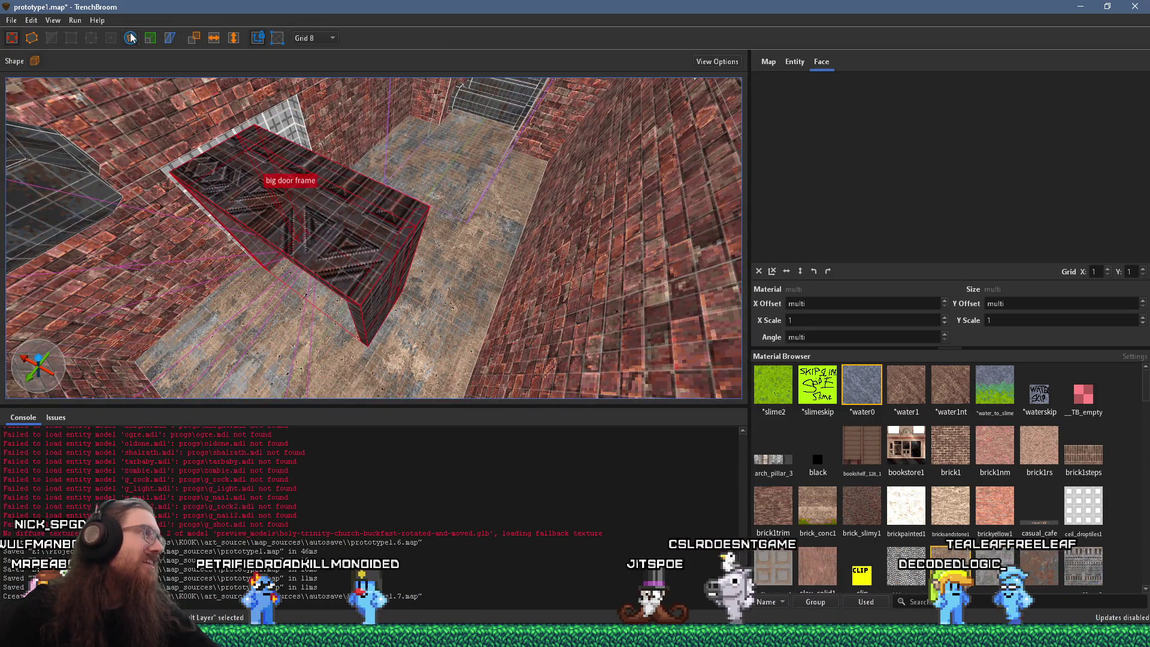
Step: Rotate the big door frame and lift it upright into the back-wall opening
{"action": "key", "text": "r"}
{"action": "mouse_move", "coordinate": [321, 297]}
{"action": "left_mouse_down"}
{"action": "mouse_move", "coordinate": [398, 259]}
{"action": "mouse_move", "coordinate": [402, 218]}
{"action": "left_mouse_up"}
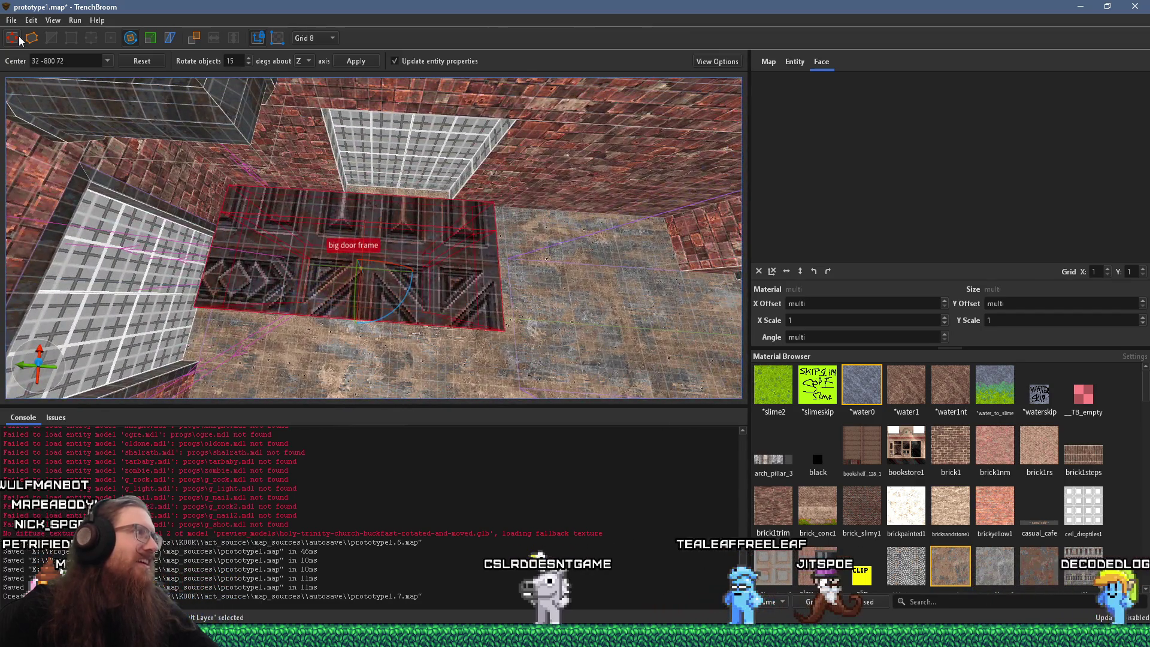
{"action": "mouse_move", "coordinate": [395, 293]}
{"action": "left_mouse_down"}
{"action": "mouse_move", "coordinate": [450, 186]}
{"action": "mouse_move", "coordinate": [446, 85]}
{"action": "left_mouse_up"}
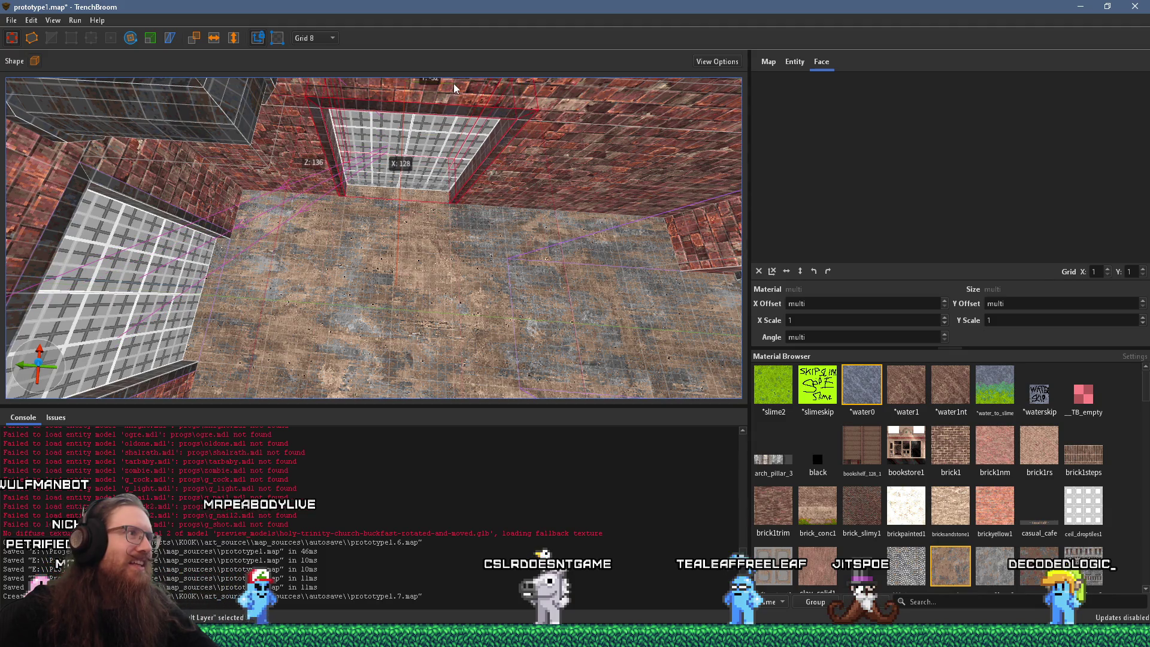
{"action": "left_click_drag", "start_coordinate": [476, 217], "coordinate": [473, 122]}
{"action": "scroll", "coordinate": [529, 165], "scroll_direction": "up", "scroll_amount": 2}
{"action": "scroll", "coordinate": [518, 285], "scroll_direction": "up", "scroll_amount": 3}
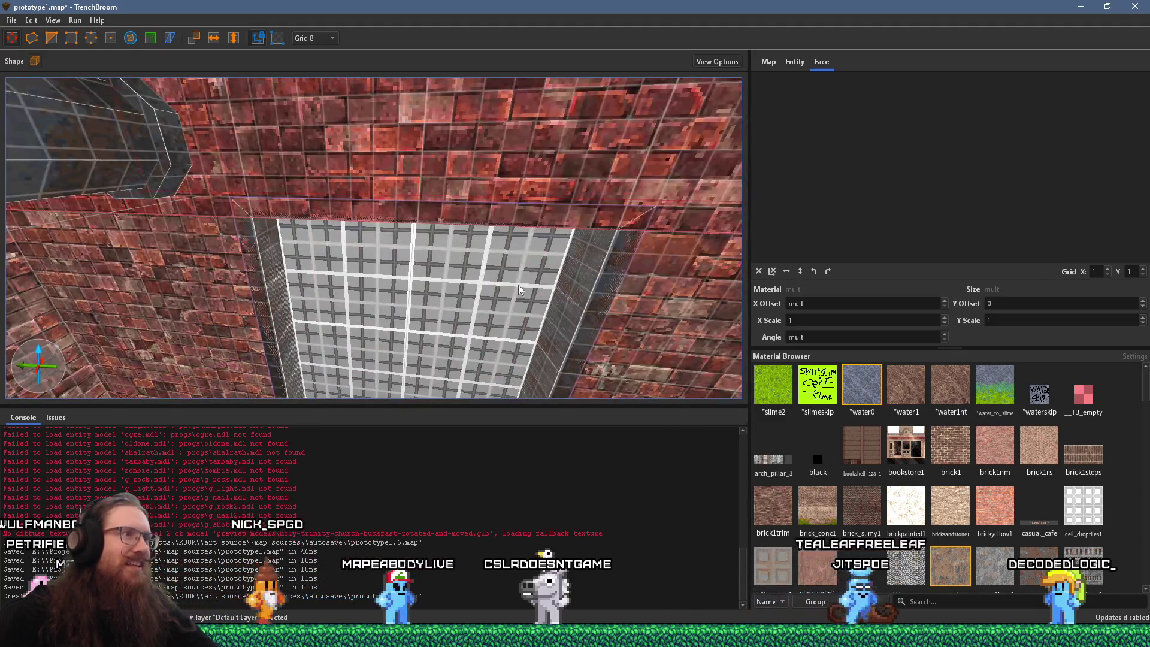
Step: Select the door frame's side faces and bring the grid panel beside the door into view
{"action": "mouse_move", "coordinate": [457, 309]}
{"action": "left_mouse_down"}
{"action": "mouse_move", "coordinate": [452, 286]}
{"action": "mouse_move", "coordinate": [441, 290]}
{"action": "left_mouse_up"}
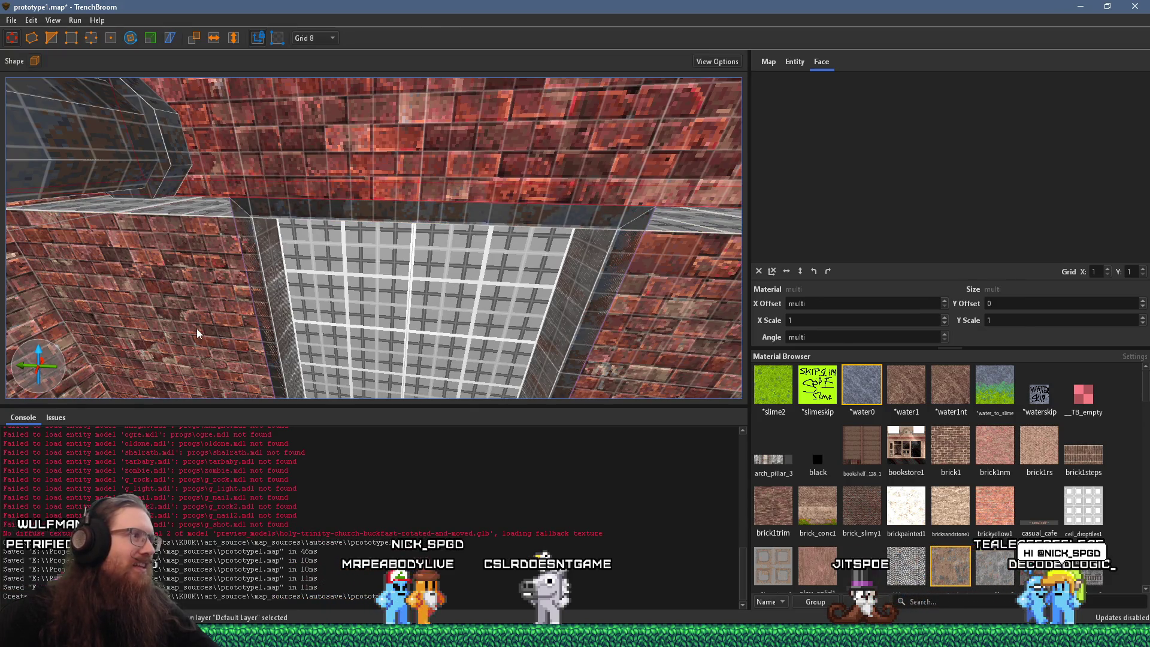
{"action": "left_click", "coordinate": [612, 255]}
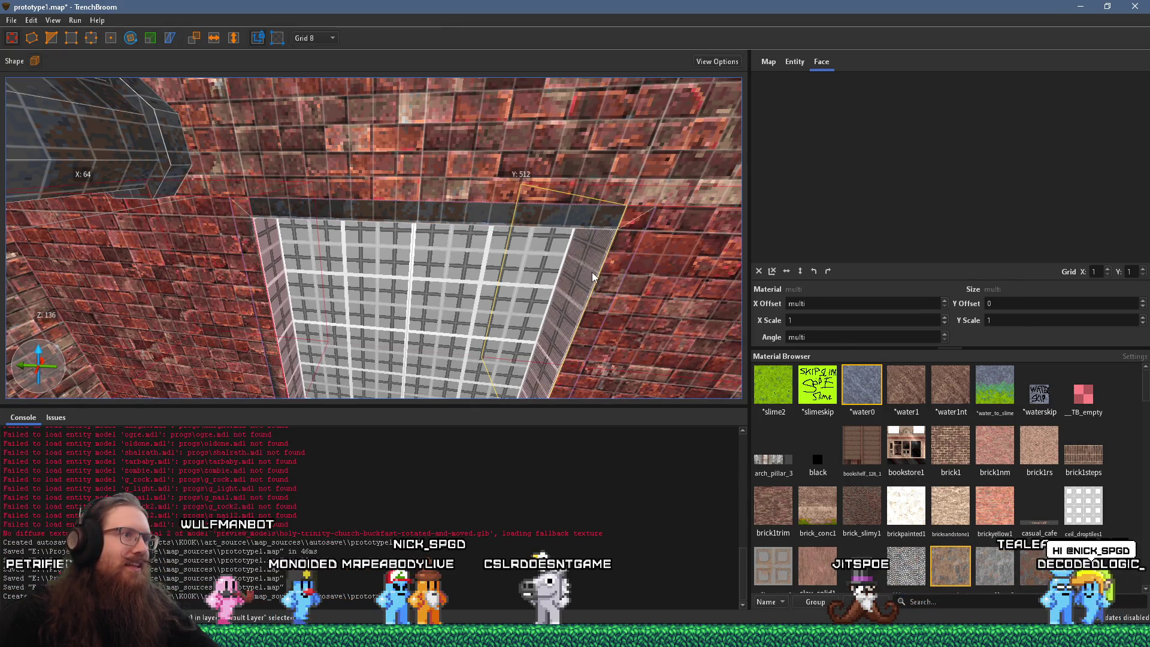
{"action": "left_click", "coordinate": [400, 317]}
{"action": "scroll", "coordinate": [290, 301], "scroll_direction": "down", "scroll_amount": 5}
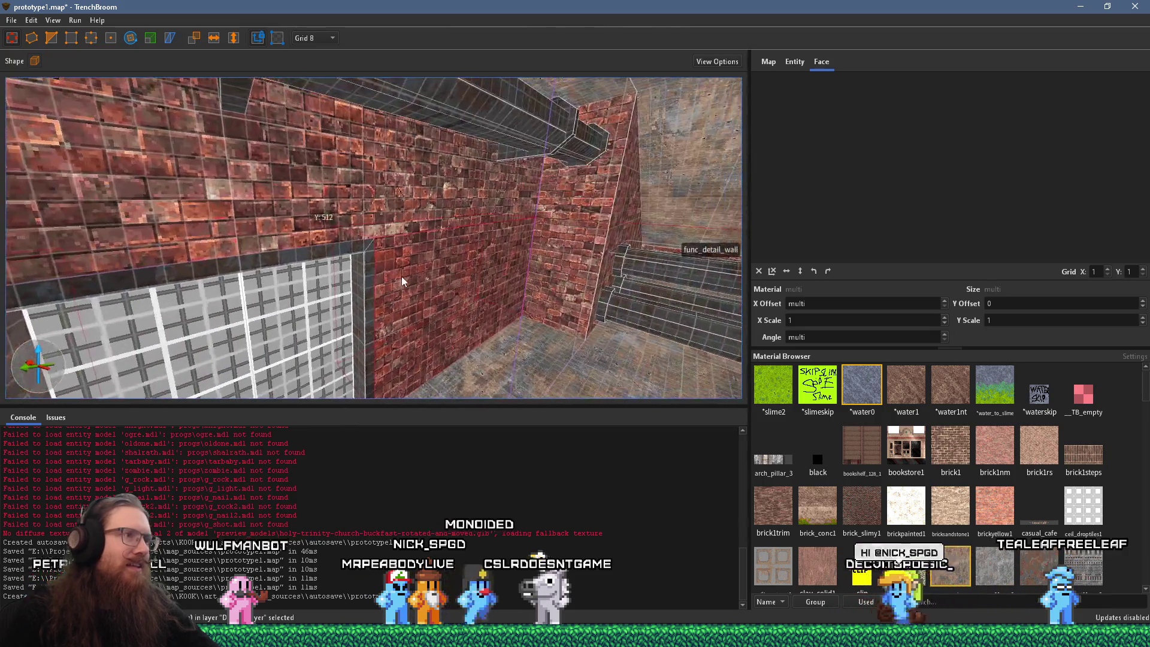
{"action": "scroll", "coordinate": [477, 262], "scroll_direction": "up", "scroll_amount": 5}
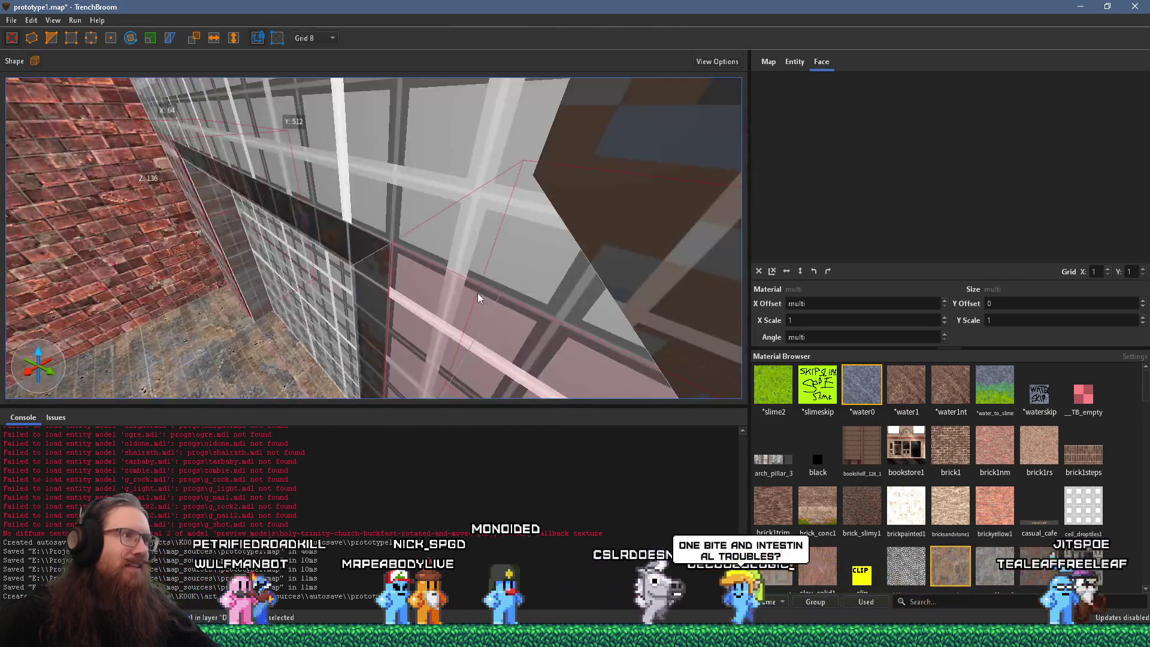
{"action": "left_click_drag", "start_coordinate": [558, 255], "coordinate": [472, 258]}
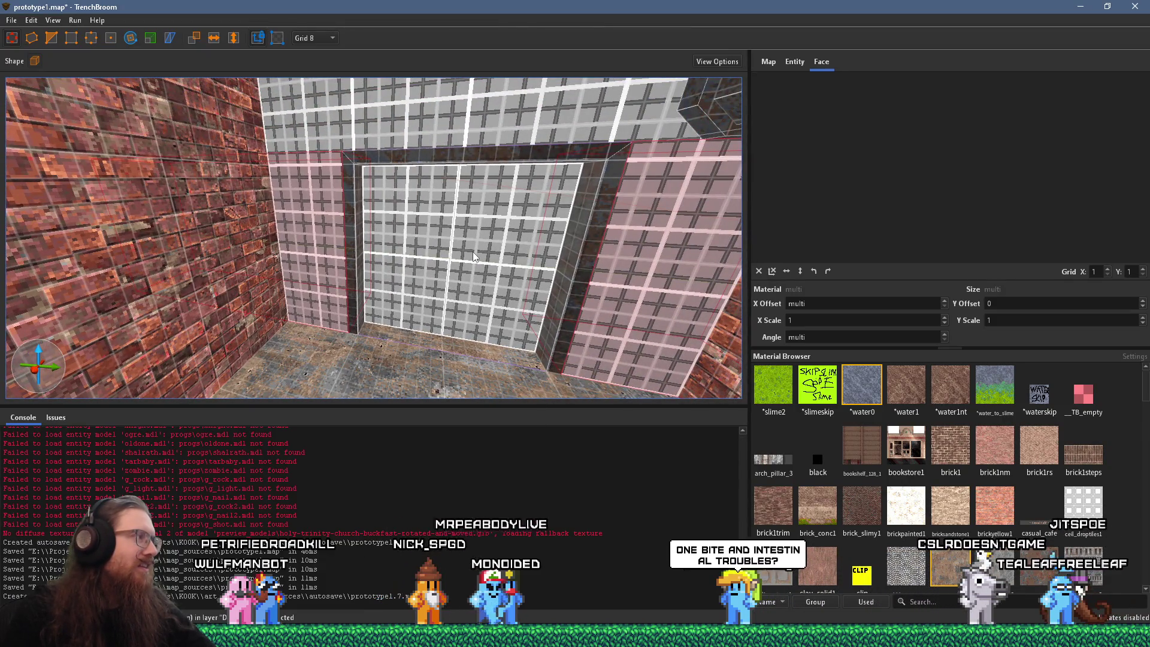
{"action": "scroll", "coordinate": [471, 252], "scroll_direction": "down", "scroll_amount": 3}
{"action": "left_click_drag", "start_coordinate": [472, 253], "coordinate": [463, 212]}
{"action": "scroll", "coordinate": [394, 261], "scroll_direction": "up", "scroll_amount": 4}
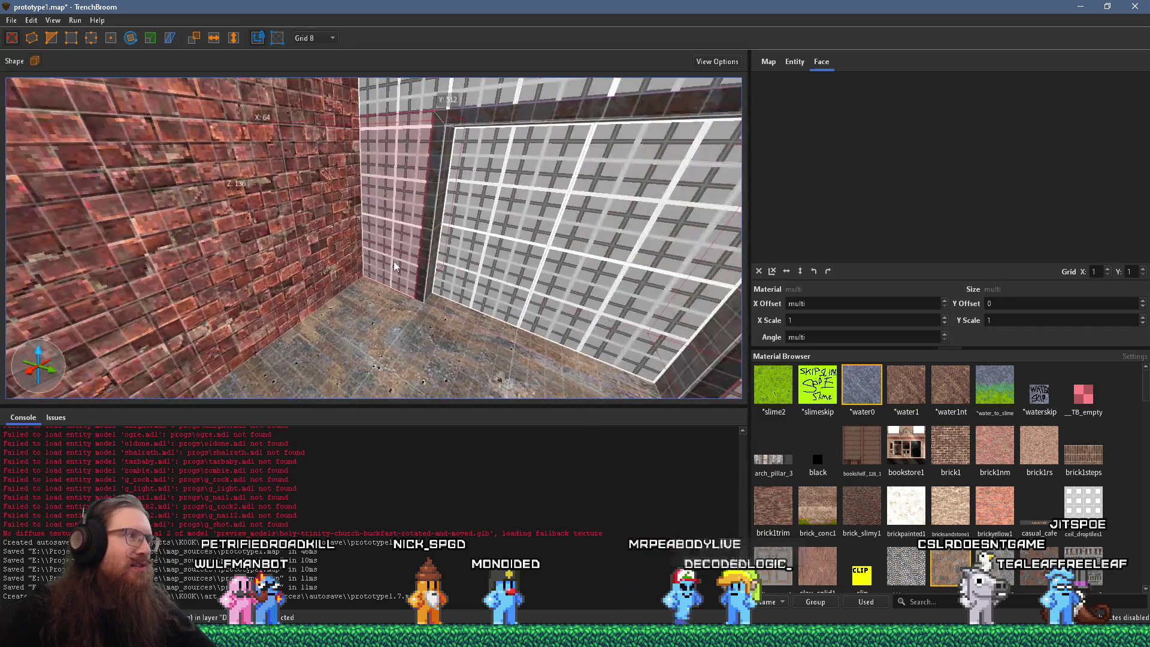
{"action": "left_click_drag", "start_coordinate": [347, 215], "coordinate": [368, 193]}
Step: Copy the wall's stone_7_red1 brick onto the left grid panel with matching alignment
{"action": "left_click", "coordinate": [253, 180], "text": "shift"}
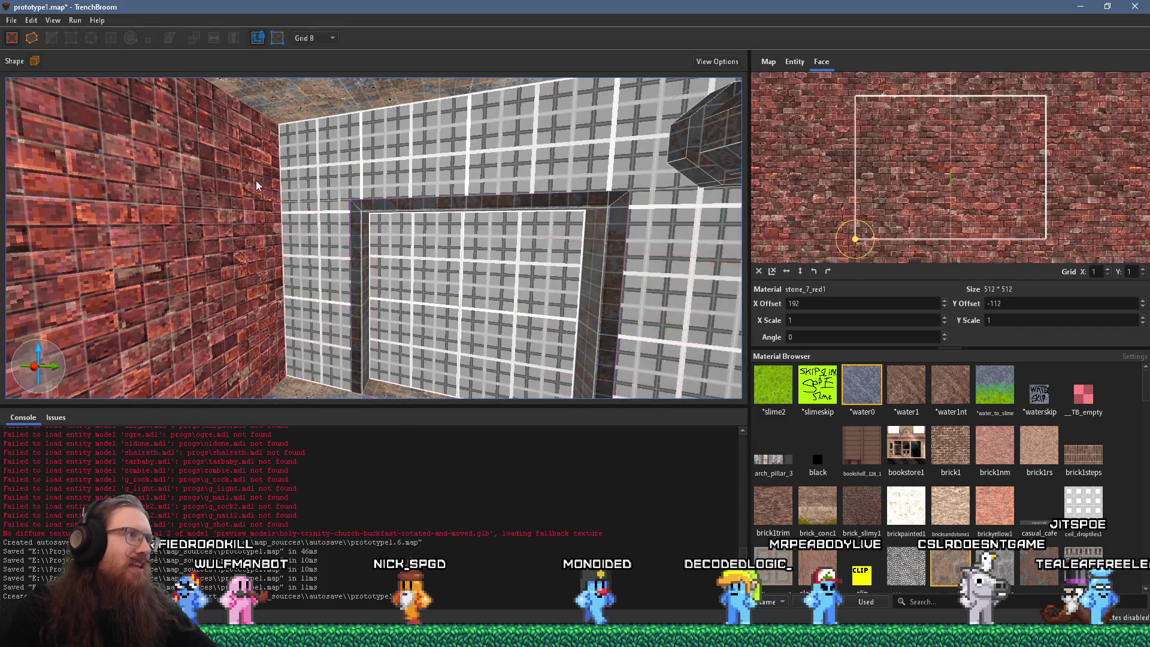
{"action": "left_click_drag", "start_coordinate": [252, 180], "coordinate": [357, 162]}
{"action": "left_click", "coordinate": [322, 224], "text": "alt+shift"}
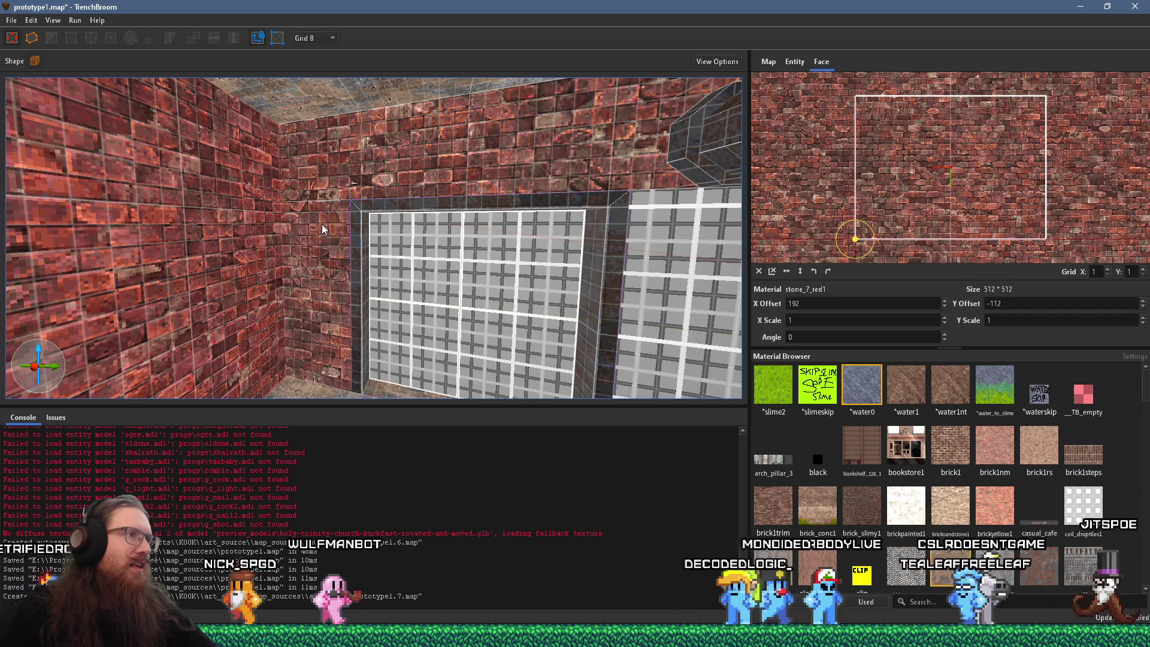
{"action": "scroll", "coordinate": [648, 251], "scroll_direction": "down", "scroll_amount": 3}
{"action": "left_click_drag", "start_coordinate": [629, 257], "coordinate": [506, 307]}
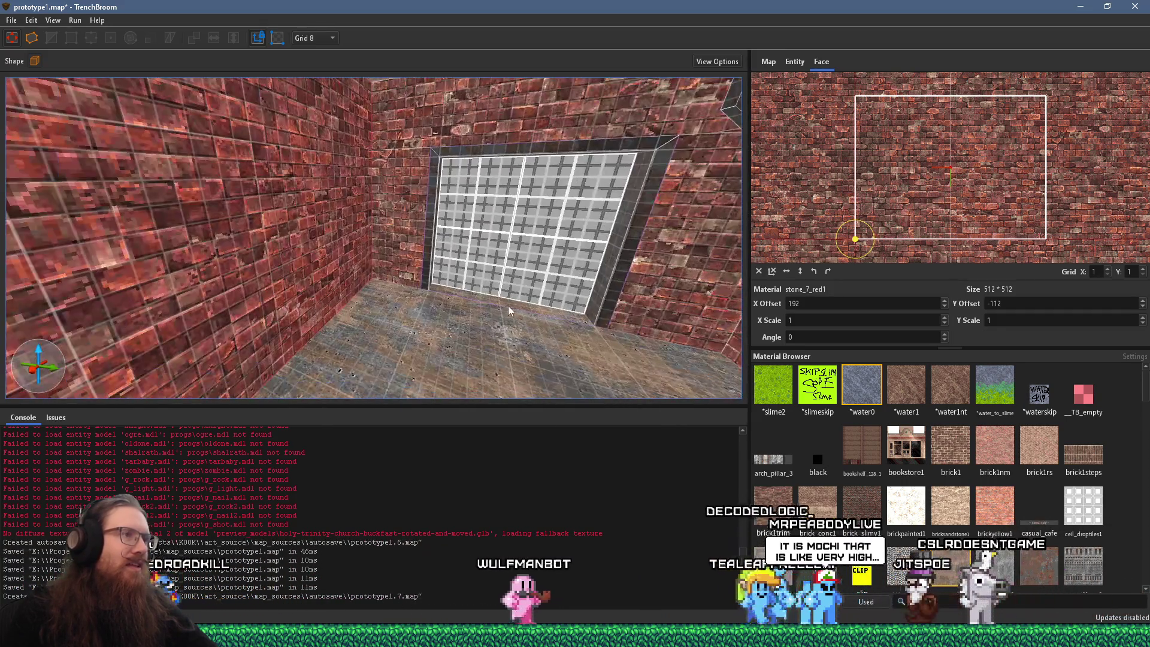
{"action": "left_click", "coordinate": [612, 294]}
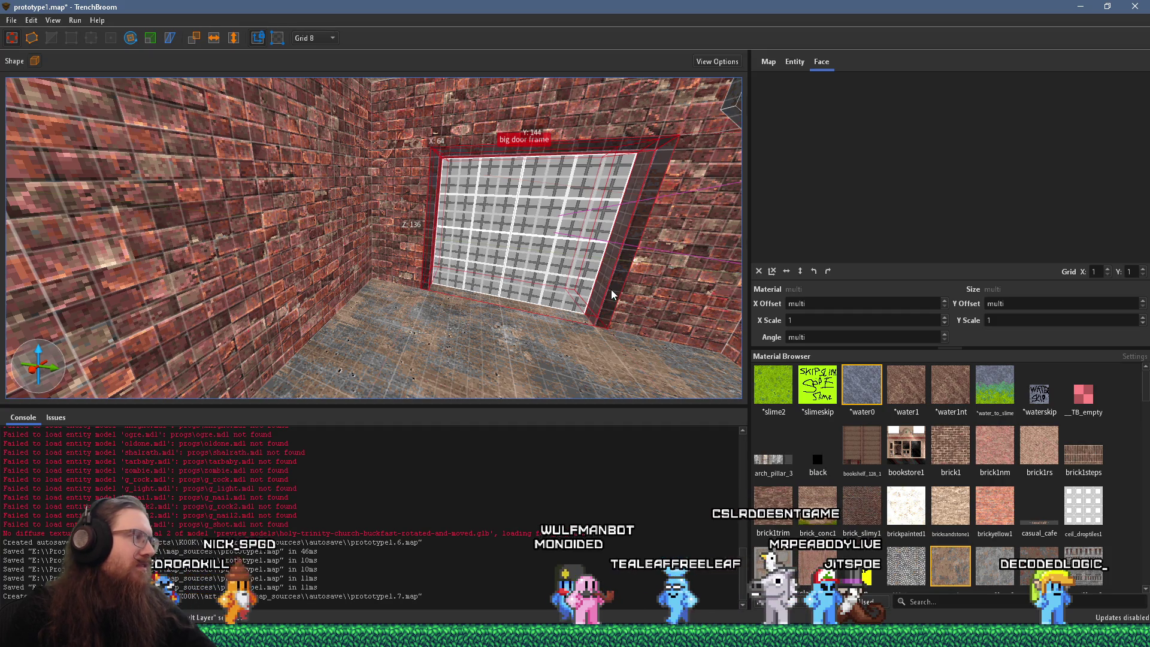
Step: Navigate to the door frame beside the brick wall and select its right post
{"action": "scroll", "coordinate": [612, 290], "scroll_direction": "down", "scroll_amount": 5}
{"action": "mouse_move", "coordinate": [581, 302]}
{"action": "left_mouse_down"}
{"action": "mouse_move", "coordinate": [577, 283]}
{"action": "mouse_move", "coordinate": [479, 262]}
{"action": "left_mouse_up"}
{"action": "scroll", "coordinate": [479, 262], "scroll_direction": "up", "scroll_amount": 5}
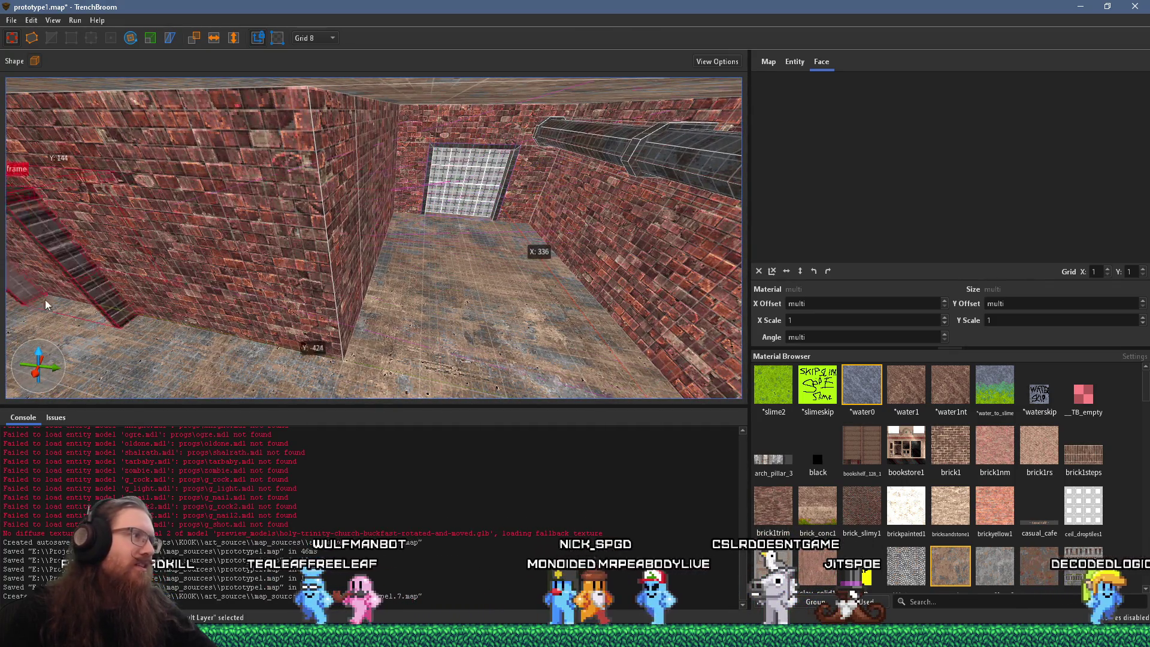
{"action": "mouse_move", "coordinate": [75, 259]}
{"action": "left_mouse_down"}
{"action": "mouse_move", "coordinate": [646, 293]}
{"action": "mouse_move", "coordinate": [541, 289]}
{"action": "mouse_move", "coordinate": [574, 282]}
{"action": "left_mouse_up"}
{"action": "mouse_move", "coordinate": [630, 310]}
{"action": "left_mouse_down"}
{"action": "mouse_move", "coordinate": [29, 256]}
{"action": "mouse_move", "coordinate": [303, 252]}
{"action": "mouse_move", "coordinate": [428, 306]}
{"action": "mouse_move", "coordinate": [360, 212]}
{"action": "mouse_move", "coordinate": [374, 195]}
{"action": "mouse_move", "coordinate": [306, 246]}
{"action": "mouse_move", "coordinate": [387, 206]}
{"action": "mouse_move", "coordinate": [440, 266]}
{"action": "mouse_move", "coordinate": [336, 256]}
{"action": "left_mouse_up"}
{"action": "left_click_drag", "start_coordinate": [548, 304], "coordinate": [581, 179]}
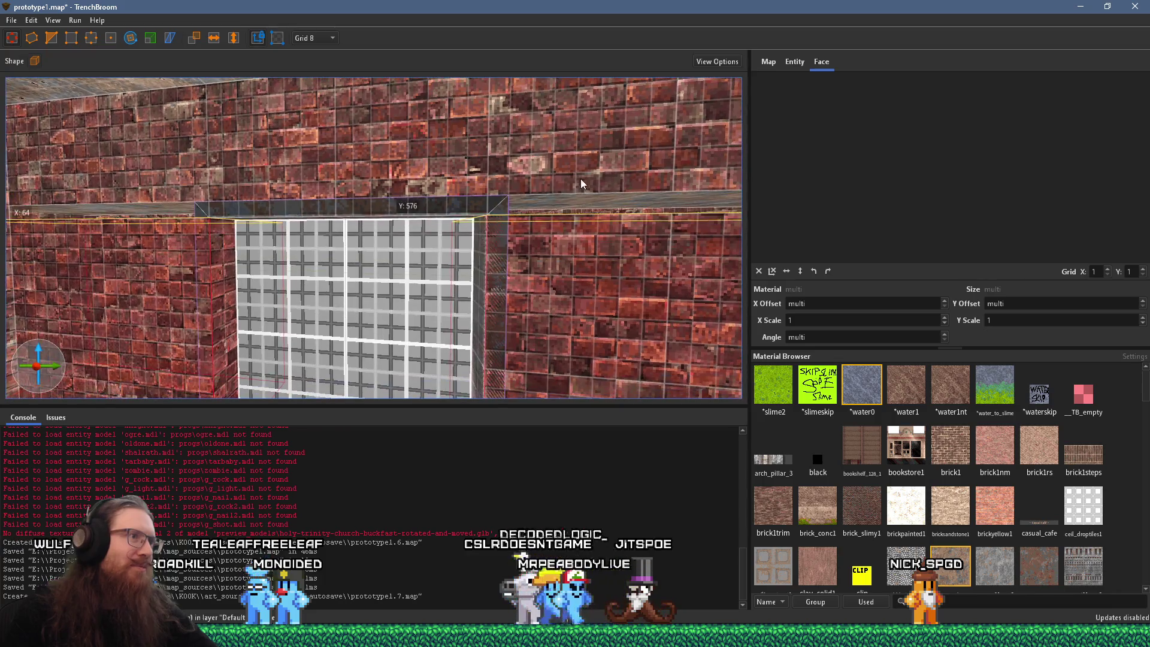
{"action": "left_click", "coordinate": [245, 264]}
{"action": "left_click", "coordinate": [478, 281]}
{"action": "mouse_move", "coordinate": [492, 282]}
{"action": "left_mouse_down"}
{"action": "mouse_move", "coordinate": [414, 300]}
{"action": "mouse_move", "coordinate": [587, 308]}
{"action": "mouse_move", "coordinate": [425, 315]}
{"action": "mouse_move", "coordinate": [546, 344]}
{"action": "mouse_move", "coordinate": [459, 309]}
{"action": "left_mouse_up"}
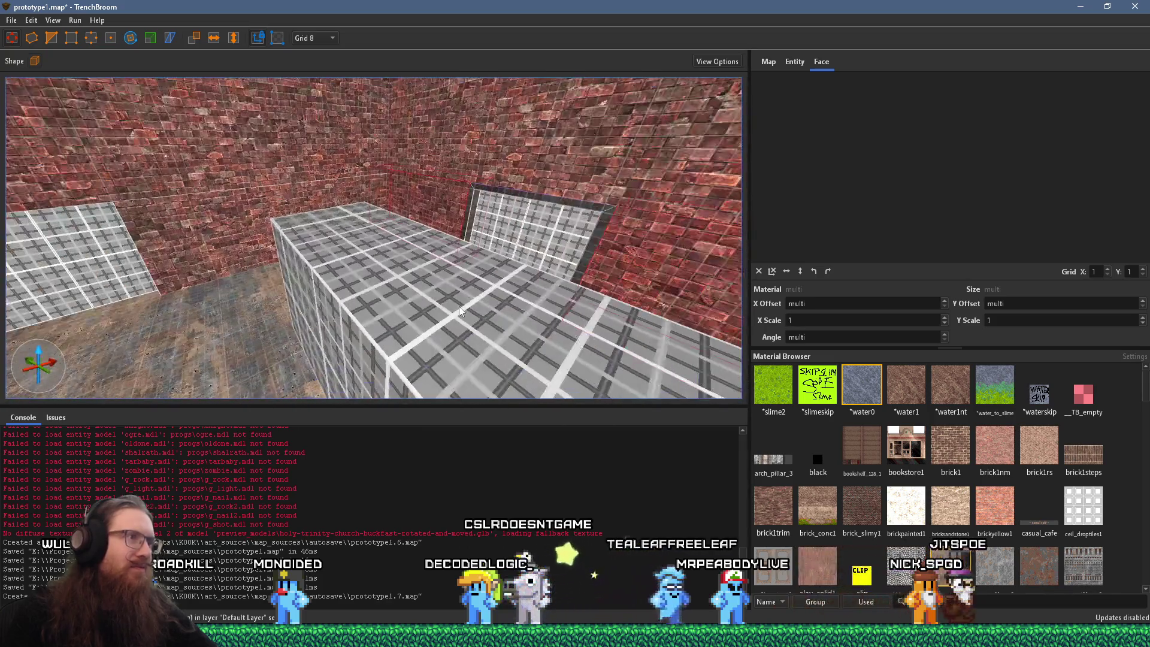
Step: Move the big door frame left, rotate it 90° about Z, and slide it onto the wall opening
{"action": "mouse_move", "coordinate": [597, 244]}
{"action": "left_mouse_down"}
{"action": "mouse_move", "coordinate": [175, 269]}
{"action": "mouse_move", "coordinate": [98, 253]}
{"action": "mouse_move", "coordinate": [142, 136]}
{"action": "left_mouse_up"}
{"action": "left_click", "coordinate": [137, 39]}
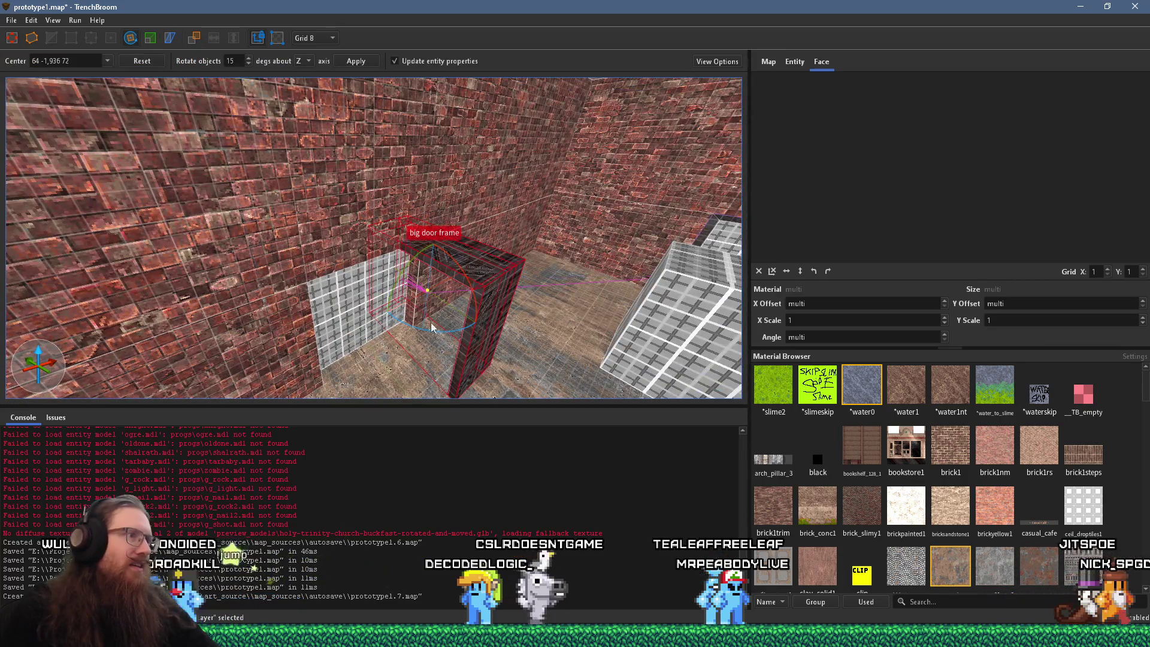
{"action": "mouse_move", "coordinate": [437, 333]}
{"action": "left_mouse_down"}
{"action": "mouse_move", "coordinate": [502, 306]}
{"action": "mouse_move", "coordinate": [514, 287]}
{"action": "left_mouse_up"}
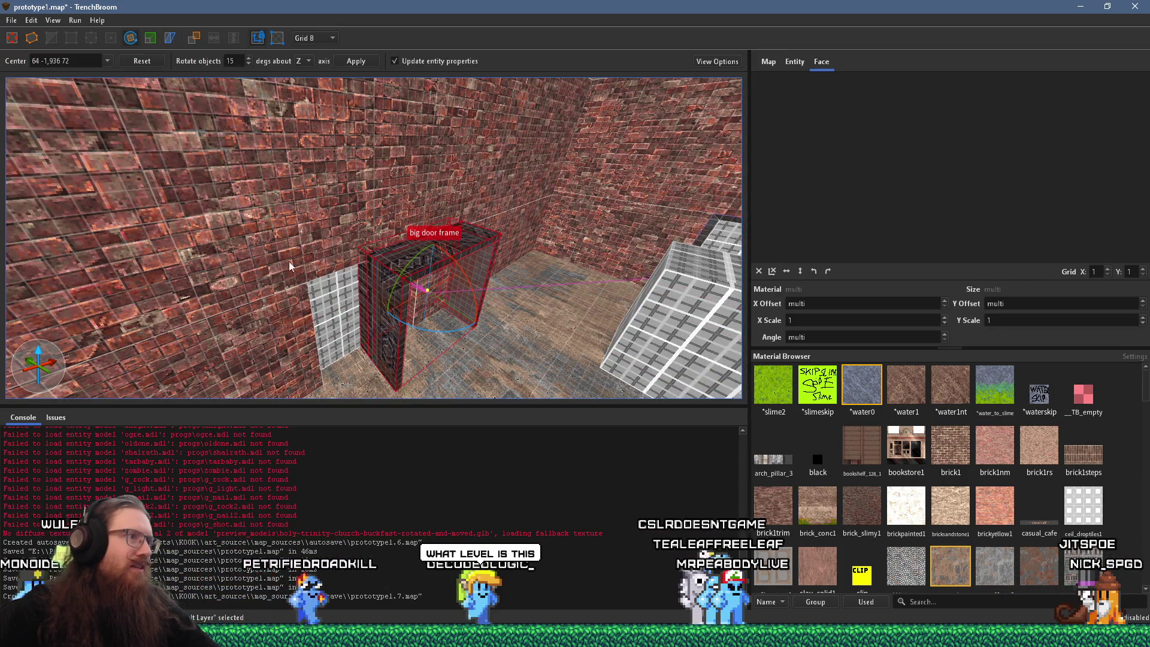
{"action": "left_click", "coordinate": [32, 39]}
{"action": "left_click_drag", "start_coordinate": [434, 251], "coordinate": [322, 260]}
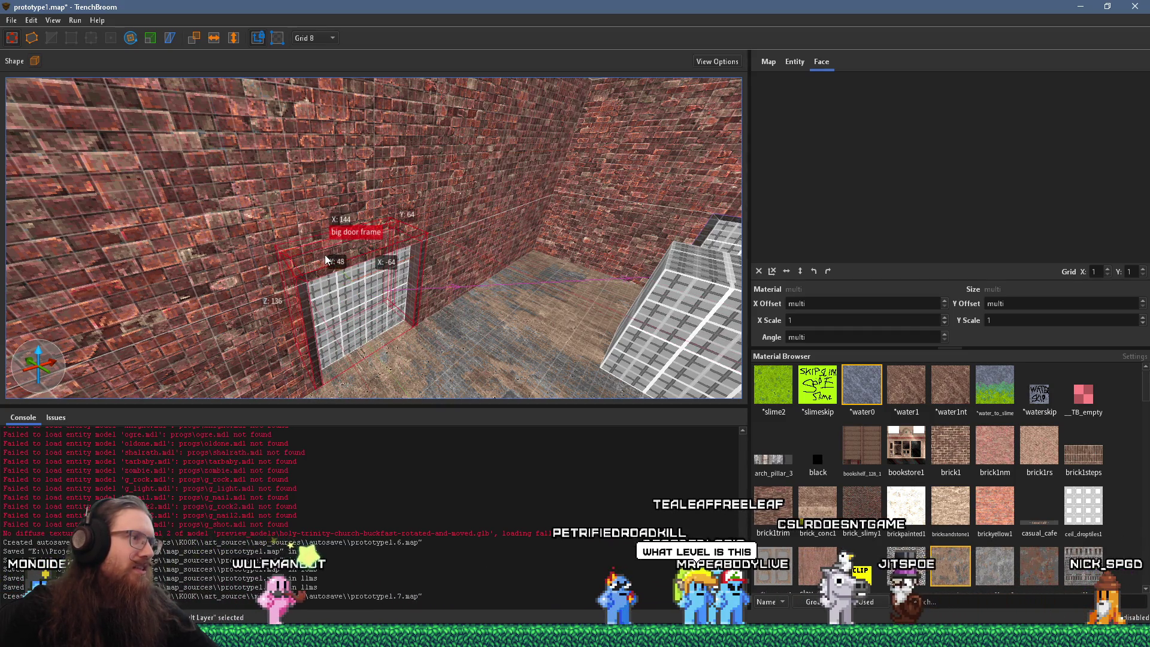
Step: Select the wall brushes around the doorway together with the door frame
{"action": "scroll", "coordinate": [335, 264], "scroll_direction": "up", "scroll_amount": 3}
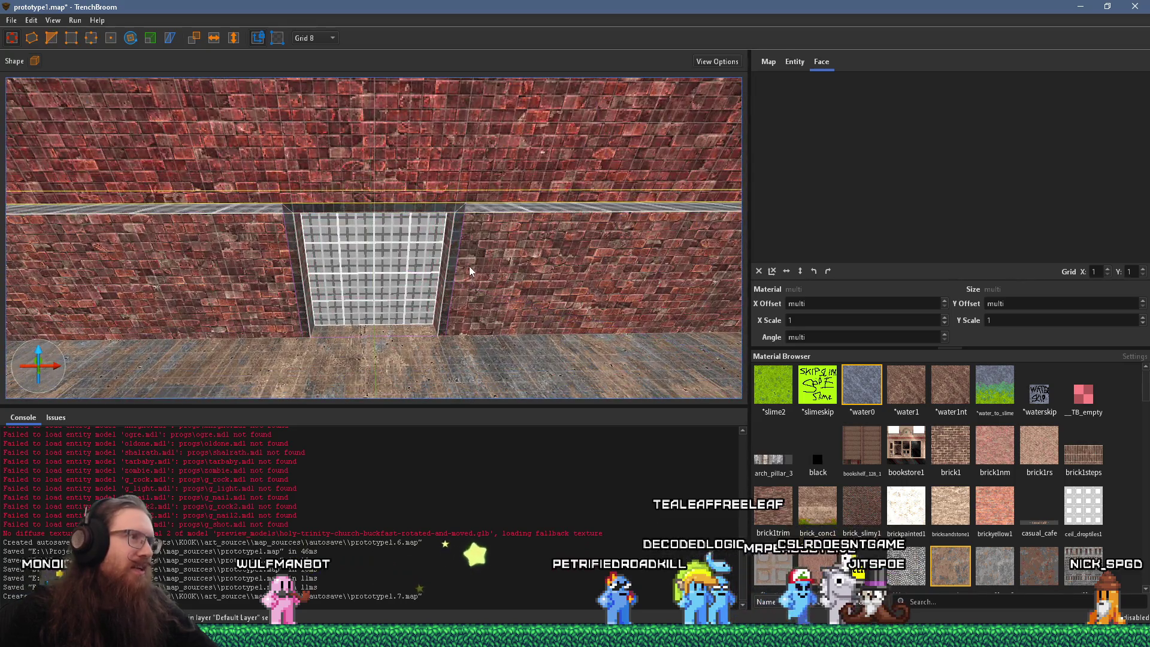
{"action": "left_click", "coordinate": [491, 268]}
{"action": "left_click", "coordinate": [217, 270], "text": "ctrl"}
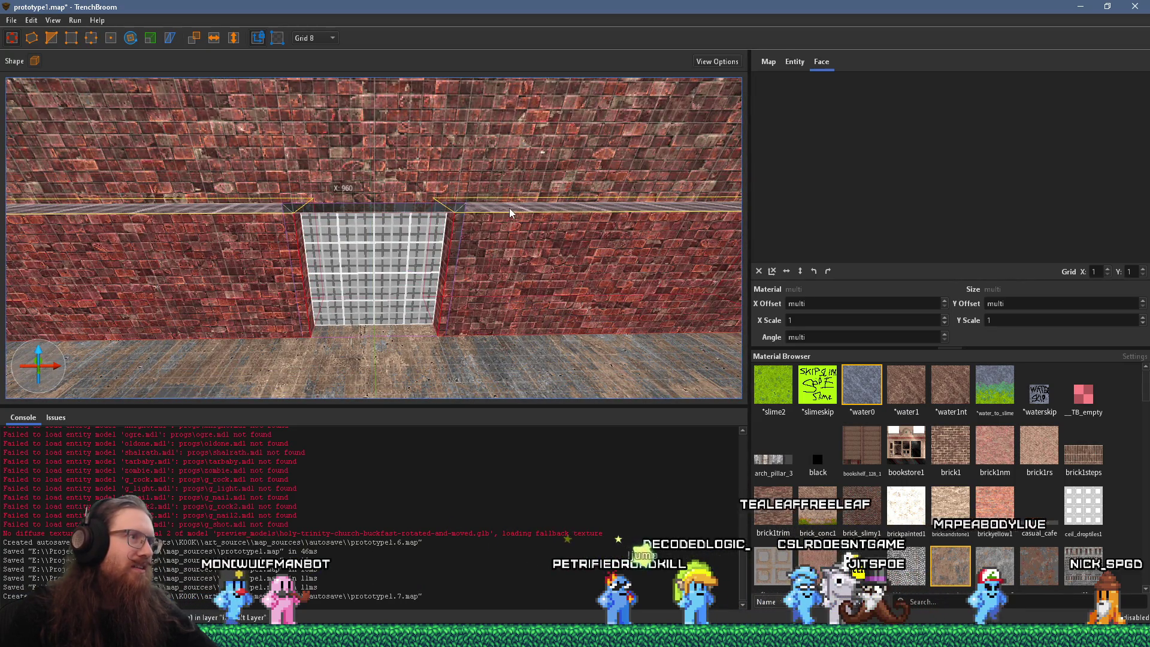
{"action": "left_click", "coordinate": [509, 209], "text": "ctrl"}
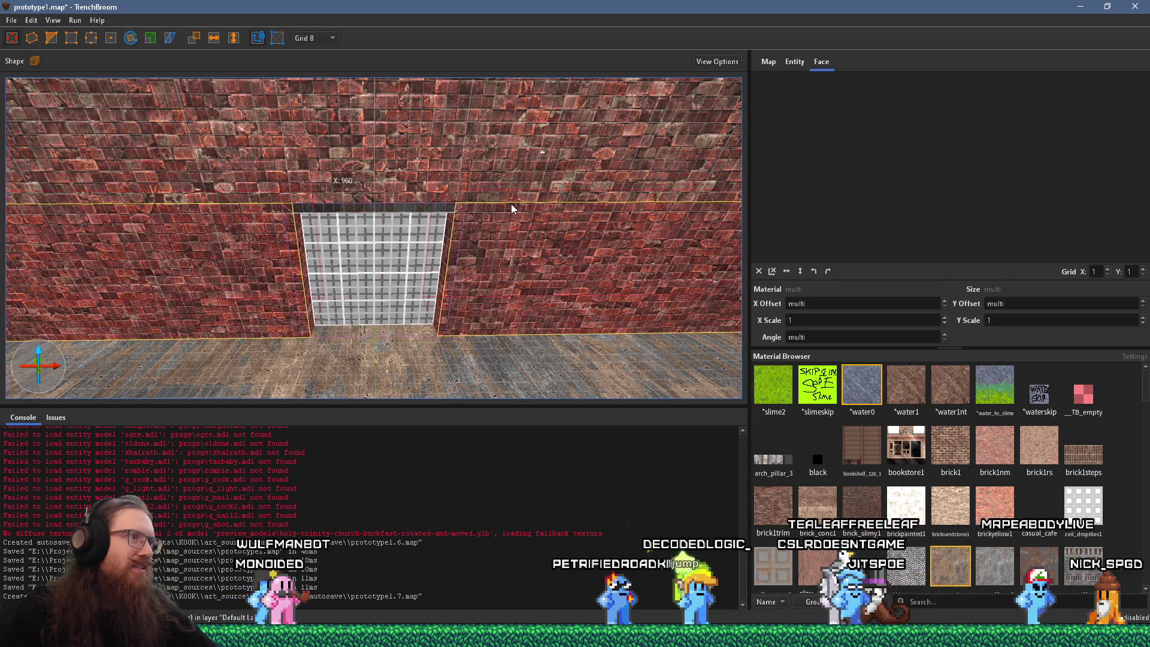
{"action": "left_click", "coordinate": [301, 261], "text": "ctrl"}
{"action": "key", "text": "s"}
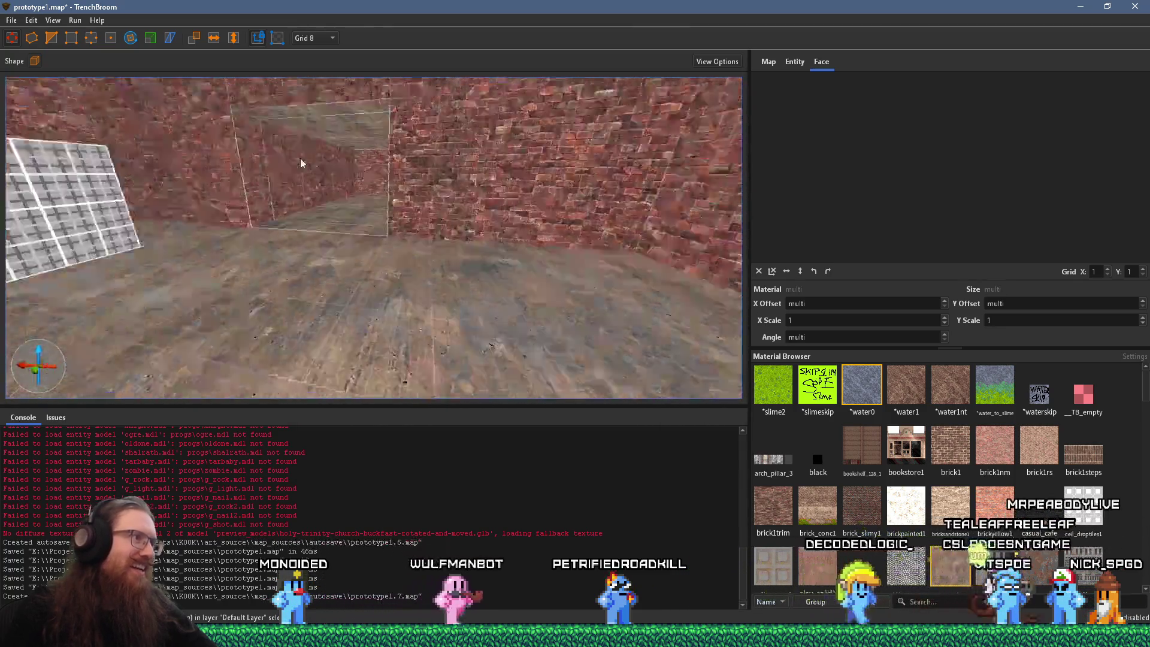
{"action": "key", "text": "ctrl+u"}
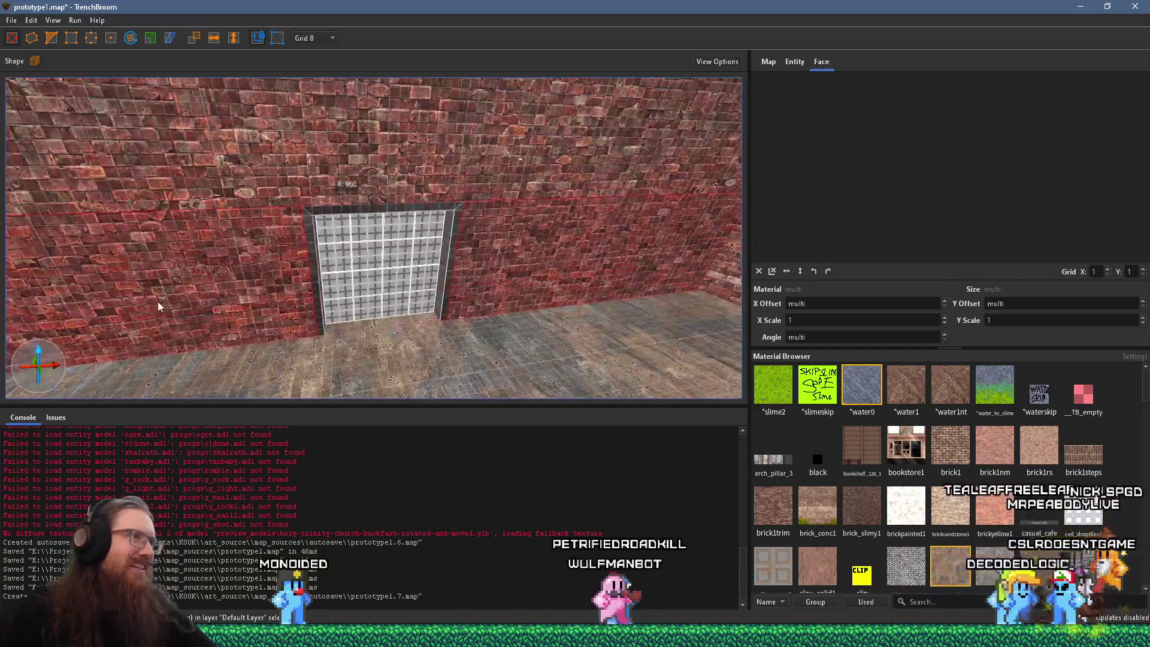
{"action": "left_click", "coordinate": [11, 21]}
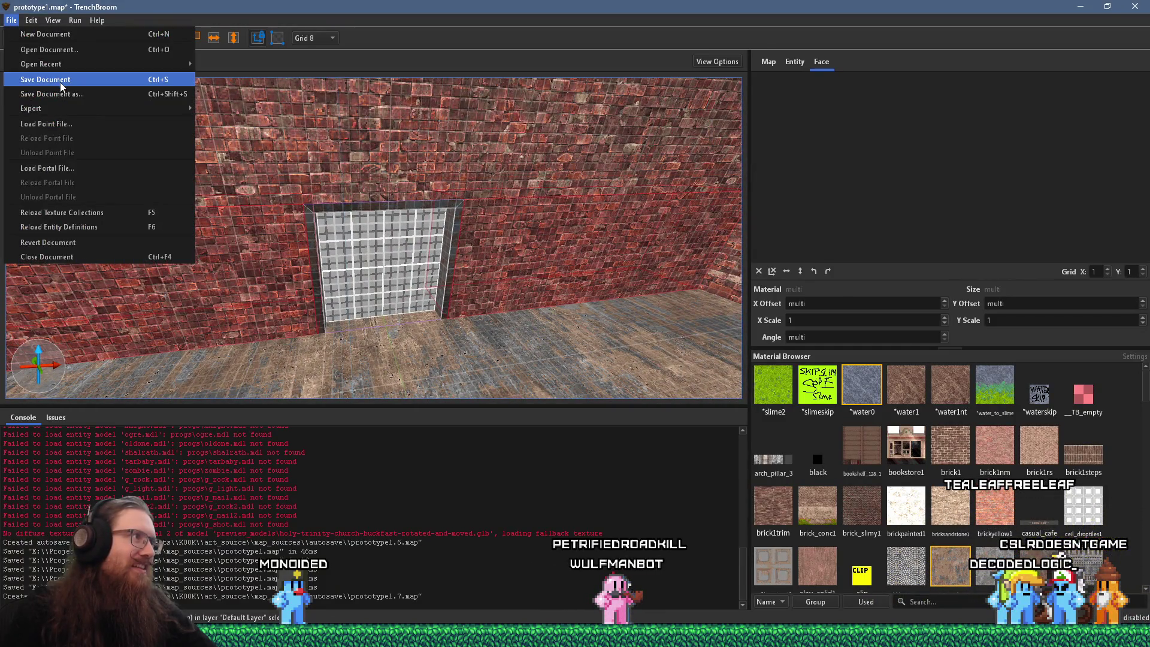
Step: Save prototype1.map and inspect the door grate and window frame
{"action": "left_click", "coordinate": [45, 80]}
{"action": "left_click", "coordinate": [439, 272]}
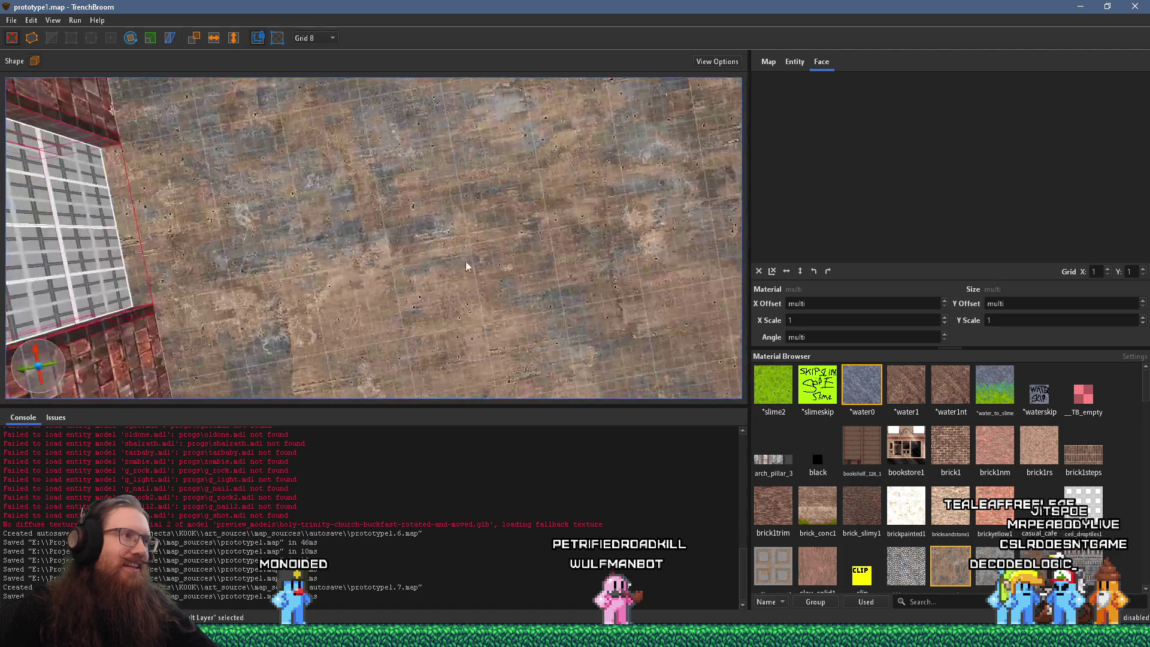
{"action": "mouse_move", "coordinate": [472, 333]}
{"action": "left_mouse_down"}
{"action": "mouse_move", "coordinate": [434, 276]}
{"action": "mouse_move", "coordinate": [609, 188]}
{"action": "mouse_move", "coordinate": [494, 229]}
{"action": "mouse_move", "coordinate": [521, 185]}
{"action": "left_mouse_up"}
{"action": "mouse_move", "coordinate": [466, 240]}
{"action": "left_mouse_down"}
{"action": "mouse_move", "coordinate": [427, 369]}
{"action": "mouse_move", "coordinate": [287, 214]}
{"action": "mouse_move", "coordinate": [341, 270]}
{"action": "mouse_move", "coordinate": [371, 264]}
{"action": "mouse_move", "coordinate": [344, 242]}
{"action": "mouse_move", "coordinate": [414, 270]}
{"action": "mouse_move", "coordinate": [314, 245]}
{"action": "mouse_move", "coordinate": [310, 227]}
{"action": "mouse_move", "coordinate": [290, 252]}
{"action": "mouse_move", "coordinate": [295, 260]}
{"action": "mouse_move", "coordinate": [479, 161]}
{"action": "left_mouse_up"}
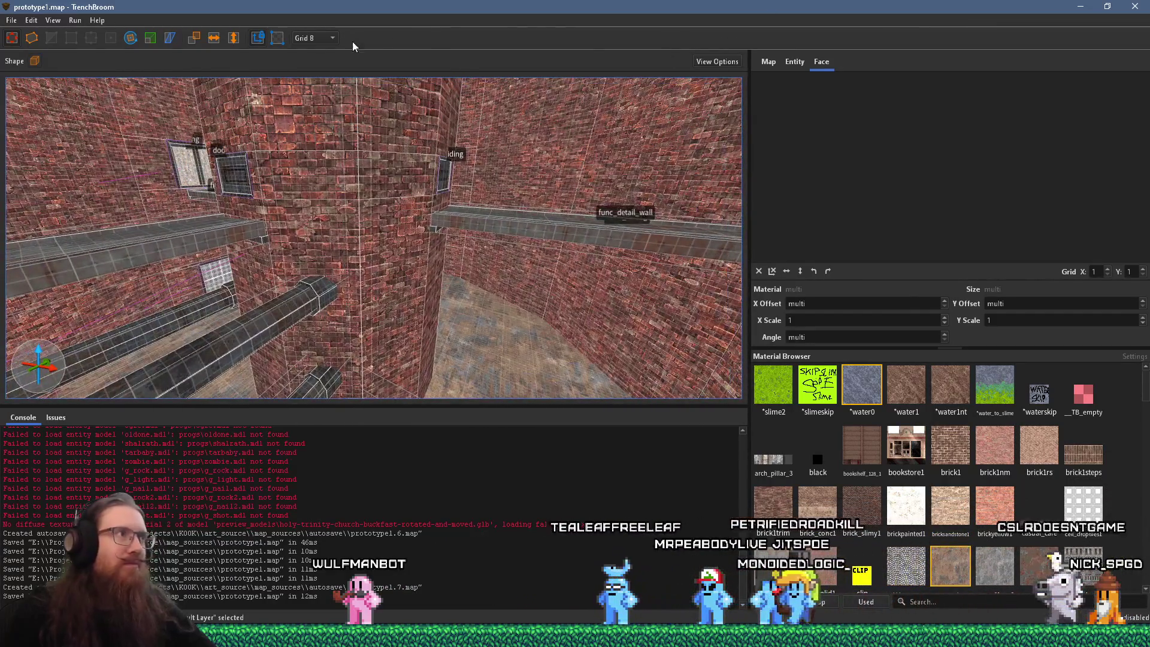
Step: Browse the recently opened maps without choosing one, then look around the room
{"action": "left_click", "coordinate": [12, 20]}
{"action": "mouse_move", "coordinate": [22, 64]}
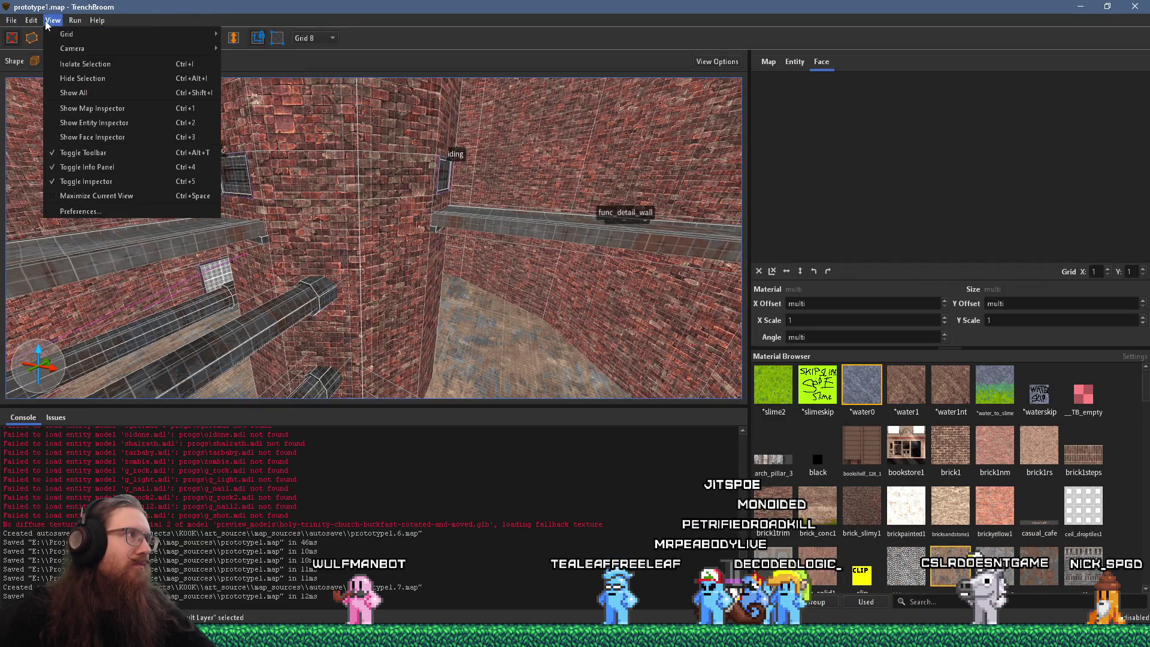
{"action": "left_click", "coordinate": [10, 25]}
{"action": "mouse_move", "coordinate": [180, 150]}
{"action": "left_mouse_down"}
{"action": "mouse_move", "coordinate": [274, 202]}
{"action": "mouse_move", "coordinate": [169, 177]}
{"action": "mouse_move", "coordinate": [337, 213]}
{"action": "mouse_move", "coordinate": [154, 198]}
{"action": "mouse_move", "coordinate": [443, 231]}
{"action": "mouse_move", "coordinate": [172, 269]}
{"action": "mouse_move", "coordinate": [248, 134]}
{"action": "mouse_move", "coordinate": [292, 134]}
{"action": "mouse_move", "coordinate": [274, 149]}
{"action": "mouse_move", "coordinate": [384, 193]}
{"action": "mouse_move", "coordinate": [360, 195]}
{"action": "mouse_move", "coordinate": [362, 184]}
{"action": "mouse_move", "coordinate": [385, 189]}
{"action": "mouse_move", "coordinate": [382, 403]}
{"action": "mouse_move", "coordinate": [354, 335]}
{"action": "mouse_move", "coordinate": [399, 106]}
{"action": "mouse_move", "coordinate": [333, 247]}
{"action": "mouse_move", "coordinate": [474, 311]}
{"action": "mouse_move", "coordinate": [427, 237]}
{"action": "mouse_move", "coordinate": [357, 313]}
{"action": "mouse_move", "coordinate": [407, 191]}
{"action": "mouse_move", "coordinate": [419, 222]}
{"action": "mouse_move", "coordinate": [433, 222]}
{"action": "mouse_move", "coordinate": [389, 133]}
{"action": "mouse_move", "coordinate": [434, 345]}
{"action": "mouse_move", "coordinate": [477, 371]}
{"action": "mouse_move", "coordinate": [619, 270]}
{"action": "mouse_move", "coordinate": [557, 184]}
{"action": "mouse_move", "coordinate": [496, 211]}
{"action": "mouse_move", "coordinate": [282, 85]}
{"action": "mouse_move", "coordinate": [395, 180]}
{"action": "mouse_move", "coordinate": [210, 67]}
{"action": "mouse_move", "coordinate": [118, 157]}
{"action": "mouse_move", "coordinate": [298, 149]}
{"action": "mouse_move", "coordinate": [370, 231]}
{"action": "mouse_move", "coordinate": [456, 274]}
{"action": "mouse_move", "coordinate": [538, 236]}
{"action": "mouse_move", "coordinate": [492, 156]}
{"action": "left_mouse_up"}
{"action": "left_click_drag", "start_coordinate": [453, 78], "coordinate": [415, 363]}
Step: Select the big door frame and shift it to the right
{"action": "mouse_move", "coordinate": [411, 216]}
{"action": "left_mouse_down"}
{"action": "mouse_move", "coordinate": [379, 327]}
{"action": "mouse_move", "coordinate": [346, 118]}
{"action": "left_mouse_up"}
{"action": "mouse_move", "coordinate": [416, 190]}
{"action": "left_mouse_down"}
{"action": "mouse_move", "coordinate": [332, 279]}
{"action": "mouse_move", "coordinate": [187, 177]}
{"action": "mouse_move", "coordinate": [133, 187]}
{"action": "mouse_move", "coordinate": [154, 195]}
{"action": "left_mouse_up"}
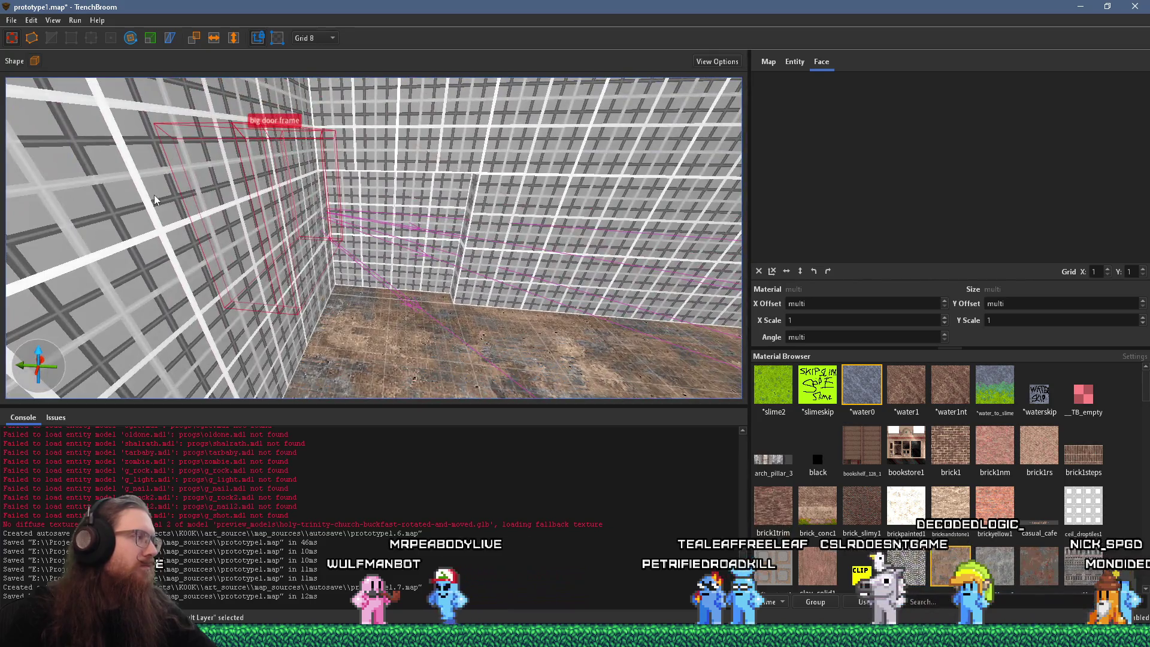
{"action": "left_click_drag", "start_coordinate": [222, 210], "coordinate": [231, 254]}
{"action": "mouse_move", "coordinate": [307, 197]}
{"action": "left_mouse_down"}
{"action": "mouse_move", "coordinate": [462, 172]}
{"action": "mouse_move", "coordinate": [443, 265]}
{"action": "mouse_move", "coordinate": [450, 243]}
{"action": "mouse_move", "coordinate": [452, 303]}
{"action": "mouse_move", "coordinate": [383, 288]}
{"action": "left_mouse_up"}
Step: Try rotating the door frame, then undo the rotation to keep its orientation
{"action": "key", "text": "r"}
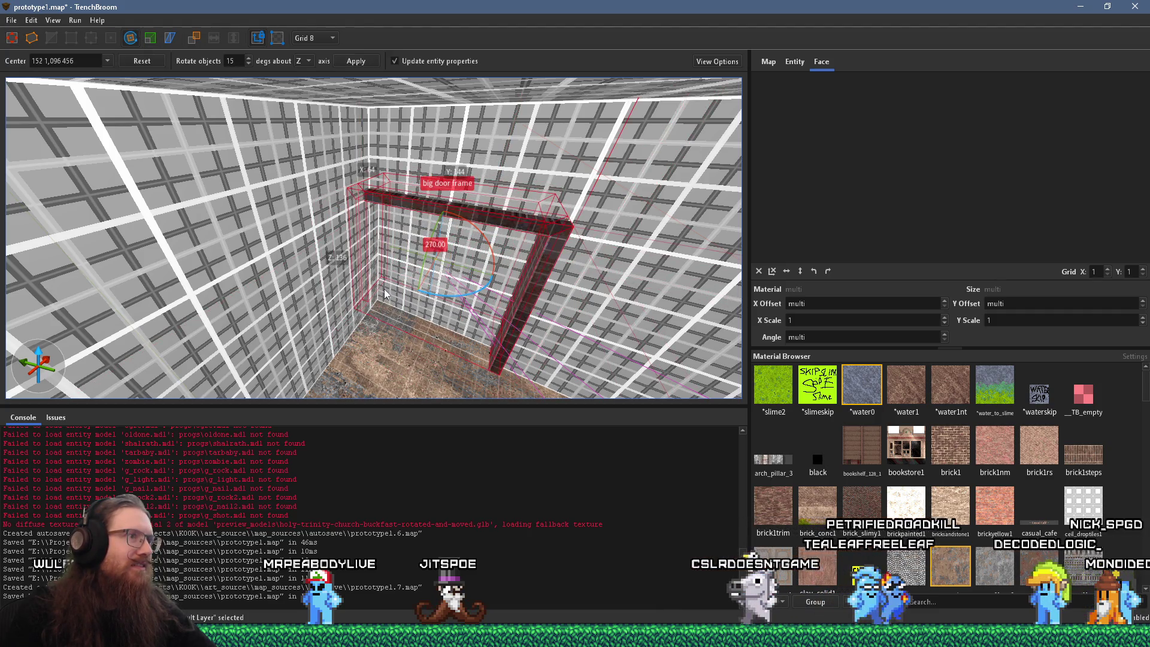
{"action": "scroll", "coordinate": [440, 268], "scroll_direction": "up", "scroll_amount": 5}
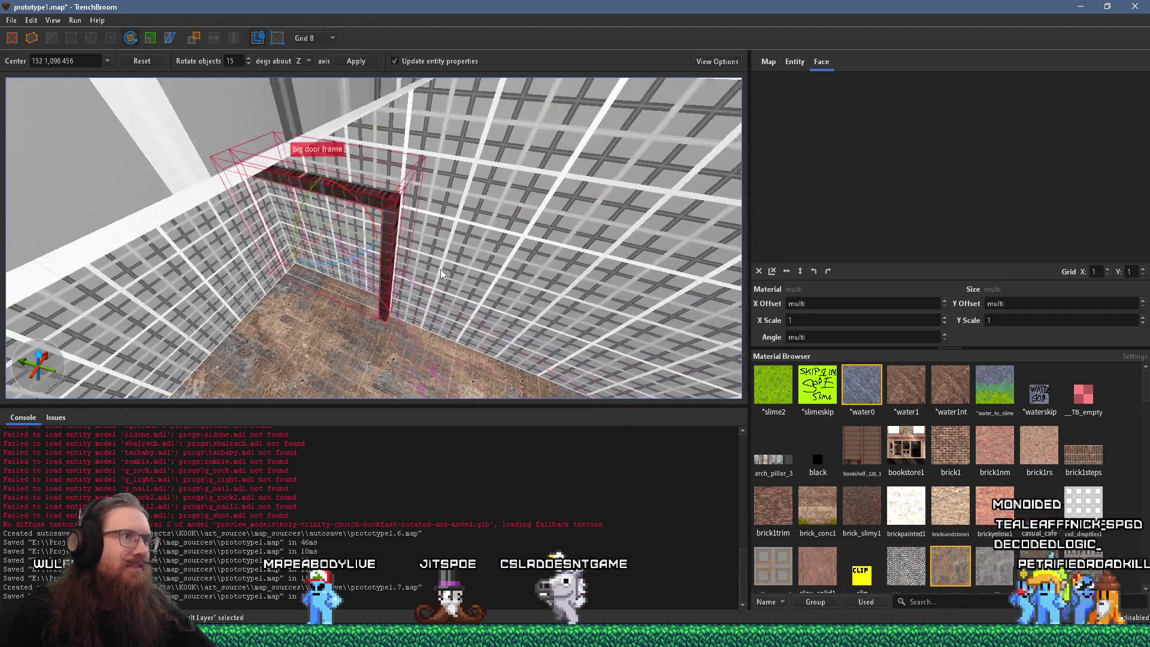
{"action": "scroll", "coordinate": [458, 341], "scroll_direction": "down", "scroll_amount": 5}
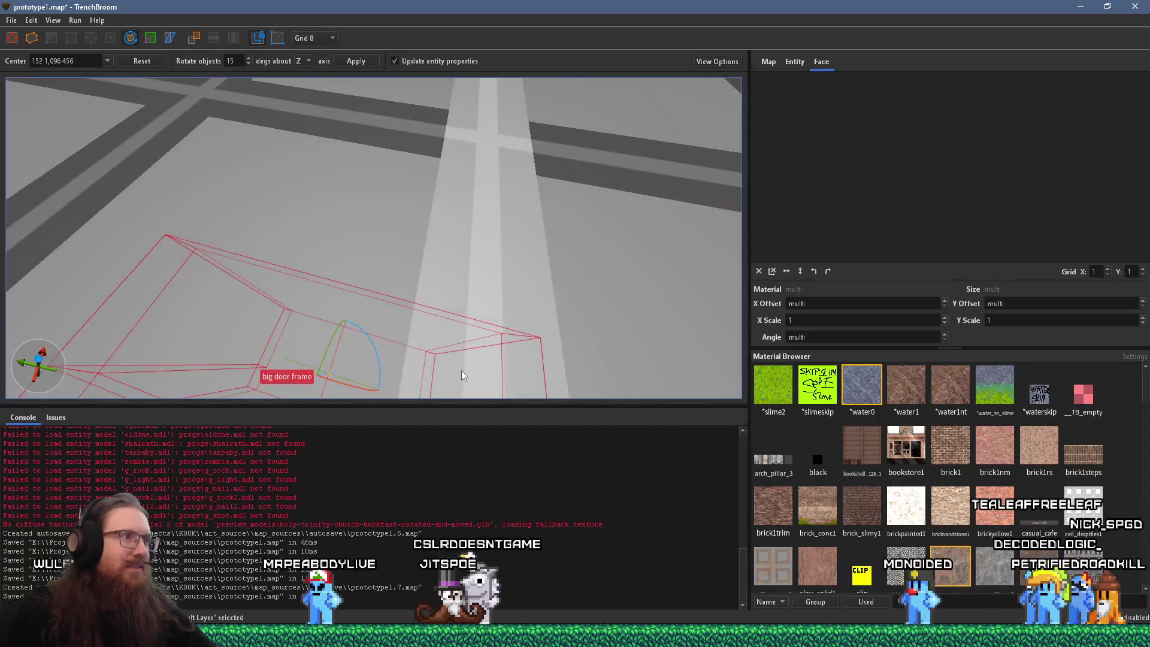
{"action": "scroll", "coordinate": [343, 241], "scroll_direction": "up", "scroll_amount": 5}
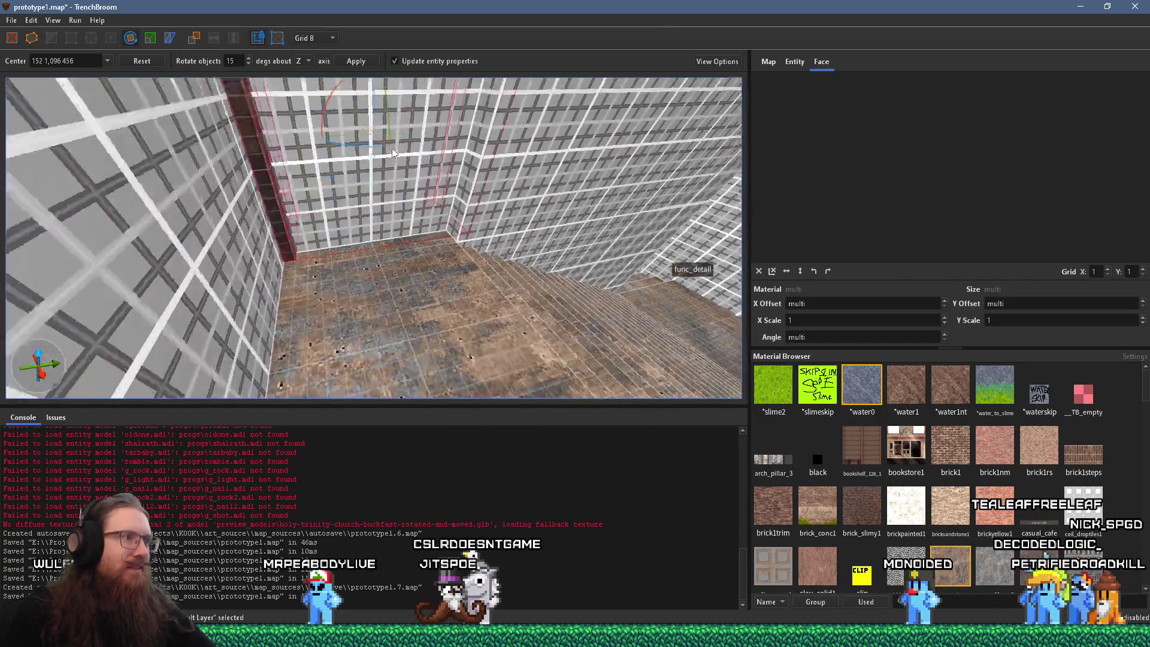
{"action": "scroll", "coordinate": [419, 235], "scroll_direction": "up", "scroll_amount": 5}
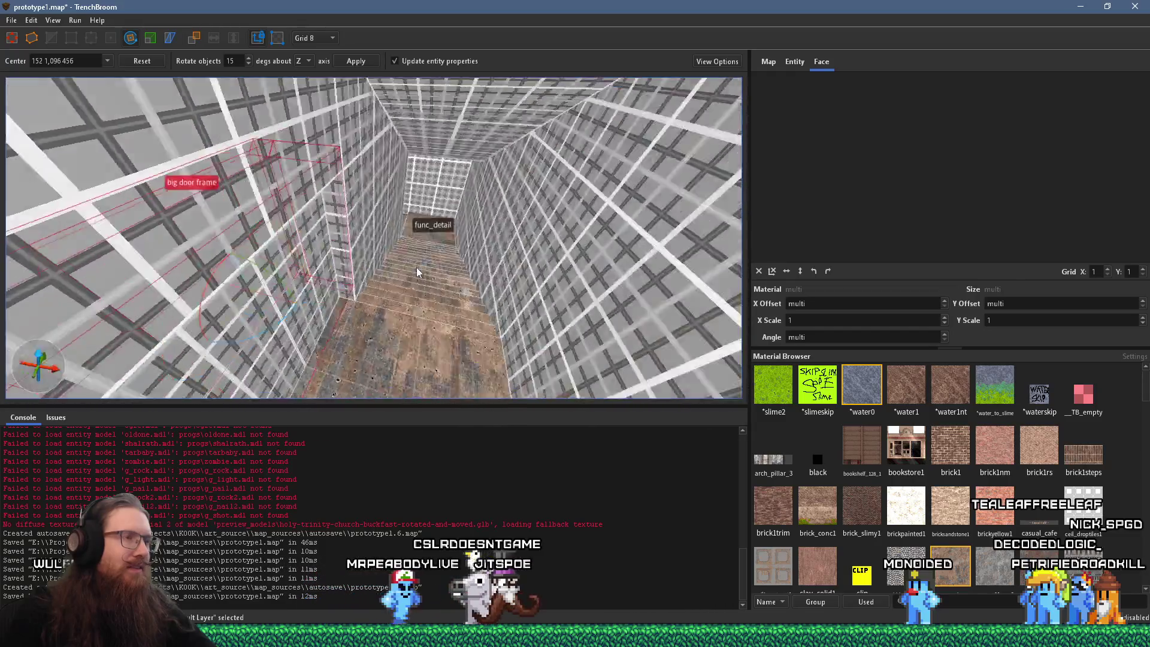
{"action": "scroll", "coordinate": [241, 192], "scroll_direction": "down", "scroll_amount": 5}
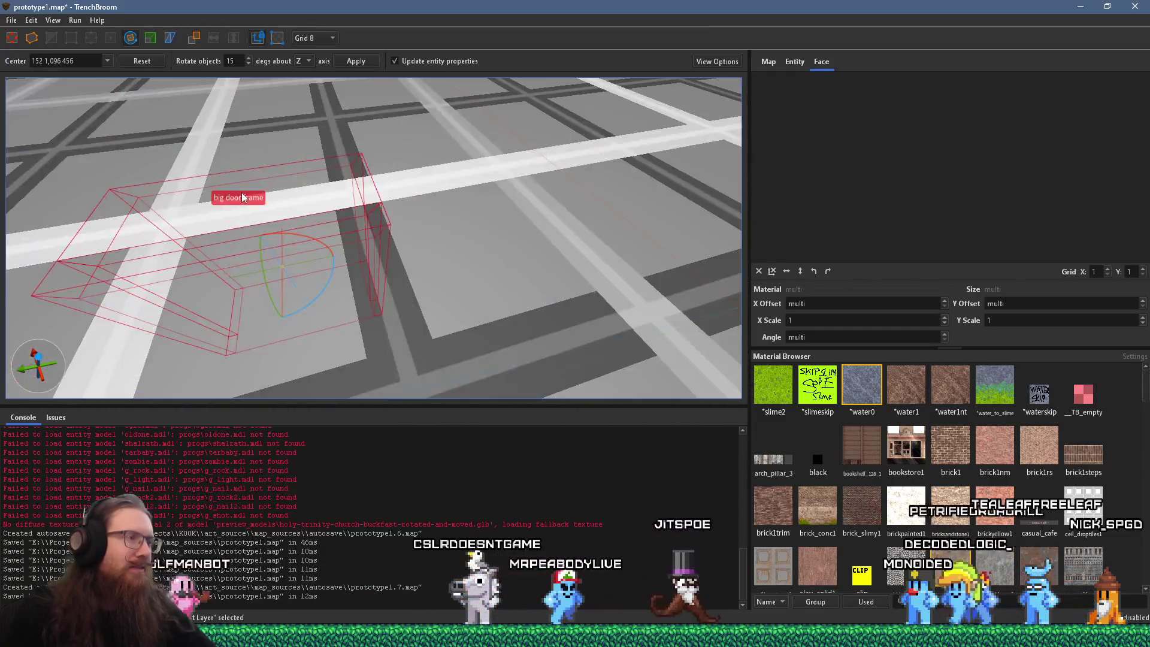
{"action": "key", "text": "ctrl+z"}
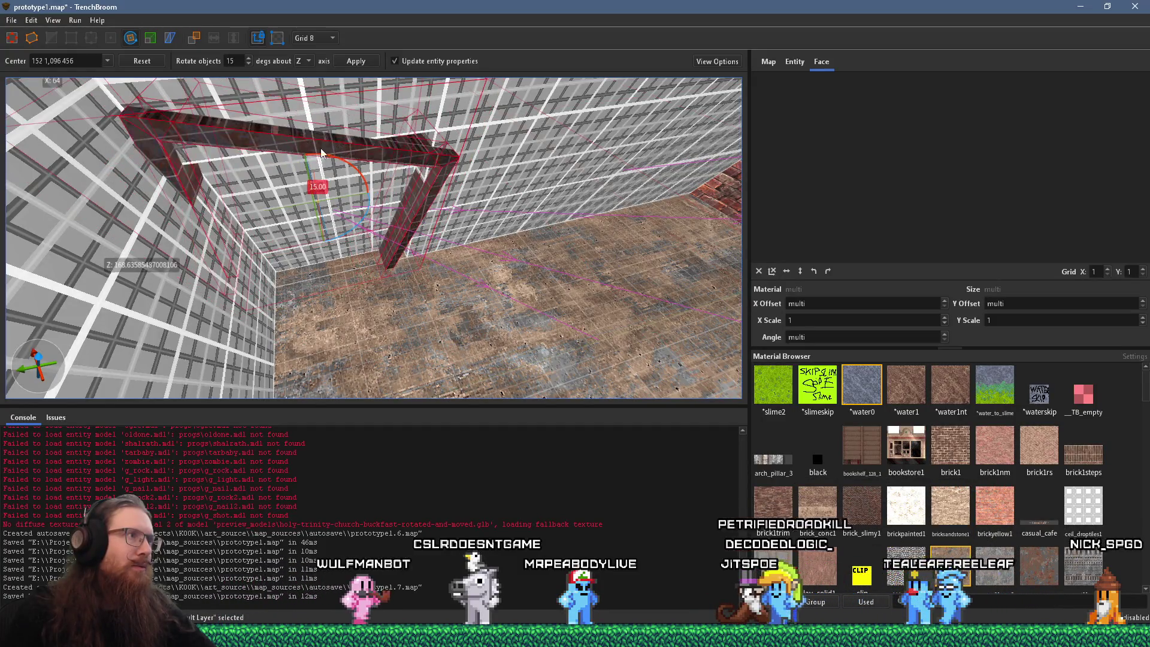
{"action": "key", "text": "Escape"}
Step: Move the door frame up against the grid wall and slide it left along it
{"action": "left_click_drag", "start_coordinate": [270, 151], "coordinate": [356, 132]}
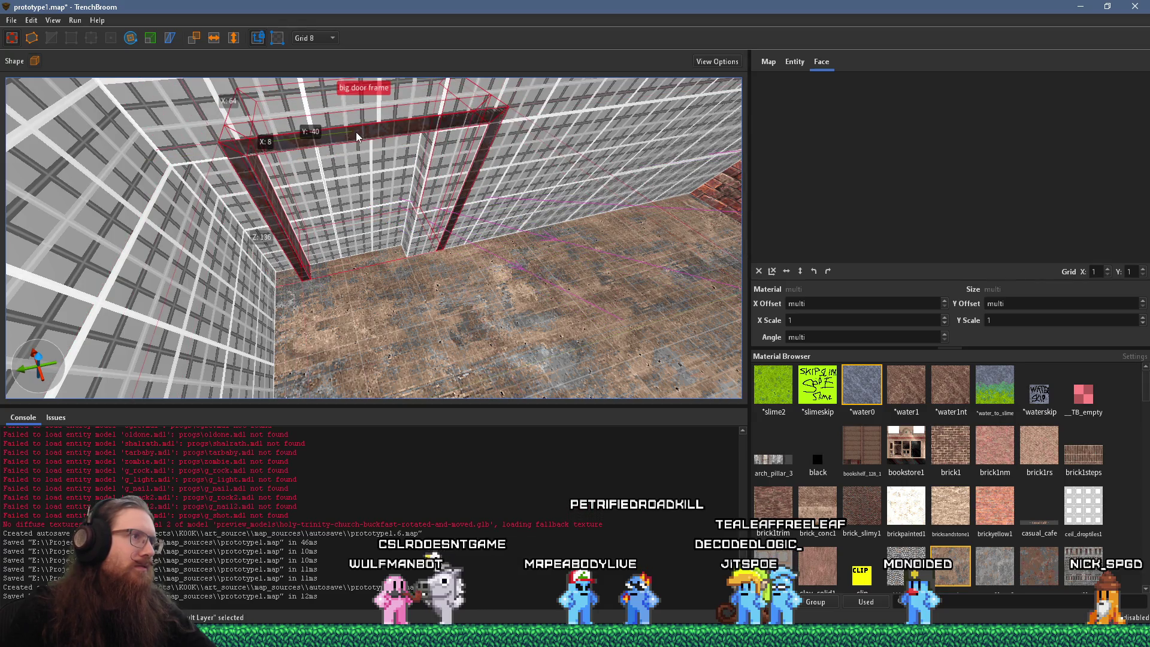
{"action": "left_click_drag", "start_coordinate": [307, 70], "coordinate": [310, 87]}
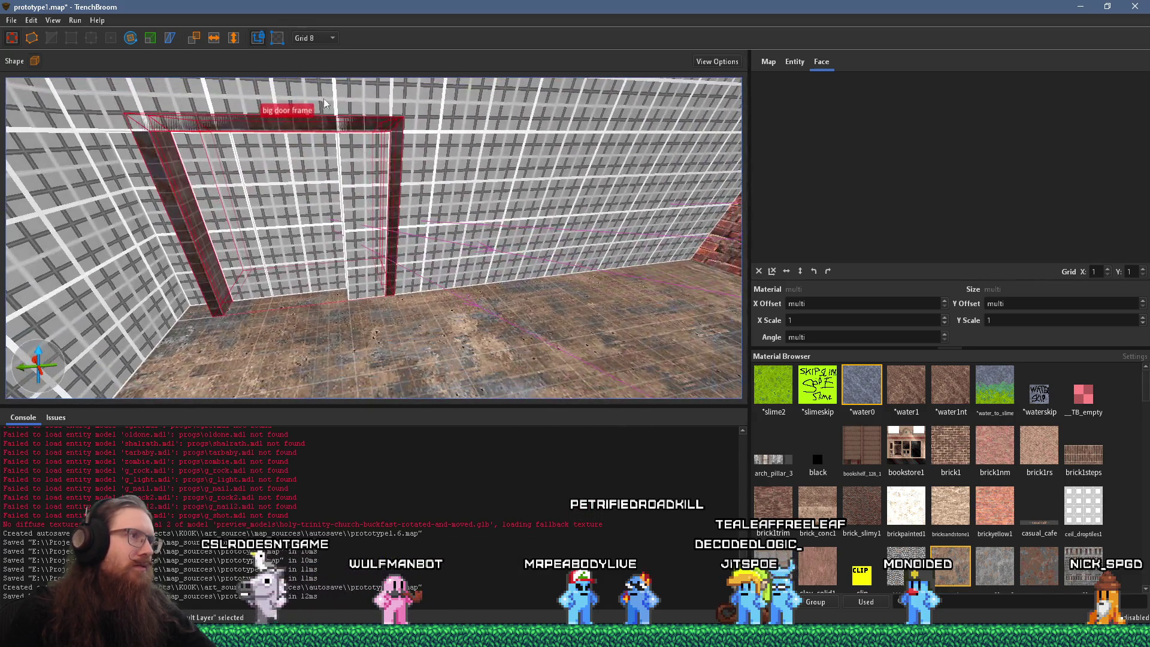
{"action": "mouse_move", "coordinate": [396, 124]}
{"action": "left_mouse_down"}
{"action": "mouse_move", "coordinate": [309, 181]}
{"action": "mouse_move", "coordinate": [228, 120]}
{"action": "left_mouse_up"}
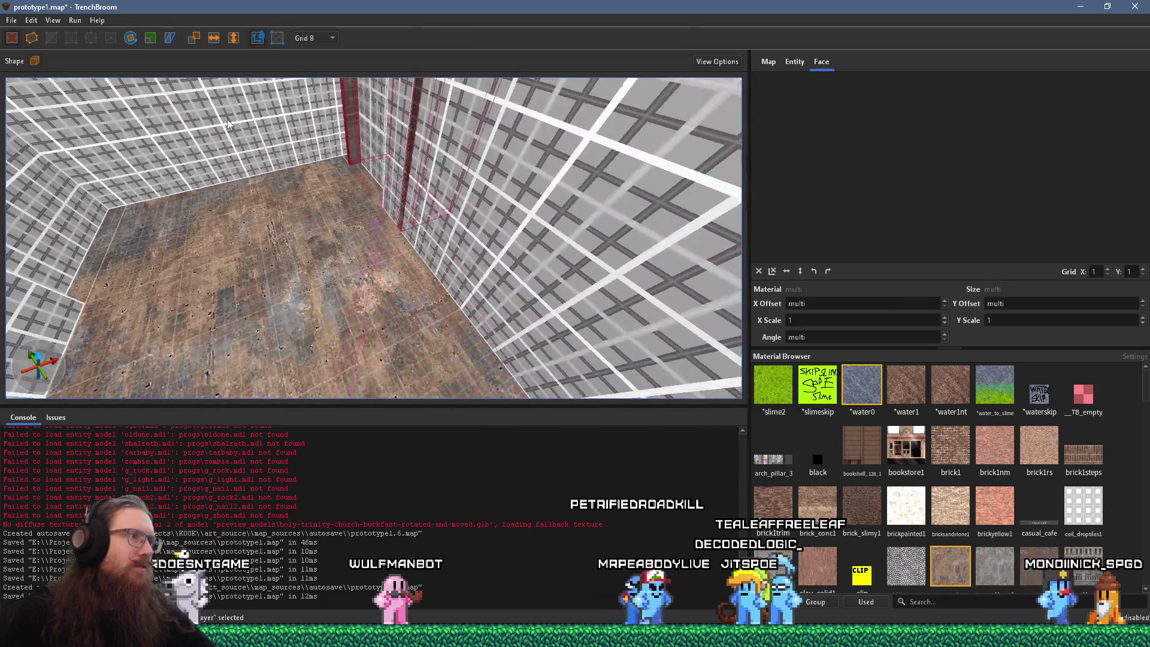
{"action": "mouse_move", "coordinate": [354, 157]}
{"action": "left_mouse_down"}
{"action": "mouse_move", "coordinate": [162, 197]}
{"action": "mouse_move", "coordinate": [181, 215]}
{"action": "mouse_move", "coordinate": [193, 194]}
{"action": "mouse_move", "coordinate": [152, 181]}
{"action": "mouse_move", "coordinate": [134, 199]}
{"action": "mouse_move", "coordinate": [49, 217]}
{"action": "left_mouse_up"}
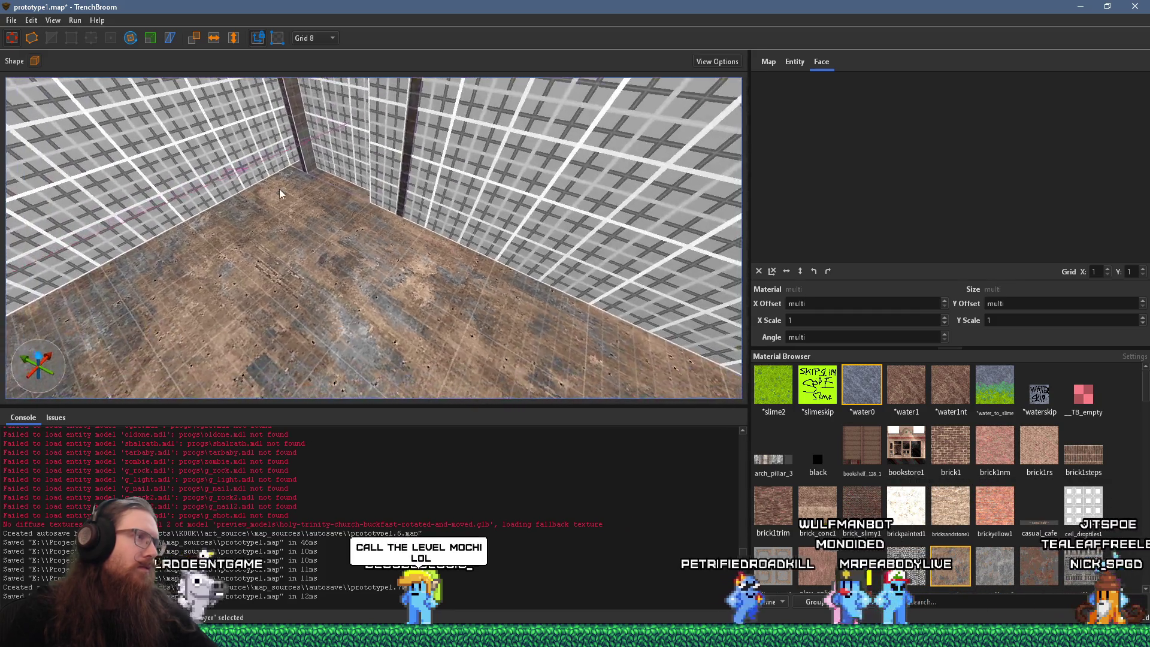
Step: Draw a thin 208×16 strip brush beside the grid-textured wall
{"action": "left_click", "coordinate": [383, 201]}
{"action": "mouse_move", "coordinate": [384, 200]}
{"action": "left_mouse_down"}
{"action": "mouse_move", "coordinate": [228, 217]}
{"action": "mouse_move", "coordinate": [447, 217]}
{"action": "mouse_move", "coordinate": [414, 205]}
{"action": "mouse_move", "coordinate": [446, 178]}
{"action": "mouse_move", "coordinate": [380, 159]}
{"action": "mouse_move", "coordinate": [397, 121]}
{"action": "left_mouse_up"}
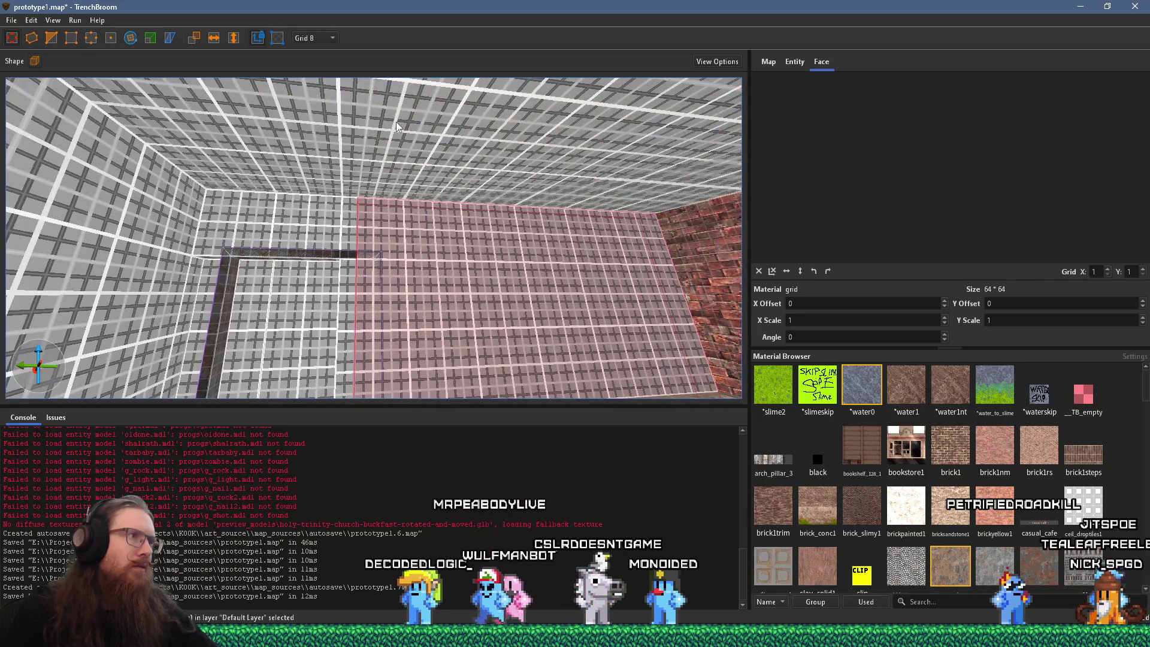
{"action": "left_click_drag", "start_coordinate": [334, 208], "coordinate": [348, 282]}
{"action": "mouse_move", "coordinate": [450, 299]}
{"action": "left_mouse_down"}
{"action": "mouse_move", "coordinate": [457, 340]}
{"action": "mouse_move", "coordinate": [479, 363]}
{"action": "mouse_move", "coordinate": [630, 307]}
{"action": "mouse_move", "coordinate": [508, 230]}
{"action": "mouse_move", "coordinate": [529, 259]}
{"action": "mouse_move", "coordinate": [389, 226]}
{"action": "mouse_move", "coordinate": [295, 173]}
{"action": "mouse_move", "coordinate": [254, 330]}
{"action": "mouse_move", "coordinate": [320, 238]}
{"action": "mouse_move", "coordinate": [294, 207]}
{"action": "mouse_move", "coordinate": [445, 202]}
{"action": "mouse_move", "coordinate": [409, 249]}
{"action": "mouse_move", "coordinate": [344, 264]}
{"action": "mouse_move", "coordinate": [387, 91]}
{"action": "mouse_move", "coordinate": [388, 160]}
{"action": "mouse_move", "coordinate": [343, 205]}
{"action": "mouse_move", "coordinate": [328, 167]}
{"action": "mouse_move", "coordinate": [378, 170]}
{"action": "mouse_move", "coordinate": [555, 228]}
{"action": "mouse_move", "coordinate": [498, 236]}
{"action": "mouse_move", "coordinate": [443, 197]}
{"action": "mouse_move", "coordinate": [403, 310]}
{"action": "mouse_move", "coordinate": [416, 276]}
{"action": "mouse_move", "coordinate": [404, 341]}
{"action": "mouse_move", "coordinate": [416, 374]}
{"action": "mouse_move", "coordinate": [450, 115]}
{"action": "left_mouse_up"}
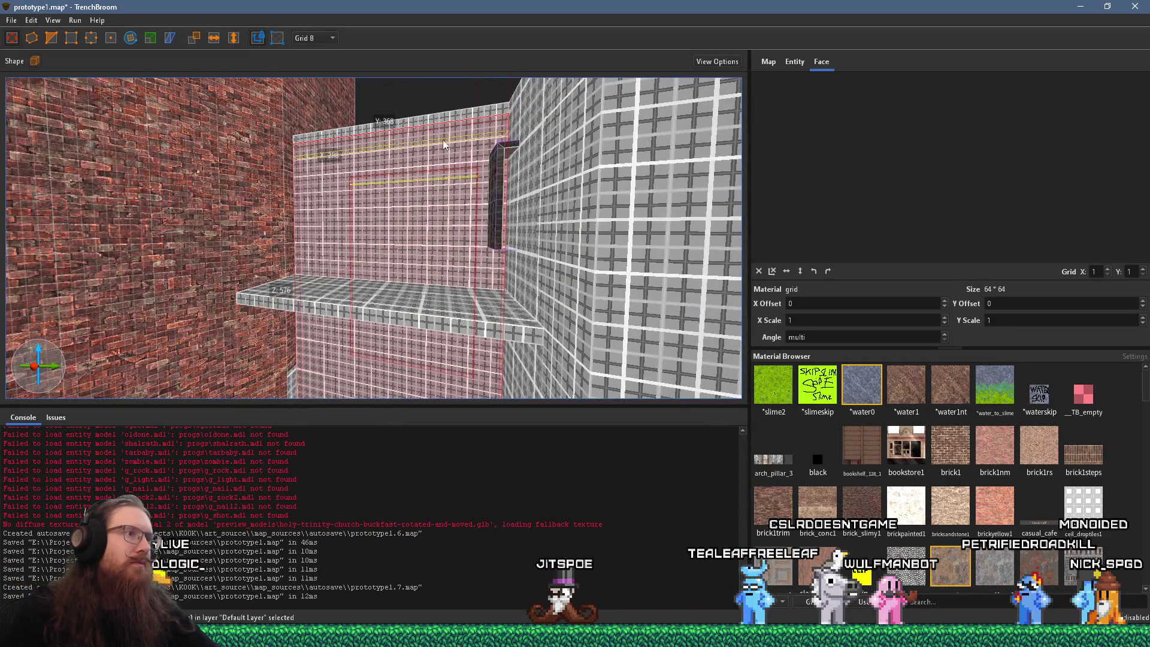
Step: Select the pink wall brush and the neighbouring wall brushes to check them against the brick corner
{"action": "left_click", "coordinate": [433, 277]}
{"action": "mouse_move", "coordinate": [434, 277]}
{"action": "left_mouse_down"}
{"action": "mouse_move", "coordinate": [470, 343]}
{"action": "mouse_move", "coordinate": [382, 233]}
{"action": "mouse_move", "coordinate": [184, 222]}
{"action": "mouse_move", "coordinate": [310, 255]}
{"action": "mouse_move", "coordinate": [570, 266]}
{"action": "mouse_move", "coordinate": [531, 246]}
{"action": "mouse_move", "coordinate": [434, 332]}
{"action": "mouse_move", "coordinate": [483, 288]}
{"action": "left_mouse_up"}
{"action": "key", "text": "Escape"}
{"action": "left_click", "coordinate": [530, 249]}
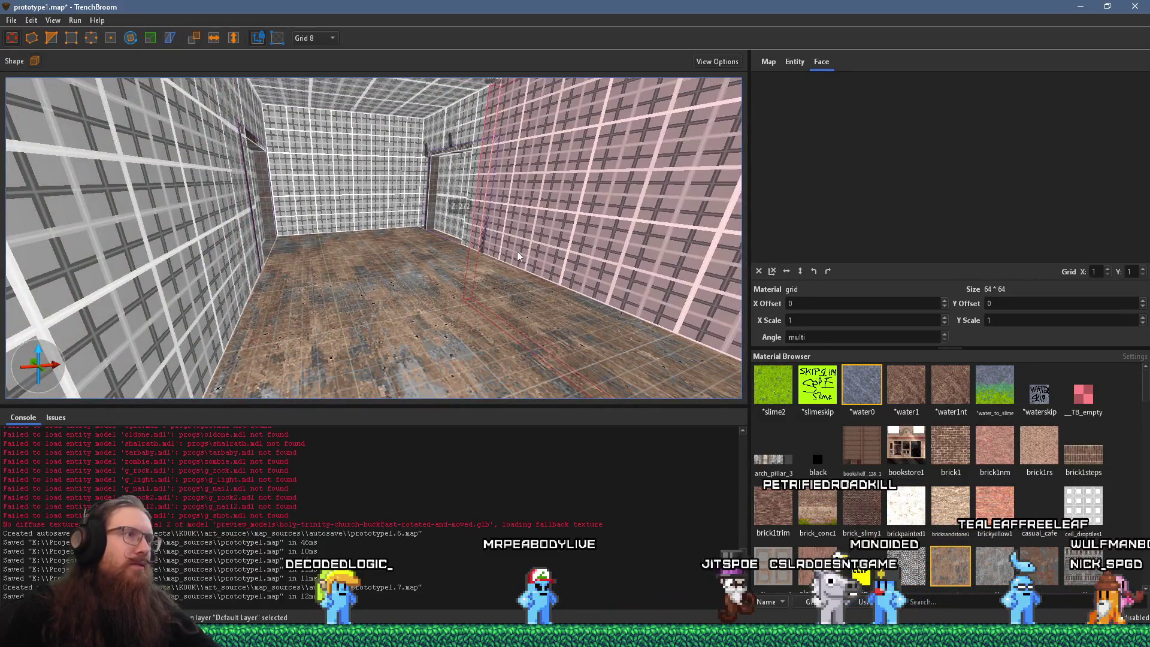
{"action": "mouse_move", "coordinate": [210, 297]}
{"action": "left_mouse_down"}
{"action": "mouse_move", "coordinate": [314, 294]}
{"action": "mouse_move", "coordinate": [316, 252]}
{"action": "mouse_move", "coordinate": [508, 215]}
{"action": "mouse_move", "coordinate": [327, 216]}
{"action": "mouse_move", "coordinate": [292, 274]}
{"action": "mouse_move", "coordinate": [323, 264]}
{"action": "mouse_move", "coordinate": [364, 304]}
{"action": "mouse_move", "coordinate": [378, 298]}
{"action": "mouse_move", "coordinate": [338, 272]}
{"action": "mouse_move", "coordinate": [355, 208]}
{"action": "mouse_move", "coordinate": [344, 328]}
{"action": "mouse_move", "coordinate": [442, 429]}
{"action": "mouse_move", "coordinate": [410, 315]}
{"action": "mouse_move", "coordinate": [445, 275]}
{"action": "mouse_move", "coordinate": [433, 365]}
{"action": "mouse_move", "coordinate": [413, 374]}
{"action": "mouse_move", "coordinate": [365, 317]}
{"action": "mouse_move", "coordinate": [327, 384]}
{"action": "mouse_move", "coordinate": [322, 350]}
{"action": "mouse_move", "coordinate": [370, 378]}
{"action": "mouse_move", "coordinate": [396, 190]}
{"action": "mouse_move", "coordinate": [391, 261]}
{"action": "mouse_move", "coordinate": [333, 133]}
{"action": "mouse_move", "coordinate": [334, 207]}
{"action": "mouse_move", "coordinate": [184, 192]}
{"action": "mouse_move", "coordinate": [313, 422]}
{"action": "left_mouse_up"}
{"action": "mouse_move", "coordinate": [358, 299]}
{"action": "left_mouse_down"}
{"action": "mouse_move", "coordinate": [368, 298]}
{"action": "mouse_move", "coordinate": [379, 374]}
{"action": "mouse_move", "coordinate": [375, 308]}
{"action": "mouse_move", "coordinate": [353, 351]}
{"action": "mouse_move", "coordinate": [273, 361]}
{"action": "mouse_move", "coordinate": [330, 222]}
{"action": "mouse_move", "coordinate": [377, 279]}
{"action": "mouse_move", "coordinate": [347, 333]}
{"action": "mouse_move", "coordinate": [421, 242]}
{"action": "mouse_move", "coordinate": [417, 299]}
{"action": "mouse_move", "coordinate": [332, 372]}
{"action": "mouse_move", "coordinate": [356, 351]}
{"action": "mouse_move", "coordinate": [350, 332]}
{"action": "mouse_move", "coordinate": [268, 319]}
{"action": "mouse_move", "coordinate": [230, 215]}
{"action": "mouse_move", "coordinate": [187, 171]}
{"action": "mouse_move", "coordinate": [392, 198]}
{"action": "mouse_move", "coordinate": [457, 231]}
{"action": "left_mouse_up"}
Step: Inspect the ceiling, the beam above the room and the floor strip faces beside the wall
{"action": "left_click", "coordinate": [378, 278], "text": "ctrl+shift"}
{"action": "left_click", "coordinate": [422, 299], "text": "ctrl+shift"}
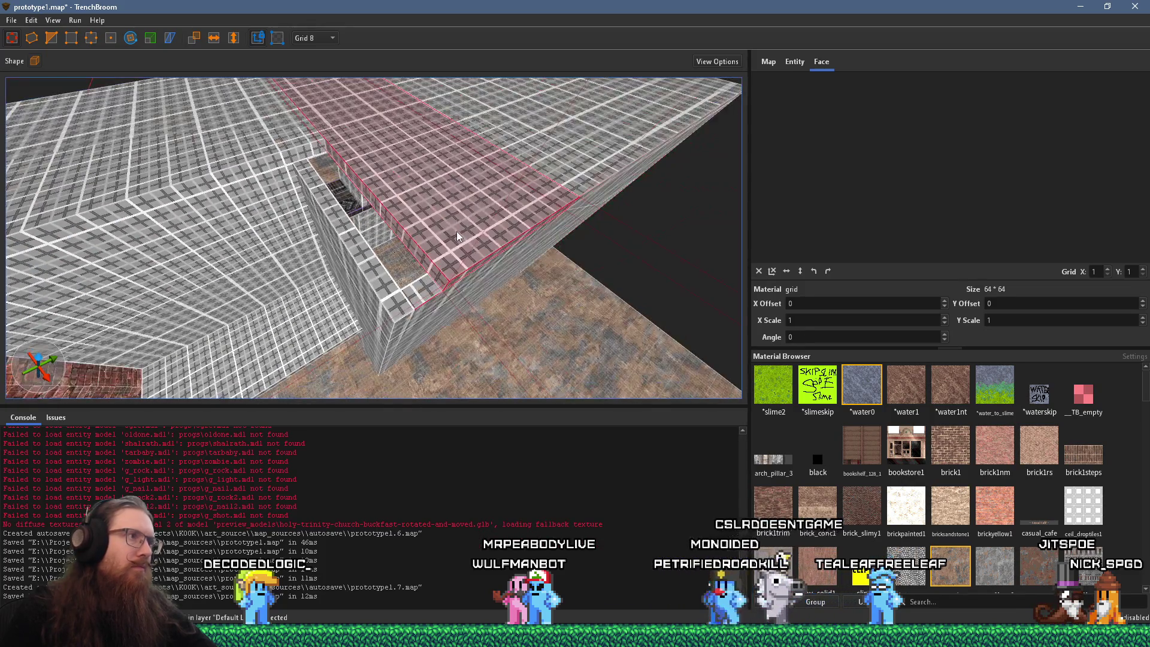
{"action": "mouse_move", "coordinate": [300, 158]}
{"action": "left_mouse_down"}
{"action": "mouse_move", "coordinate": [368, 342]}
{"action": "mouse_move", "coordinate": [506, 197]}
{"action": "mouse_move", "coordinate": [487, 292]}
{"action": "mouse_move", "coordinate": [513, 238]}
{"action": "mouse_move", "coordinate": [474, 305]}
{"action": "mouse_move", "coordinate": [503, 162]}
{"action": "mouse_move", "coordinate": [573, 142]}
{"action": "mouse_move", "coordinate": [452, 343]}
{"action": "mouse_move", "coordinate": [489, 162]}
{"action": "mouse_move", "coordinate": [461, 231]}
{"action": "mouse_move", "coordinate": [288, 289]}
{"action": "mouse_move", "coordinate": [294, 225]}
{"action": "mouse_move", "coordinate": [202, 223]}
{"action": "left_mouse_up"}
{"action": "left_click", "coordinate": [462, 230]}
{"action": "scroll", "coordinate": [304, 229], "scroll_direction": "down", "scroll_amount": 5}
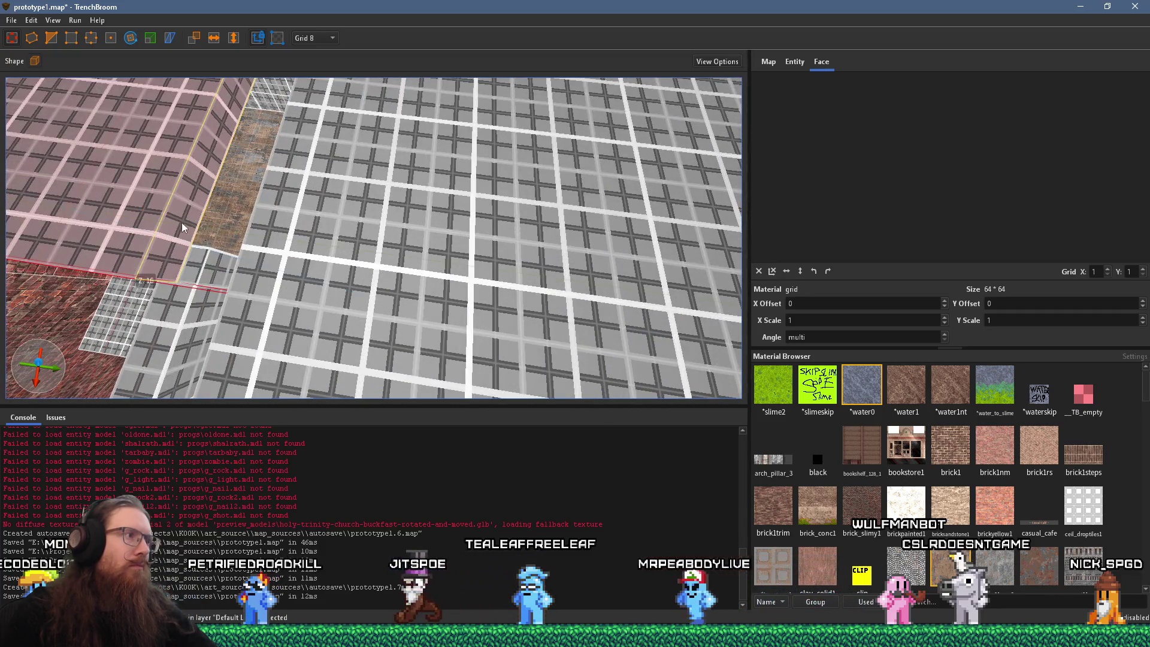
{"action": "left_click", "coordinate": [241, 244]}
{"action": "left_click", "coordinate": [162, 235], "text": "shift"}
{"action": "mouse_move", "coordinate": [162, 235]}
{"action": "left_mouse_down"}
{"action": "mouse_move", "coordinate": [336, 341]}
{"action": "mouse_move", "coordinate": [290, 326]}
{"action": "mouse_move", "coordinate": [484, 237]}
{"action": "mouse_move", "coordinate": [361, 295]}
{"action": "mouse_move", "coordinate": [500, 249]}
{"action": "mouse_move", "coordinate": [459, 259]}
{"action": "mouse_move", "coordinate": [629, 285]}
{"action": "mouse_move", "coordinate": [541, 299]}
{"action": "mouse_move", "coordinate": [499, 282]}
{"action": "mouse_move", "coordinate": [527, 308]}
{"action": "mouse_move", "coordinate": [393, 346]}
{"action": "mouse_move", "coordinate": [467, 346]}
{"action": "mouse_move", "coordinate": [380, 319]}
{"action": "mouse_move", "coordinate": [393, 290]}
{"action": "mouse_move", "coordinate": [353, 274]}
{"action": "mouse_move", "coordinate": [318, 287]}
{"action": "mouse_move", "coordinate": [425, 300]}
{"action": "mouse_move", "coordinate": [378, 322]}
{"action": "left_mouse_up"}
Step: Select the pillar, then resize the wall brush beside the doorway from 288 to 128 units
{"action": "left_click", "coordinate": [346, 291]}
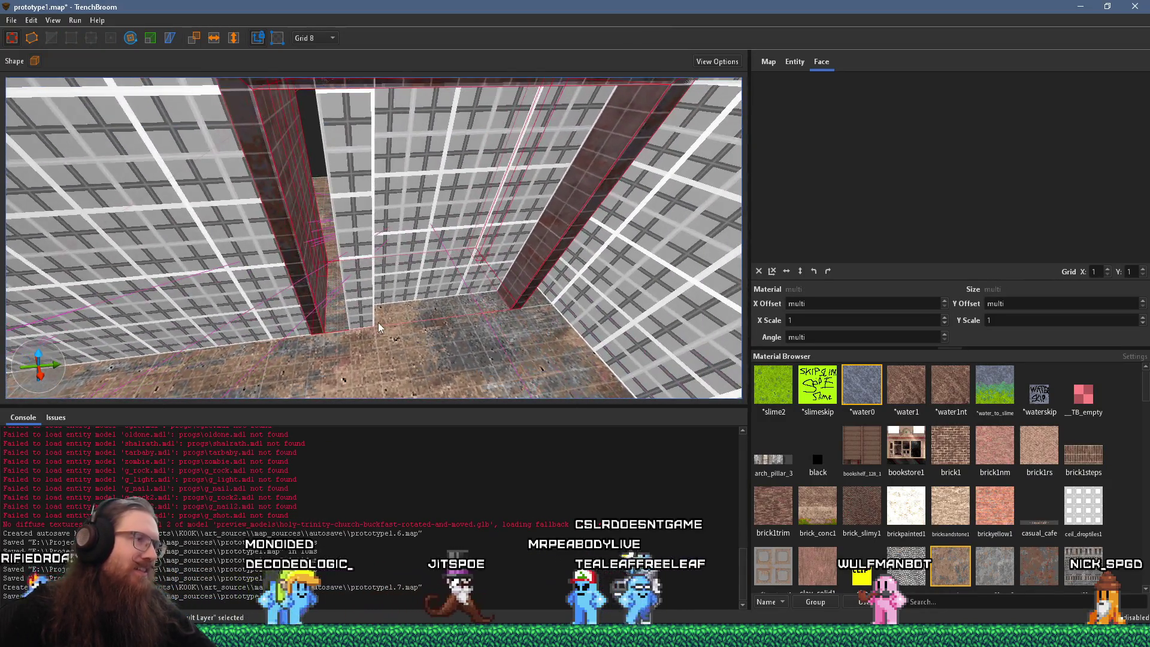
{"action": "left_click", "coordinate": [364, 298], "text": "shift"}
{"action": "mouse_move", "coordinate": [324, 290]}
{"action": "left_mouse_down"}
{"action": "mouse_move", "coordinate": [427, 403]}
{"action": "mouse_move", "coordinate": [429, 379]}
{"action": "mouse_move", "coordinate": [514, 344]}
{"action": "left_mouse_up"}
{"action": "left_click", "coordinate": [514, 344]}
{"action": "mouse_move", "coordinate": [365, 339]}
{"action": "left_mouse_down"}
{"action": "mouse_move", "coordinate": [326, 322]}
{"action": "mouse_move", "coordinate": [353, 310]}
{"action": "mouse_move", "coordinate": [279, 266]}
{"action": "mouse_move", "coordinate": [310, 230]}
{"action": "mouse_move", "coordinate": [324, 288]}
{"action": "mouse_move", "coordinate": [355, 334]}
{"action": "mouse_move", "coordinate": [334, 365]}
{"action": "mouse_move", "coordinate": [348, 288]}
{"action": "mouse_move", "coordinate": [339, 221]}
{"action": "mouse_move", "coordinate": [359, 210]}
{"action": "mouse_move", "coordinate": [306, 222]}
{"action": "mouse_move", "coordinate": [364, 208]}
{"action": "mouse_move", "coordinate": [460, 230]}
{"action": "mouse_move", "coordinate": [413, 236]}
{"action": "mouse_move", "coordinate": [440, 284]}
{"action": "mouse_move", "coordinate": [357, 259]}
{"action": "mouse_move", "coordinate": [207, 270]}
{"action": "mouse_move", "coordinate": [233, 247]}
{"action": "mouse_move", "coordinate": [202, 248]}
{"action": "mouse_move", "coordinate": [256, 255]}
{"action": "mouse_move", "coordinate": [241, 215]}
{"action": "left_mouse_up"}
{"action": "left_click", "coordinate": [468, 195]}
{"action": "mouse_move", "coordinate": [233, 240]}
{"action": "left_mouse_down"}
{"action": "mouse_move", "coordinate": [228, 252]}
{"action": "mouse_move", "coordinate": [385, 196]}
{"action": "mouse_move", "coordinate": [419, 224]}
{"action": "mouse_move", "coordinate": [436, 221]}
{"action": "mouse_move", "coordinate": [407, 157]}
{"action": "mouse_move", "coordinate": [414, 270]}
{"action": "mouse_move", "coordinate": [386, 278]}
{"action": "mouse_move", "coordinate": [376, 206]}
{"action": "mouse_move", "coordinate": [461, 235]}
{"action": "mouse_move", "coordinate": [402, 233]}
{"action": "mouse_move", "coordinate": [459, 238]}
{"action": "mouse_move", "coordinate": [447, 317]}
{"action": "mouse_move", "coordinate": [416, 306]}
{"action": "left_mouse_up"}
{"action": "left_click", "coordinate": [448, 276]}
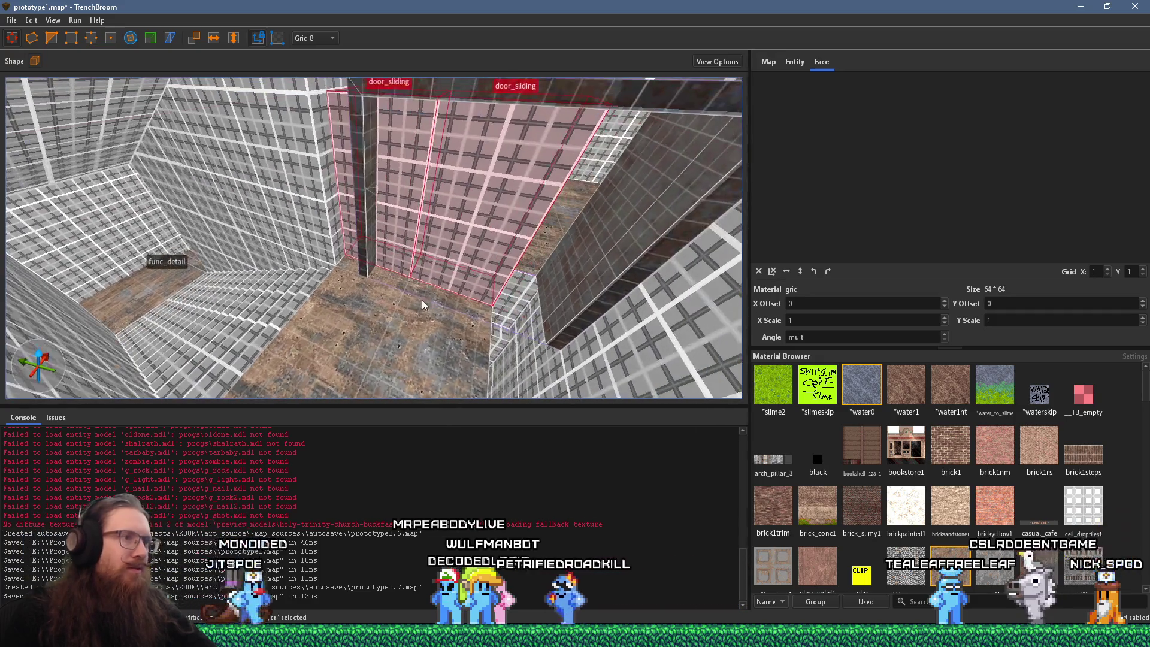
Step: Pull the adjacent wall brush's face in by 32 units to fit the door frame
{"action": "mouse_move", "coordinate": [476, 259]}
{"action": "left_mouse_down"}
{"action": "mouse_move", "coordinate": [531, 277]}
{"action": "mouse_move", "coordinate": [432, 353]}
{"action": "mouse_move", "coordinate": [507, 343]}
{"action": "mouse_move", "coordinate": [569, 309]}
{"action": "mouse_move", "coordinate": [611, 303]}
{"action": "mouse_move", "coordinate": [509, 265]}
{"action": "mouse_move", "coordinate": [471, 219]}
{"action": "left_mouse_up"}
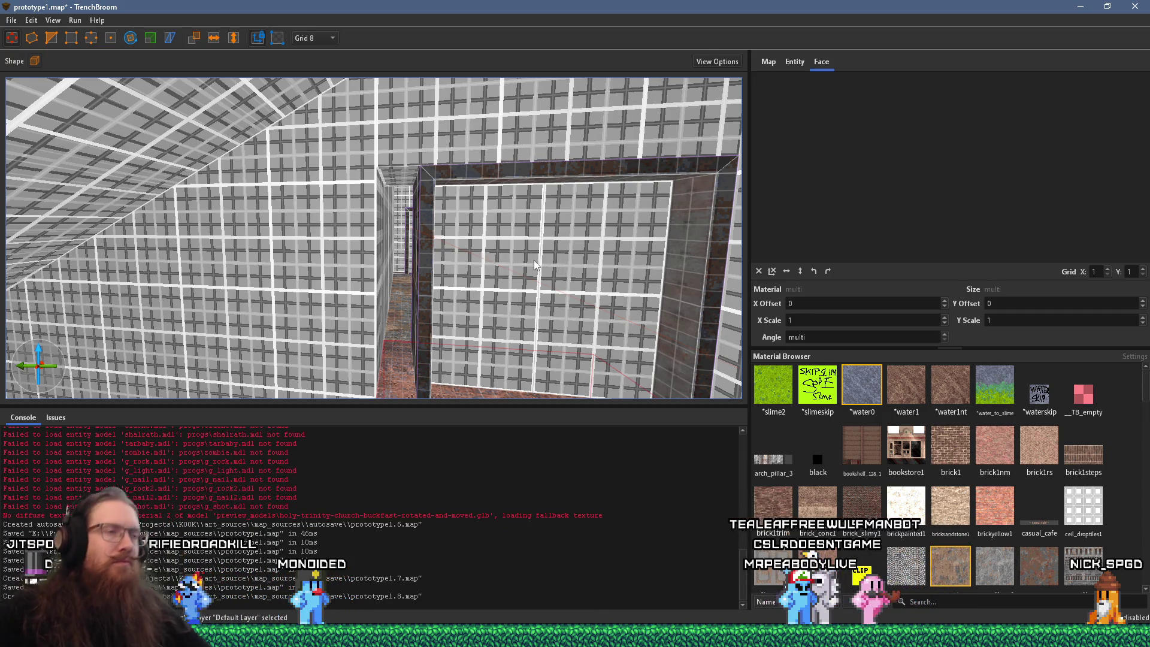
{"action": "scroll", "coordinate": [566, 244], "scroll_direction": "up", "scroll_amount": 3}
{"action": "scroll", "coordinate": [566, 244], "scroll_direction": "up", "scroll_amount": 3}
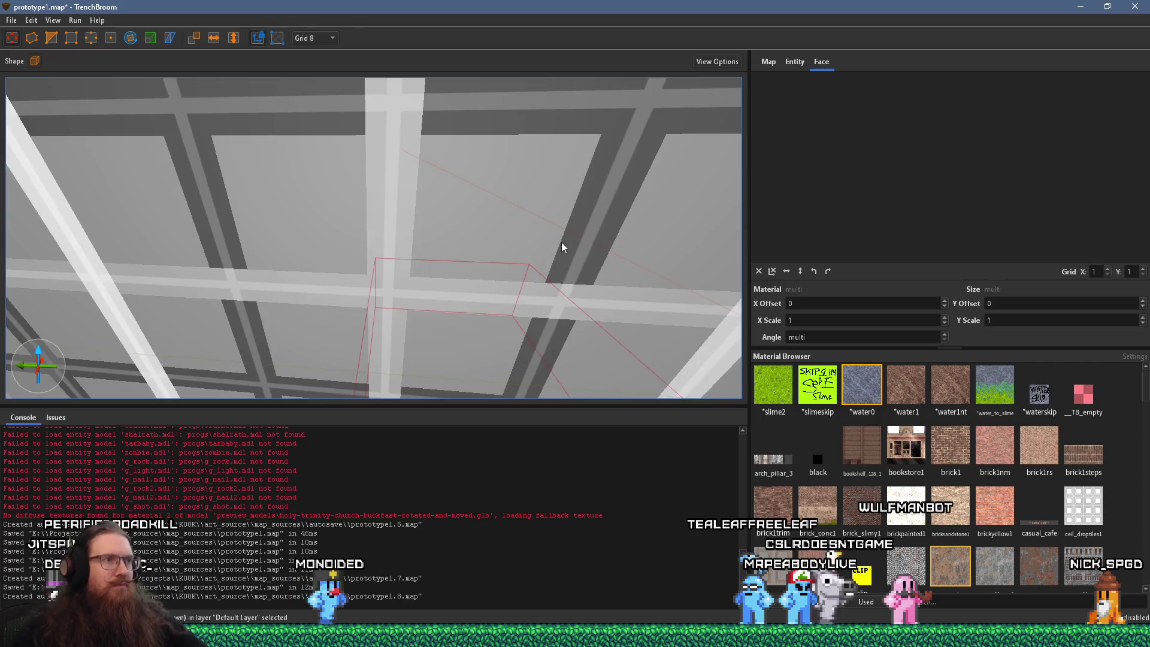
{"action": "scroll", "coordinate": [564, 242], "scroll_direction": "down", "scroll_amount": 5}
Step: Select the wall brushes around the doorway beneath the grid ceiling
{"action": "mouse_move", "coordinate": [522, 256]}
{"action": "left_mouse_down"}
{"action": "mouse_move", "coordinate": [281, 348]}
{"action": "mouse_move", "coordinate": [320, 300]}
{"action": "mouse_move", "coordinate": [422, 298]}
{"action": "mouse_move", "coordinate": [418, 265]}
{"action": "mouse_move", "coordinate": [363, 267]}
{"action": "mouse_move", "coordinate": [371, 296]}
{"action": "mouse_move", "coordinate": [530, 272]}
{"action": "mouse_move", "coordinate": [485, 282]}
{"action": "mouse_move", "coordinate": [617, 236]}
{"action": "left_mouse_up"}
{"action": "left_click", "coordinate": [444, 268]}
{"action": "mouse_move", "coordinate": [444, 274]}
{"action": "left_mouse_down"}
{"action": "mouse_move", "coordinate": [410, 318]}
{"action": "mouse_move", "coordinate": [389, 290]}
{"action": "mouse_move", "coordinate": [290, 265]}
{"action": "mouse_move", "coordinate": [243, 311]}
{"action": "mouse_move", "coordinate": [253, 302]}
{"action": "mouse_move", "coordinate": [191, 308]}
{"action": "mouse_move", "coordinate": [159, 198]}
{"action": "mouse_move", "coordinate": [88, 169]}
{"action": "mouse_move", "coordinate": [459, 200]}
{"action": "mouse_move", "coordinate": [344, 237]}
{"action": "mouse_move", "coordinate": [429, 230]}
{"action": "left_mouse_up"}
{"action": "left_click", "coordinate": [428, 230], "text": "shift"}
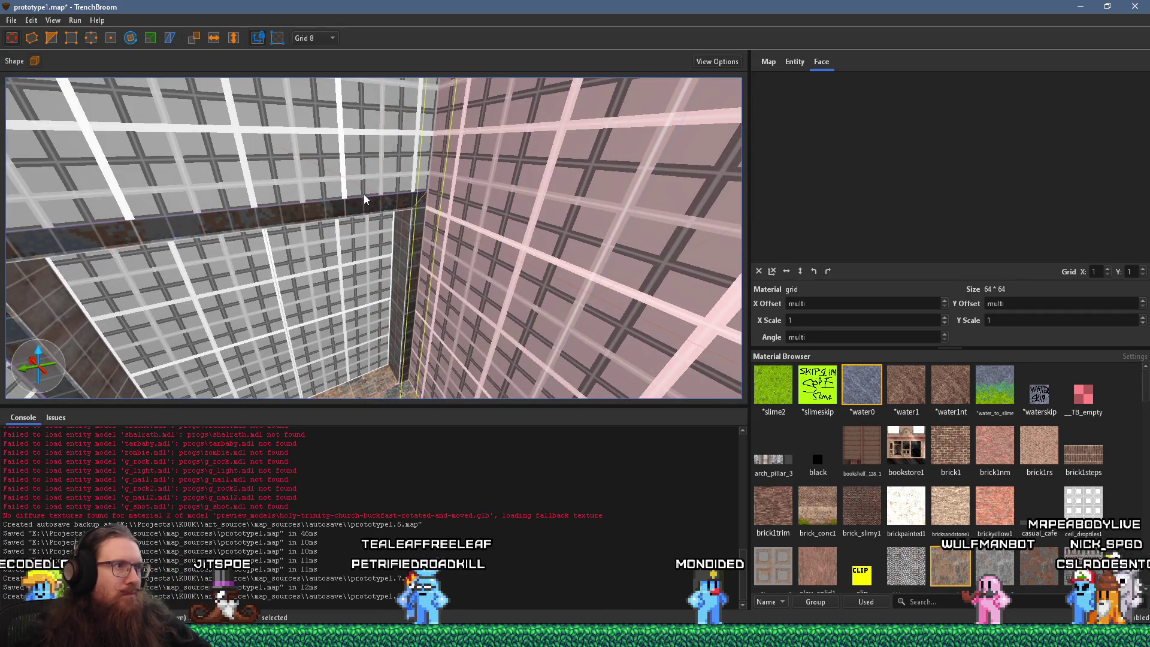
Step: Inspect the floor brush, right-hand wall and corner pillar near the opening
{"action": "mouse_move", "coordinate": [372, 200]}
{"action": "left_mouse_down"}
{"action": "mouse_move", "coordinate": [413, 256]}
{"action": "mouse_move", "coordinate": [374, 278]}
{"action": "mouse_move", "coordinate": [420, 298]}
{"action": "mouse_move", "coordinate": [459, 289]}
{"action": "left_mouse_up"}
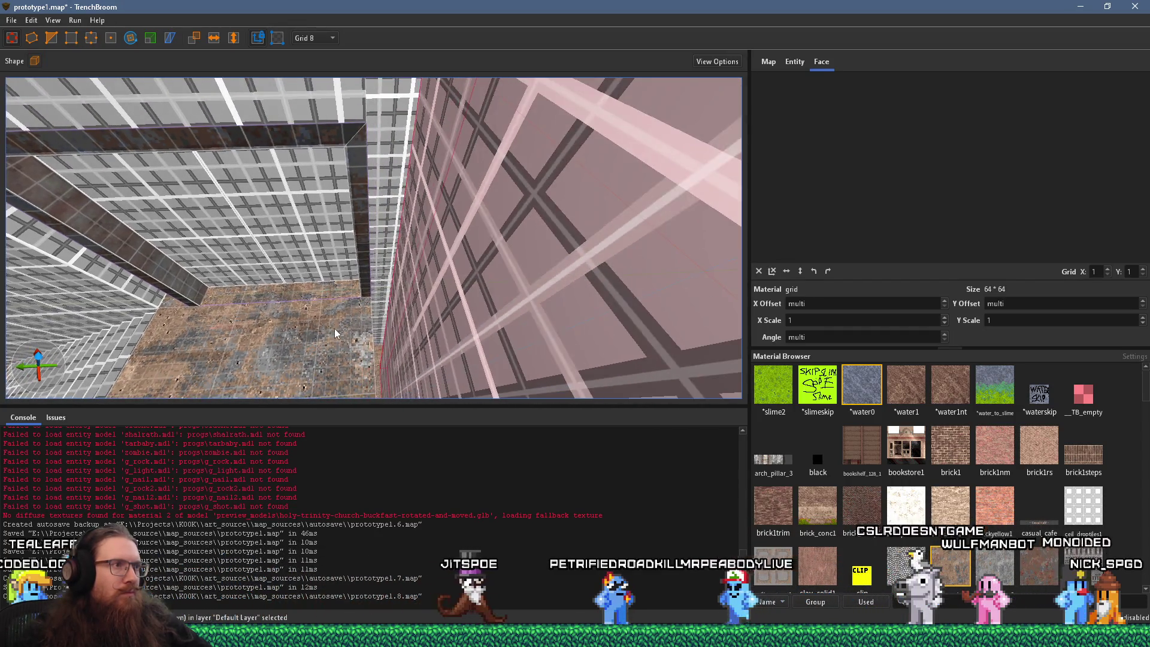
{"action": "left_click", "coordinate": [415, 340]}
{"action": "mouse_move", "coordinate": [427, 342]}
{"action": "left_mouse_down"}
{"action": "mouse_move", "coordinate": [561, 238]}
{"action": "mouse_move", "coordinate": [524, 227]}
{"action": "mouse_move", "coordinate": [608, 234]}
{"action": "mouse_move", "coordinate": [417, 269]}
{"action": "left_mouse_up"}
{"action": "left_click", "coordinate": [473, 353]}
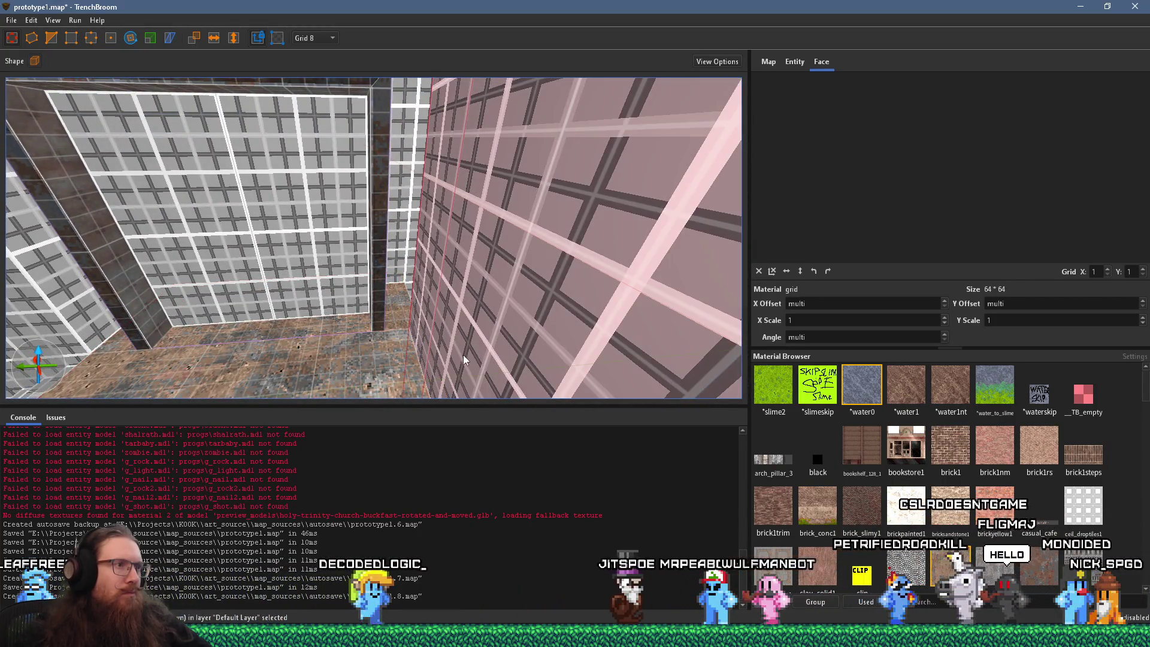
{"action": "left_click_drag", "start_coordinate": [481, 348], "coordinate": [450, 374]}
{"action": "left_click", "coordinate": [381, 256]}
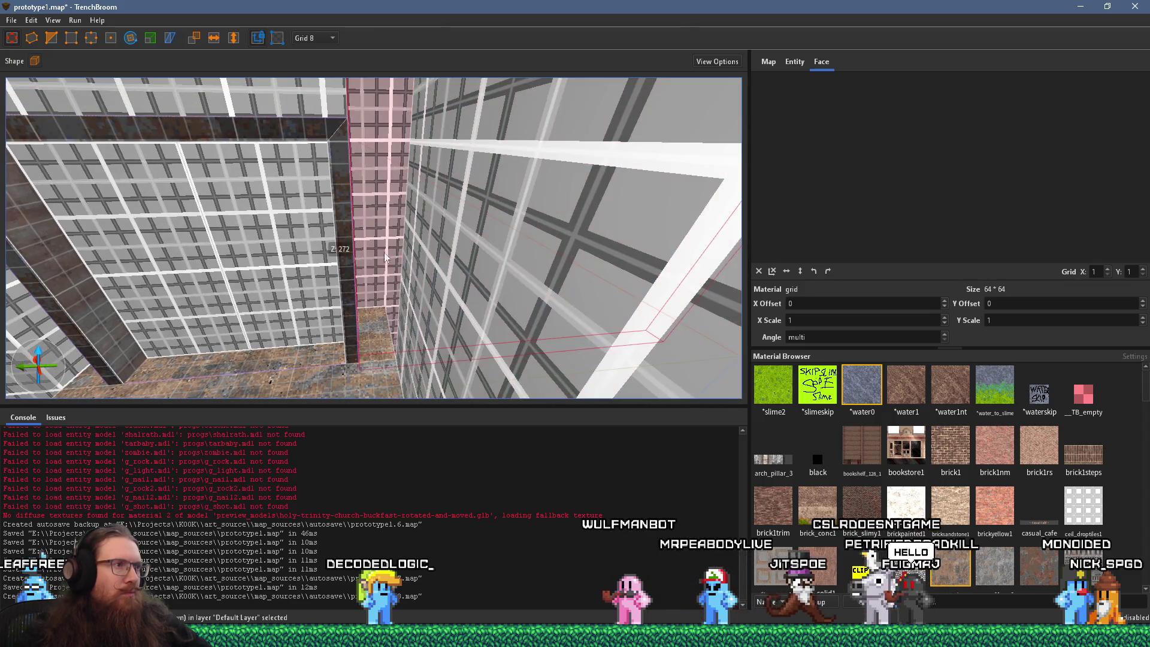
{"action": "mouse_move", "coordinate": [396, 252]}
{"action": "left_mouse_down"}
{"action": "mouse_move", "coordinate": [390, 223]}
{"action": "mouse_move", "coordinate": [450, 257]}
{"action": "mouse_move", "coordinate": [517, 266]}
{"action": "mouse_move", "coordinate": [590, 220]}
{"action": "left_mouse_up"}
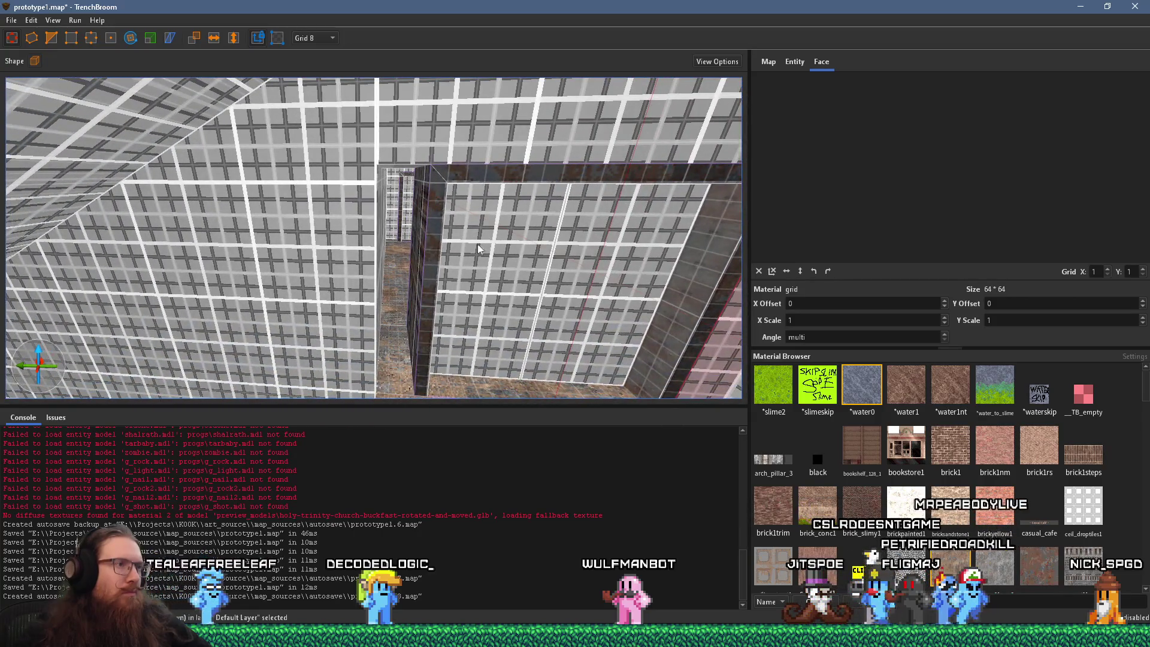
{"action": "left_click_drag", "start_coordinate": [687, 299], "coordinate": [503, 281]}
{"action": "mouse_move", "coordinate": [449, 218]}
{"action": "left_mouse_down"}
{"action": "mouse_move", "coordinate": [390, 200]}
{"action": "mouse_move", "coordinate": [467, 158]}
{"action": "left_mouse_up"}
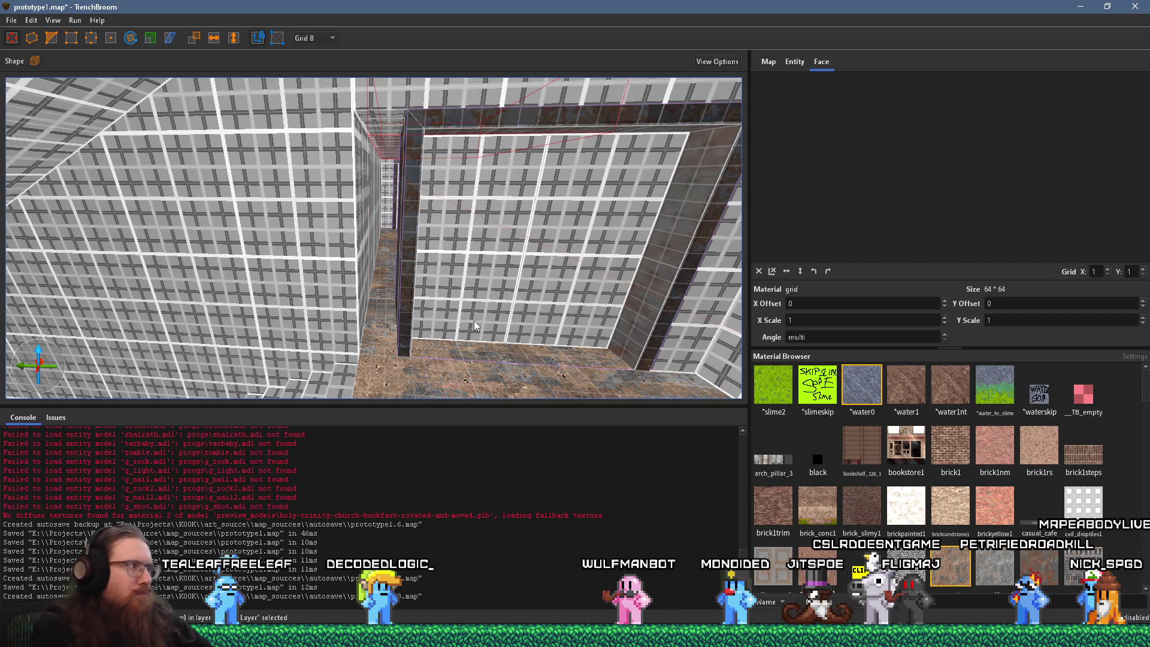
Step: Extend the selection to the ceiling brush, then select the thin column at the doorway's left
{"action": "key", "text": "Page_Up"}
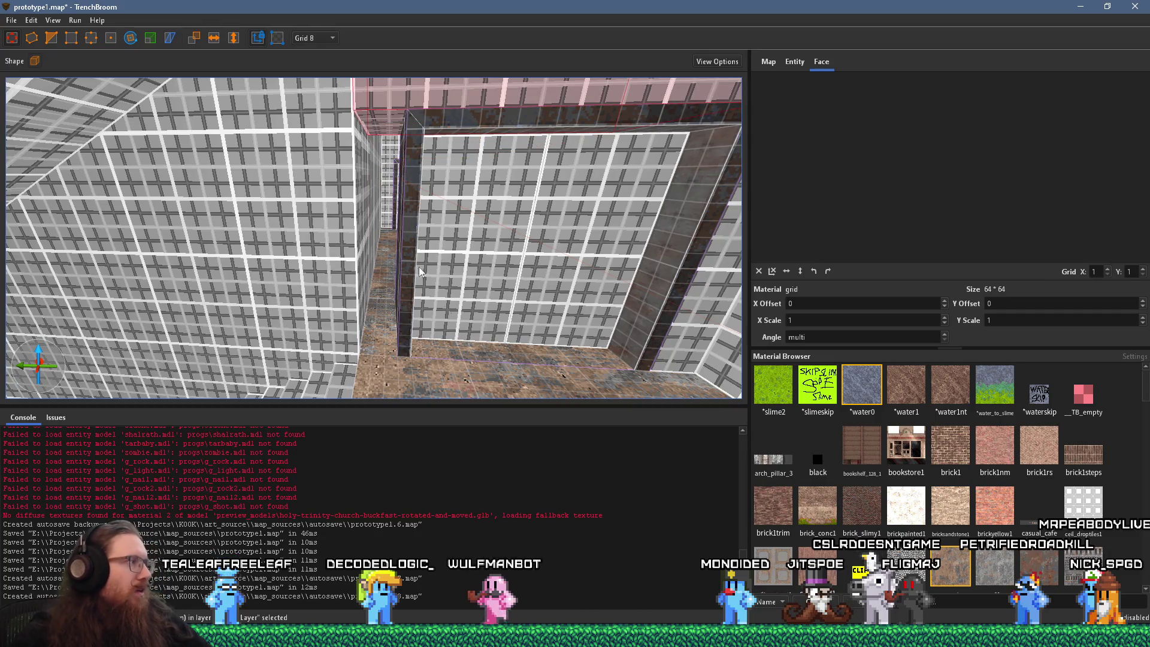
{"action": "scroll", "coordinate": [396, 225], "scroll_direction": "down", "scroll_amount": 3}
{"action": "mouse_move", "coordinate": [396, 231]}
{"action": "left_mouse_down"}
{"action": "mouse_move", "coordinate": [448, 313]}
{"action": "mouse_move", "coordinate": [444, 290]}
{"action": "mouse_move", "coordinate": [455, 436]}
{"action": "left_mouse_up"}
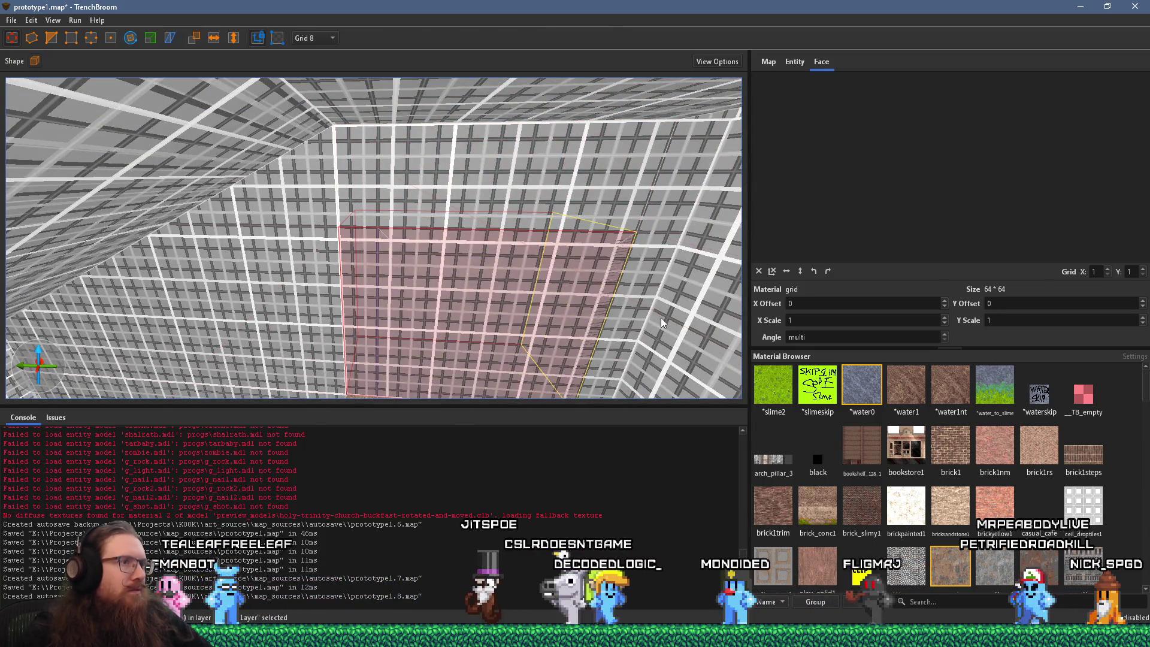
{"action": "left_click", "coordinate": [364, 310]}
{"action": "scroll", "coordinate": [442, 325], "scroll_direction": "up", "scroll_amount": 4}
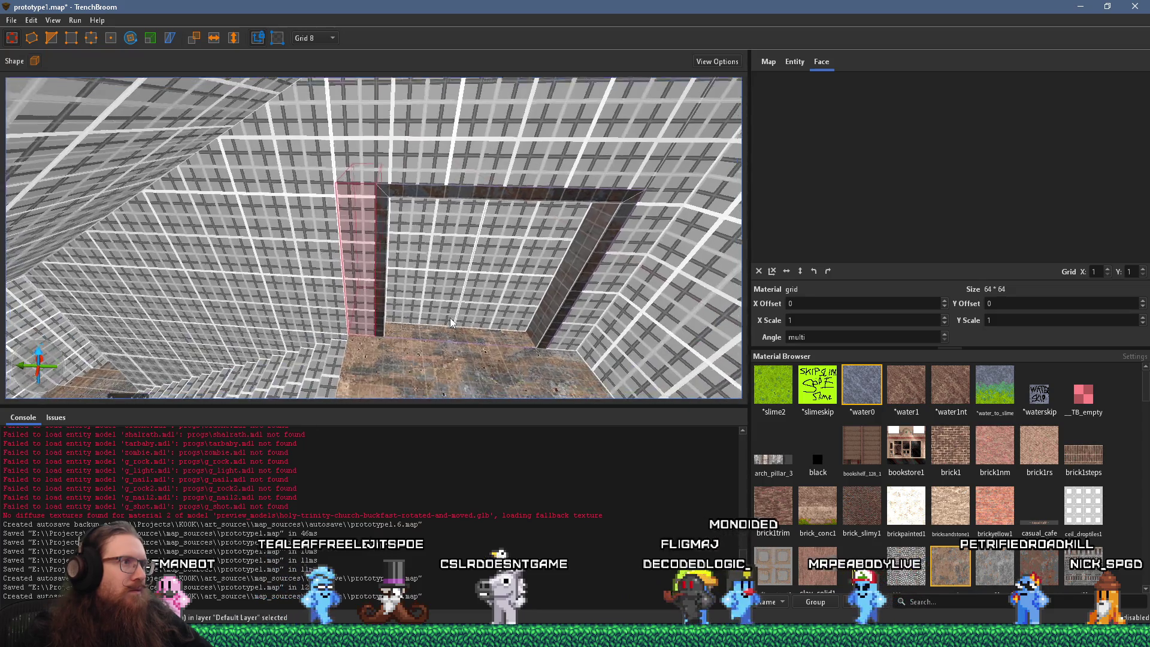
{"action": "mouse_move", "coordinate": [418, 337]}
{"action": "left_mouse_down"}
{"action": "mouse_move", "coordinate": [339, 313]}
{"action": "mouse_move", "coordinate": [398, 292]}
{"action": "mouse_move", "coordinate": [463, 230]}
{"action": "mouse_move", "coordinate": [442, 261]}
{"action": "mouse_move", "coordinate": [93, 236]}
{"action": "mouse_move", "coordinate": [274, 206]}
{"action": "mouse_move", "coordinate": [311, 186]}
{"action": "mouse_move", "coordinate": [311, 158]}
{"action": "mouse_move", "coordinate": [416, 166]}
{"action": "mouse_move", "coordinate": [389, 197]}
{"action": "mouse_move", "coordinate": [551, 209]}
{"action": "mouse_move", "coordinate": [677, 245]}
{"action": "left_mouse_up"}
Step: Shrink the doorway-fill brush from Y 128 to 16, then check the brick and concrete materials
{"action": "left_click", "coordinate": [470, 153]}
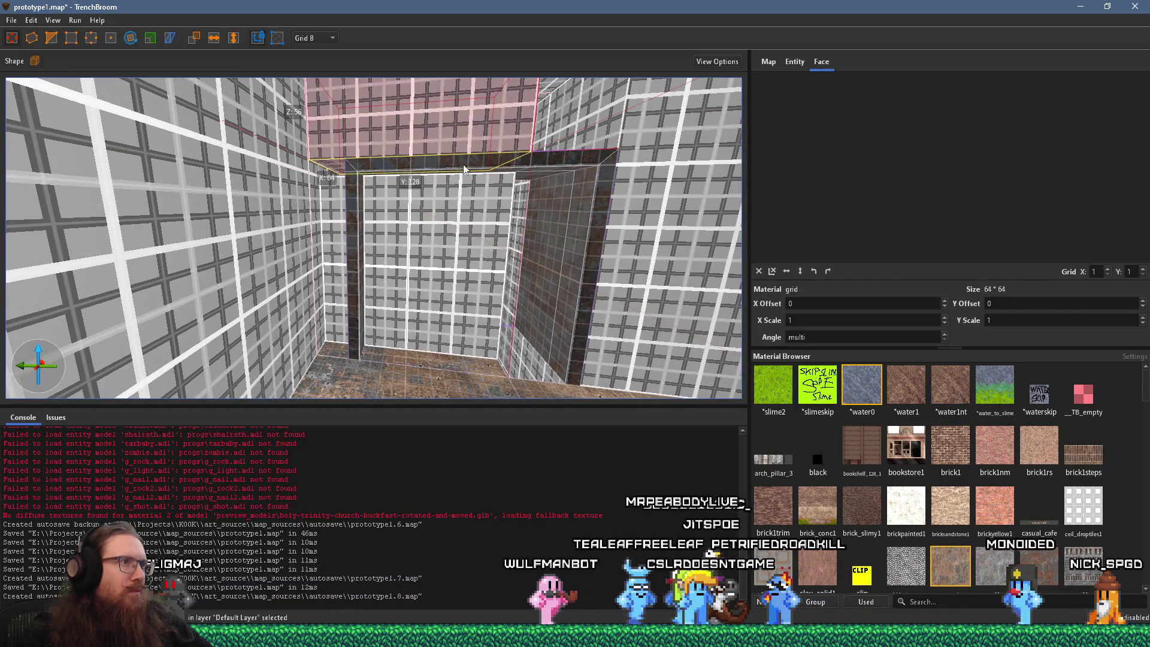
{"action": "left_click", "coordinate": [417, 302]}
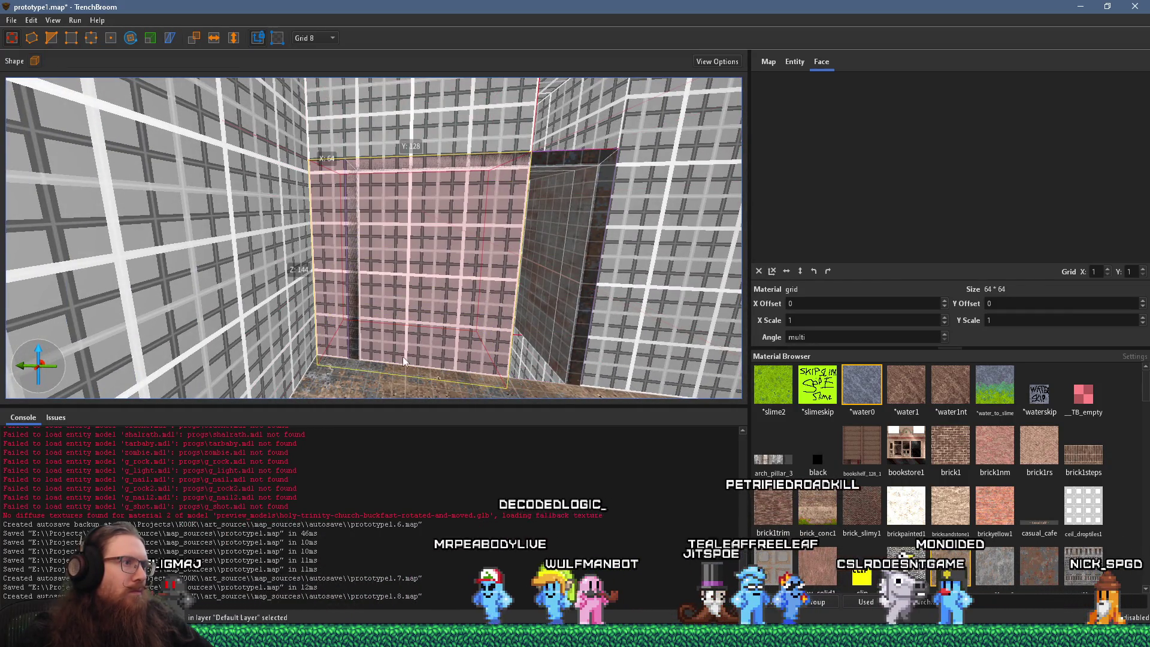
{"action": "mouse_move", "coordinate": [541, 289]}
{"action": "left_mouse_down"}
{"action": "mouse_move", "coordinate": [341, 294]}
{"action": "mouse_move", "coordinate": [480, 285]}
{"action": "mouse_move", "coordinate": [427, 267]}
{"action": "mouse_move", "coordinate": [361, 270]}
{"action": "mouse_move", "coordinate": [381, 261]}
{"action": "mouse_move", "coordinate": [403, 300]}
{"action": "mouse_move", "coordinate": [435, 283]}
{"action": "mouse_move", "coordinate": [650, 323]}
{"action": "mouse_move", "coordinate": [633, 274]}
{"action": "mouse_move", "coordinate": [444, 348]}
{"action": "mouse_move", "coordinate": [428, 197]}
{"action": "mouse_move", "coordinate": [410, 253]}
{"action": "mouse_move", "coordinate": [356, 229]}
{"action": "mouse_move", "coordinate": [217, 321]}
{"action": "left_mouse_up"}
{"action": "left_click", "coordinate": [409, 264], "text": "shift"}
{"action": "left_click", "coordinate": [443, 347], "text": "shift"}
Step: Paint the upper wall strip, back wall faces and pillar with stone_7_red1 brick
{"action": "left_click", "coordinate": [96, 282], "text": "shift"}
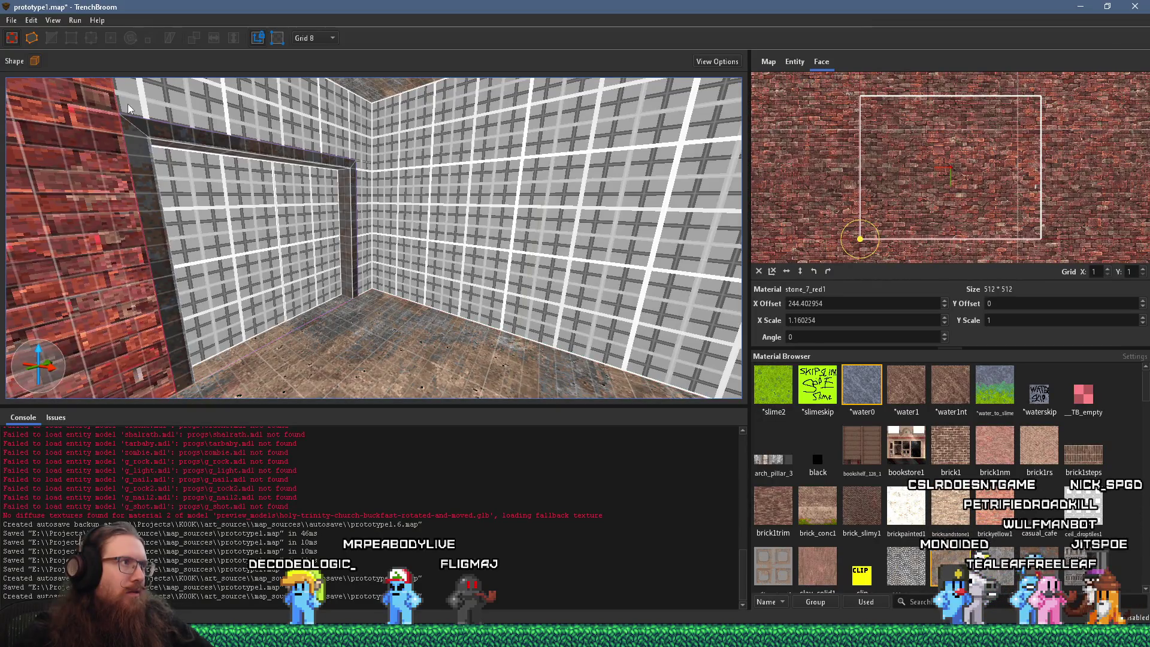
{"action": "left_click", "coordinate": [179, 105], "text": "alt"}
{"action": "mouse_move", "coordinate": [339, 208]}
{"action": "left_mouse_down"}
{"action": "mouse_move", "coordinate": [443, 158]}
{"action": "mouse_move", "coordinate": [398, 153]}
{"action": "left_mouse_up"}
{"action": "left_click", "coordinate": [337, 205], "text": "shift"}
{"action": "left_click", "coordinate": [126, 248], "text": "alt"}
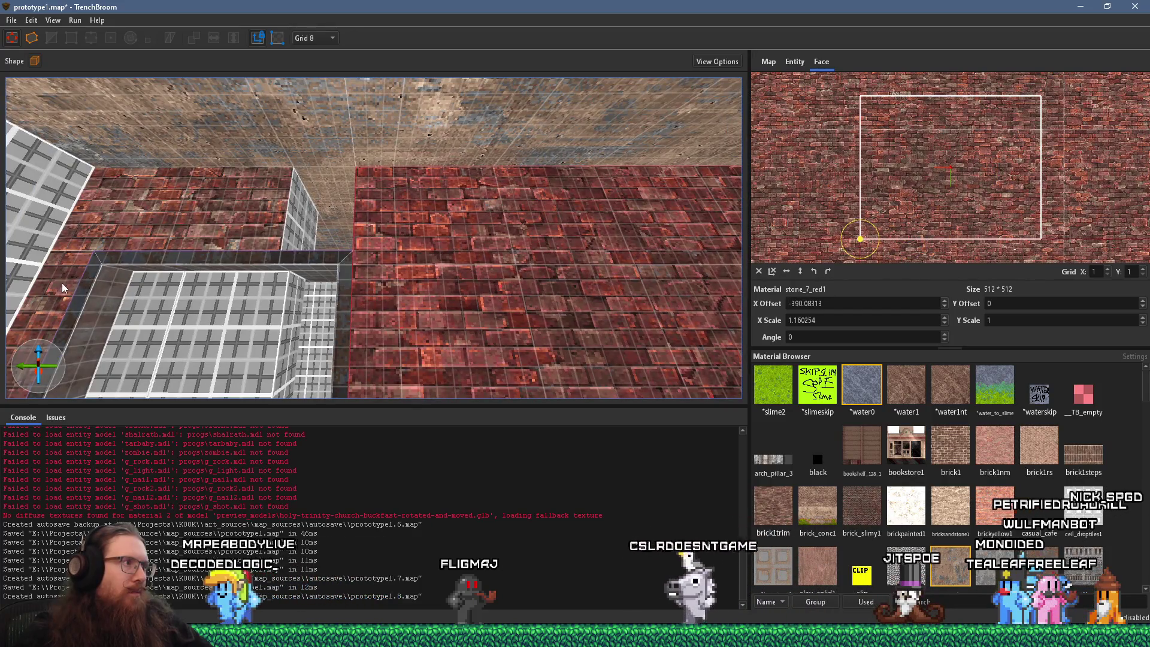
{"action": "left_click", "coordinate": [62, 283], "text": "shift"}
{"action": "left_click", "coordinate": [343, 232], "text": "alt"}
Step: Select the grid block and the brush inside its opening, then view the grid corridor
{"action": "mouse_move", "coordinate": [354, 233]}
{"action": "left_mouse_down"}
{"action": "mouse_move", "coordinate": [341, 276]}
{"action": "mouse_move", "coordinate": [478, 271]}
{"action": "left_mouse_up"}
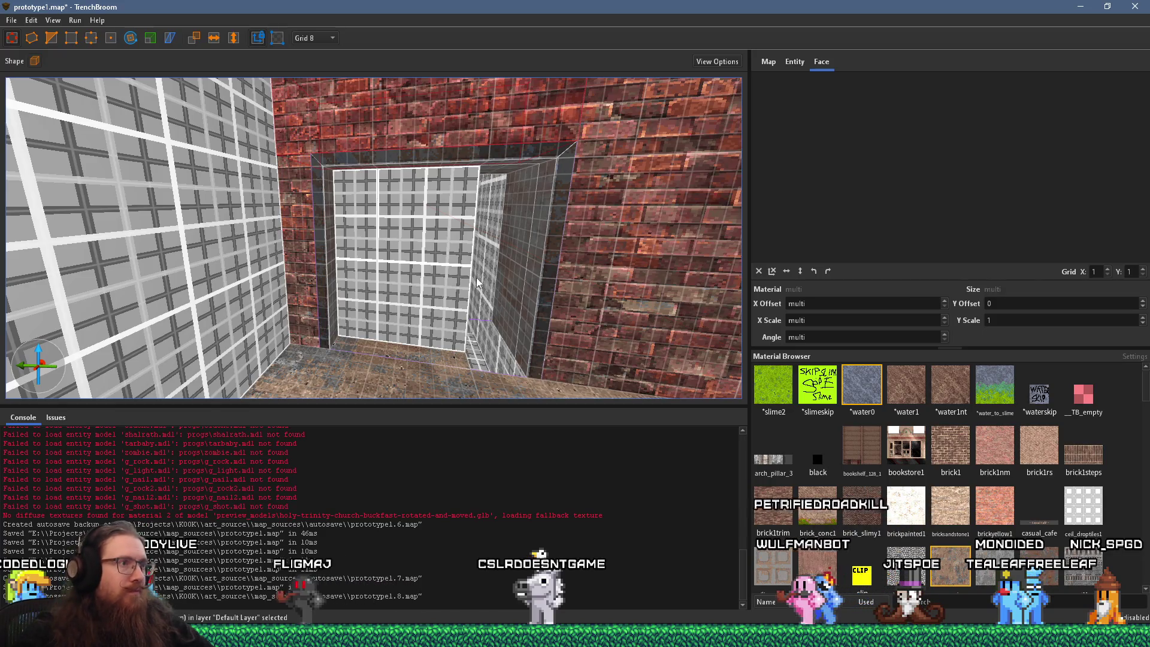
{"action": "left_click", "coordinate": [479, 275]}
{"action": "left_click", "coordinate": [436, 363]}
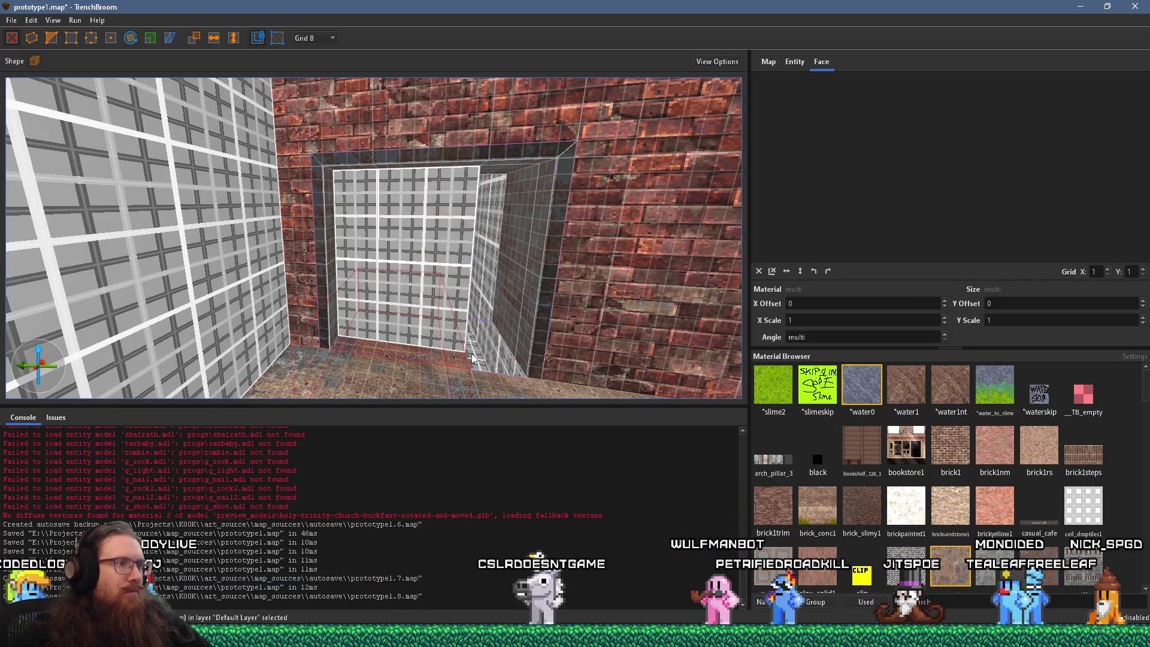
{"action": "key", "text": "shift"}
{"action": "scroll", "coordinate": [574, 364], "scroll_direction": "up", "scroll_amount": 2}
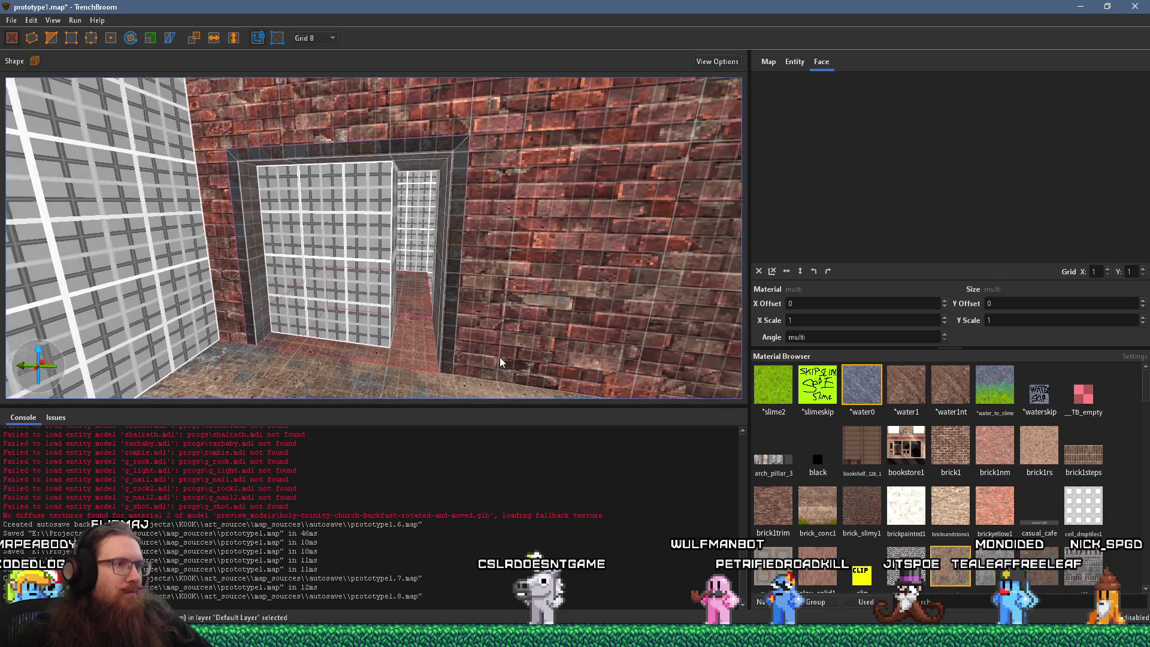
{"action": "scroll", "coordinate": [493, 364], "scroll_direction": "up", "scroll_amount": 3}
{"action": "mouse_move", "coordinate": [485, 360]}
{"action": "left_mouse_down"}
{"action": "mouse_move", "coordinate": [547, 391]}
{"action": "mouse_move", "coordinate": [510, 378]}
{"action": "mouse_move", "coordinate": [610, 304]}
{"action": "left_mouse_up"}
{"action": "scroll", "coordinate": [610, 304], "scroll_direction": "down", "scroll_amount": 5}
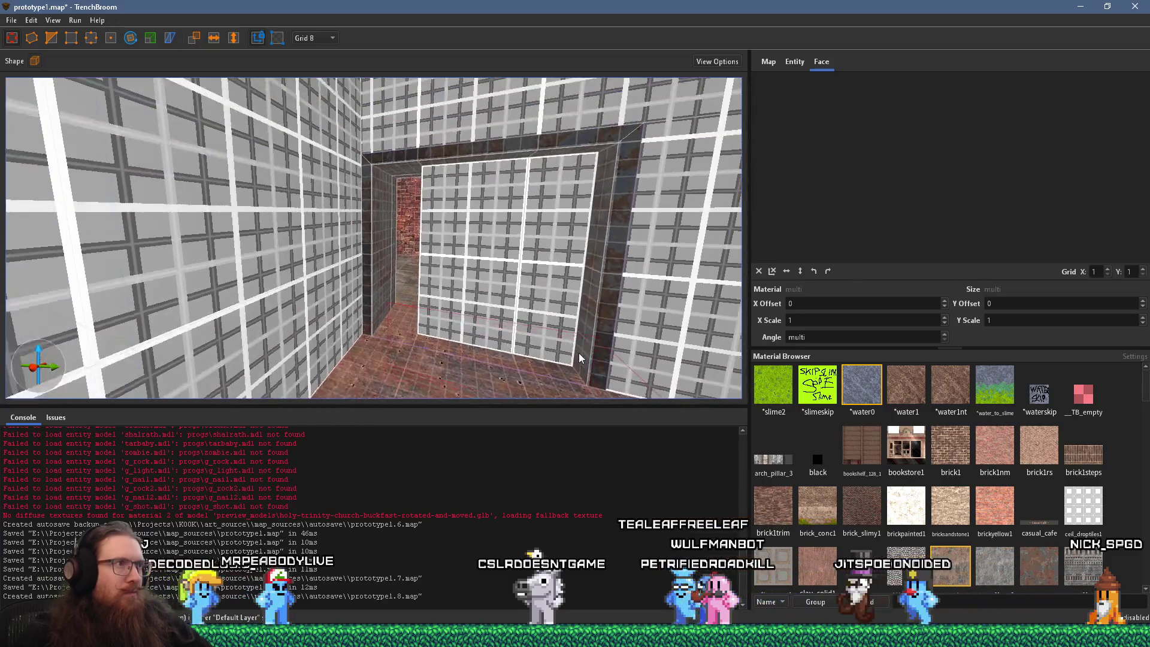
{"action": "mouse_move", "coordinate": [581, 362]}
{"action": "left_mouse_down"}
{"action": "mouse_move", "coordinate": [461, 346]}
{"action": "mouse_move", "coordinate": [491, 350]}
{"action": "mouse_move", "coordinate": [507, 306]}
{"action": "mouse_move", "coordinate": [583, 367]}
{"action": "mouse_move", "coordinate": [601, 367]}
{"action": "mouse_move", "coordinate": [501, 367]}
{"action": "mouse_move", "coordinate": [389, 340]}
{"action": "mouse_move", "coordinate": [485, 283]}
{"action": "mouse_move", "coordinate": [470, 300]}
{"action": "mouse_move", "coordinate": [495, 321]}
{"action": "mouse_move", "coordinate": [346, 373]}
{"action": "left_mouse_up"}
Step: Nudge the grid wall brush by -8 units
{"action": "left_click", "coordinate": [392, 346]}
{"action": "mouse_move", "coordinate": [391, 341]}
{"action": "left_mouse_down"}
{"action": "mouse_move", "coordinate": [429, 375]}
{"action": "mouse_move", "coordinate": [416, 385]}
{"action": "left_mouse_up"}
{"action": "mouse_move", "coordinate": [394, 337]}
{"action": "left_mouse_down"}
{"action": "mouse_move", "coordinate": [335, 279]}
{"action": "mouse_move", "coordinate": [370, 310]}
{"action": "left_mouse_up"}
{"action": "left_click", "coordinate": [371, 310]}
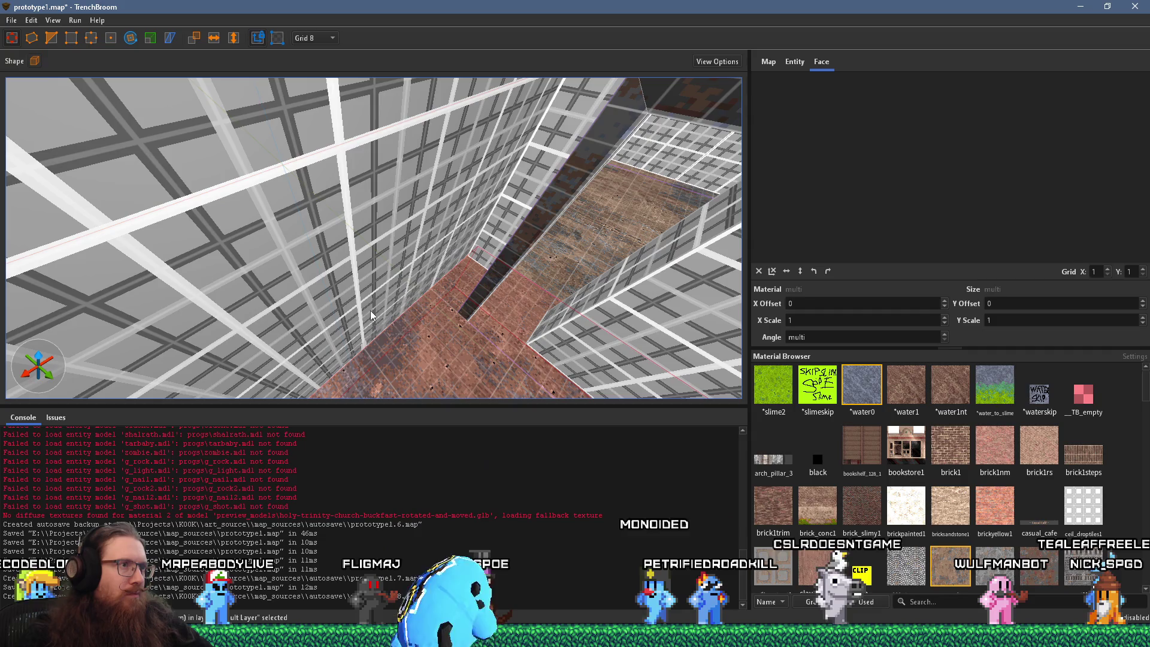
Step: Select the wall brush, the thin strip face and a red brick face beside the slab
{"action": "mouse_move", "coordinate": [470, 285]}
{"action": "left_mouse_down"}
{"action": "mouse_move", "coordinate": [479, 253]}
{"action": "mouse_move", "coordinate": [422, 280]}
{"action": "left_mouse_up"}
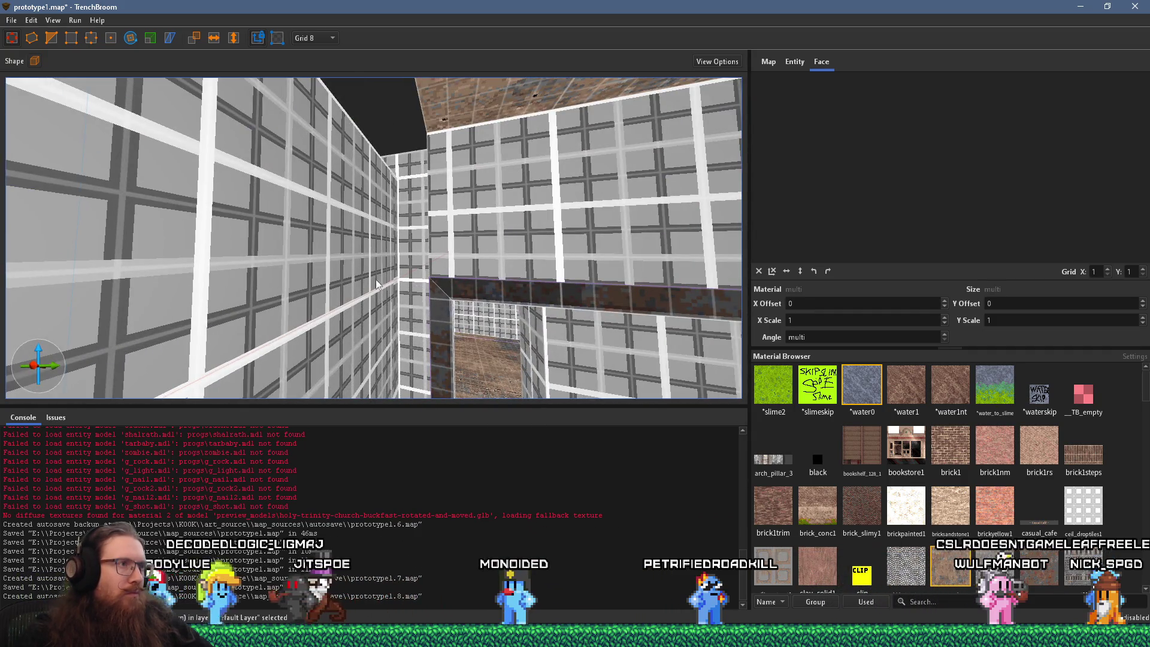
{"action": "left_click", "coordinate": [410, 289]}
{"action": "left_click_drag", "start_coordinate": [392, 308], "coordinate": [482, 418]}
{"action": "key", "text": "Escape"}
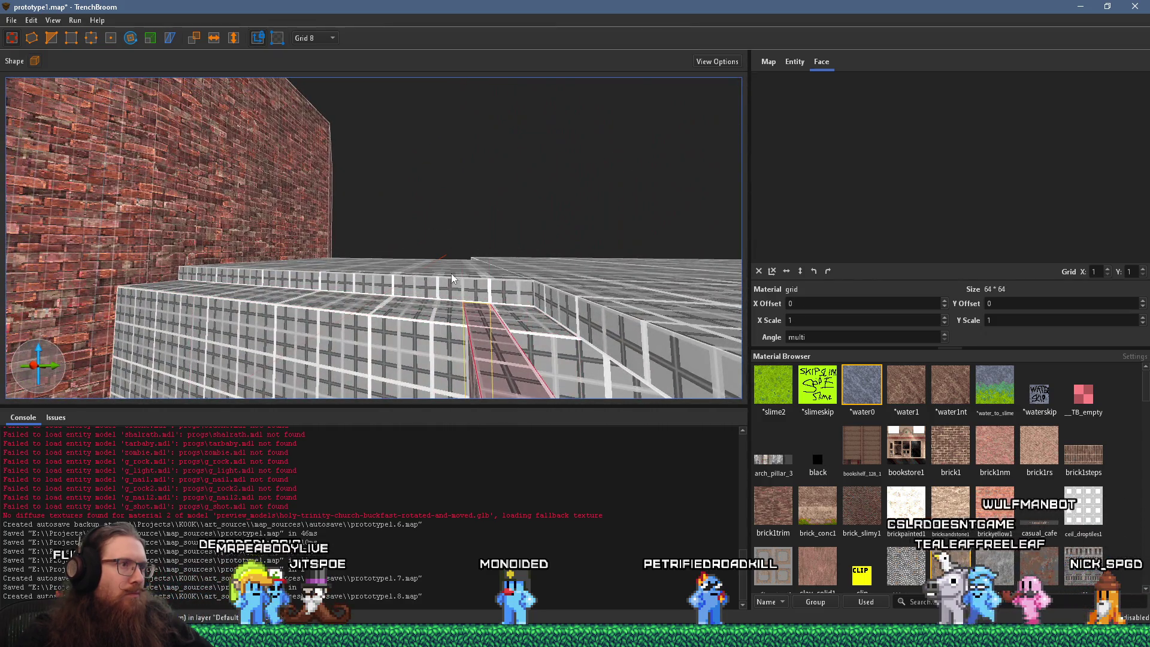
{"action": "left_click", "coordinate": [448, 291], "text": "shift"}
{"action": "mouse_move", "coordinate": [447, 280]}
{"action": "left_mouse_down"}
{"action": "mouse_move", "coordinate": [487, 315]}
{"action": "mouse_move", "coordinate": [509, 265]}
{"action": "mouse_move", "coordinate": [461, 230]}
{"action": "mouse_move", "coordinate": [553, 225]}
{"action": "mouse_move", "coordinate": [436, 275]}
{"action": "mouse_move", "coordinate": [463, 291]}
{"action": "mouse_move", "coordinate": [357, 263]}
{"action": "mouse_move", "coordinate": [651, 293]}
{"action": "left_mouse_up"}
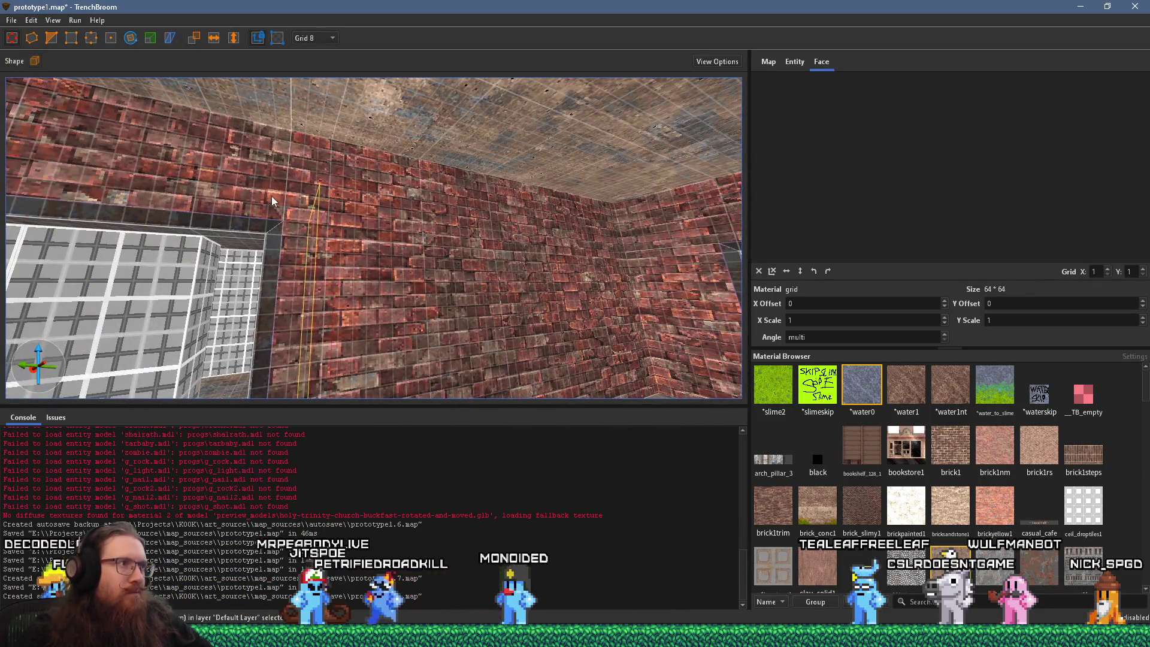
{"action": "left_click", "coordinate": [272, 197], "text": "shift"}
{"action": "mouse_move", "coordinate": [292, 283]}
{"action": "left_mouse_down"}
{"action": "mouse_move", "coordinate": [396, 335]}
{"action": "mouse_move", "coordinate": [434, 318]}
{"action": "mouse_move", "coordinate": [336, 324]}
{"action": "mouse_move", "coordinate": [272, 294]}
{"action": "mouse_move", "coordinate": [363, 308]}
{"action": "mouse_move", "coordinate": [323, 330]}
{"action": "left_mouse_up"}
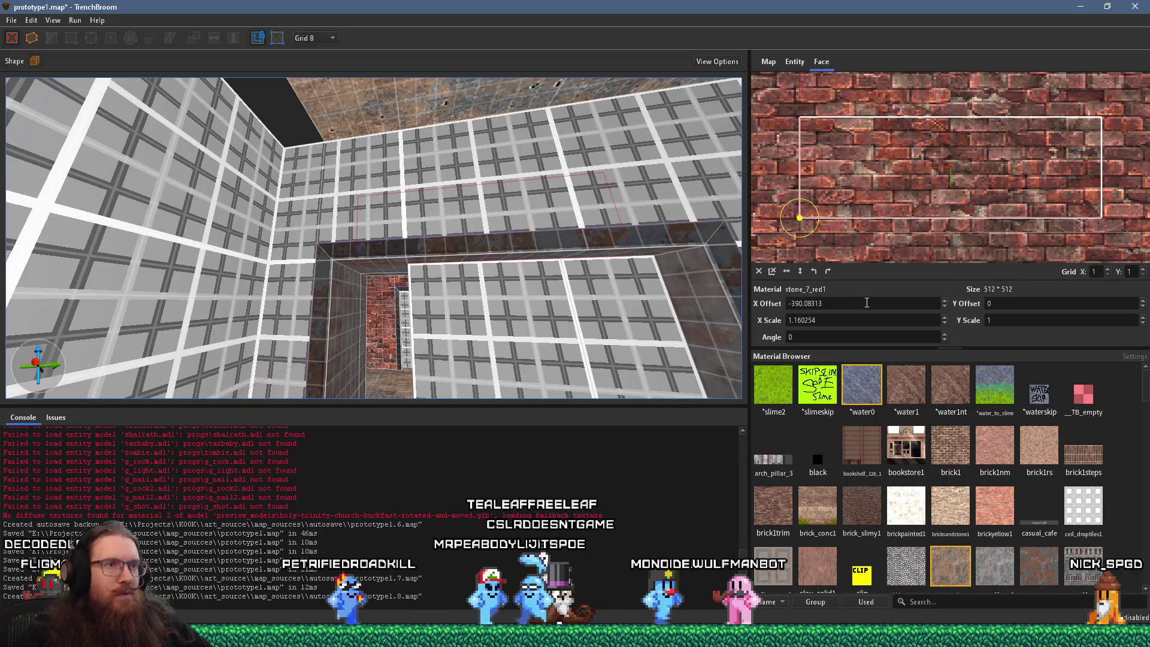
Step: Set the brick texture's X offset to 0 and reset its scale to 1
{"action": "triple_click", "coordinate": [838, 303]}
{"action": "type", "text": "0"}
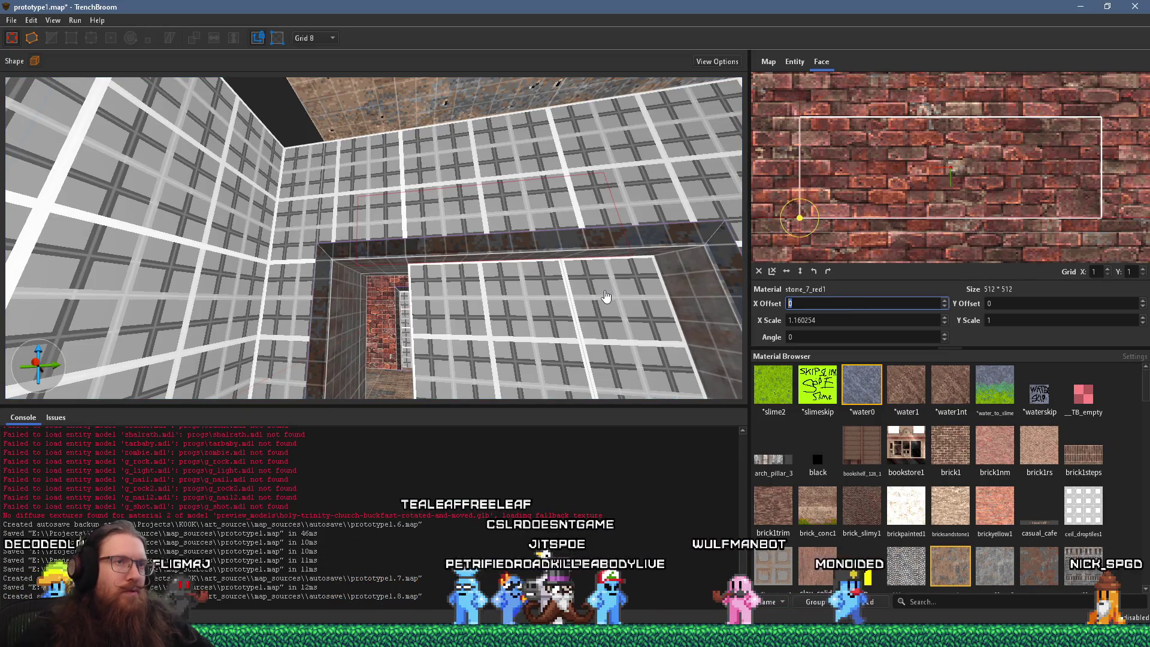
{"action": "mouse_move", "coordinate": [607, 296]}
{"action": "left_mouse_down"}
{"action": "mouse_move", "coordinate": [404, 361]}
{"action": "mouse_move", "coordinate": [473, 368]}
{"action": "left_mouse_up"}
{"action": "left_click", "coordinate": [759, 270]}
Step: Put brick on the right grid wall and select the back wall face and neighbouring brush
{"action": "mouse_move", "coordinate": [719, 277]}
{"action": "left_mouse_down"}
{"action": "mouse_move", "coordinate": [428, 322]}
{"action": "mouse_move", "coordinate": [389, 287]}
{"action": "left_mouse_up"}
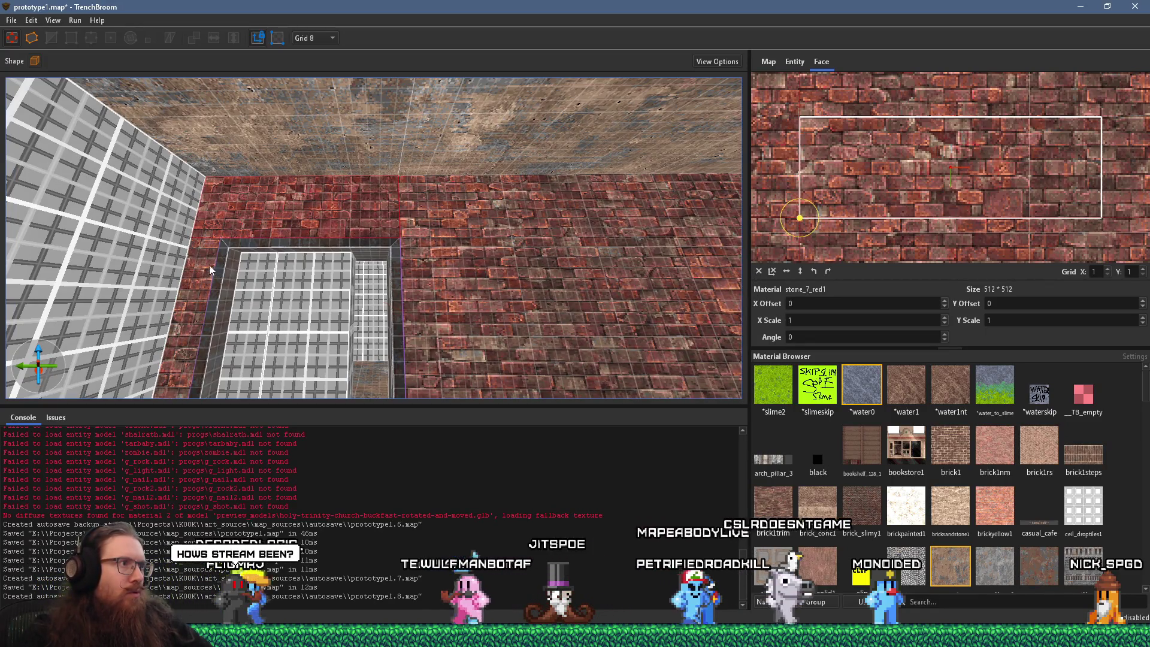
{"action": "scroll", "coordinate": [530, 302], "scroll_direction": "down", "scroll_amount": 5}
{"action": "mouse_move", "coordinate": [520, 304]}
{"action": "left_mouse_down"}
{"action": "mouse_move", "coordinate": [430, 310]}
{"action": "mouse_move", "coordinate": [421, 333]}
{"action": "mouse_move", "coordinate": [332, 296]}
{"action": "mouse_move", "coordinate": [500, 320]}
{"action": "mouse_move", "coordinate": [409, 238]}
{"action": "mouse_move", "coordinate": [284, 269]}
{"action": "mouse_move", "coordinate": [188, 252]}
{"action": "left_mouse_up"}
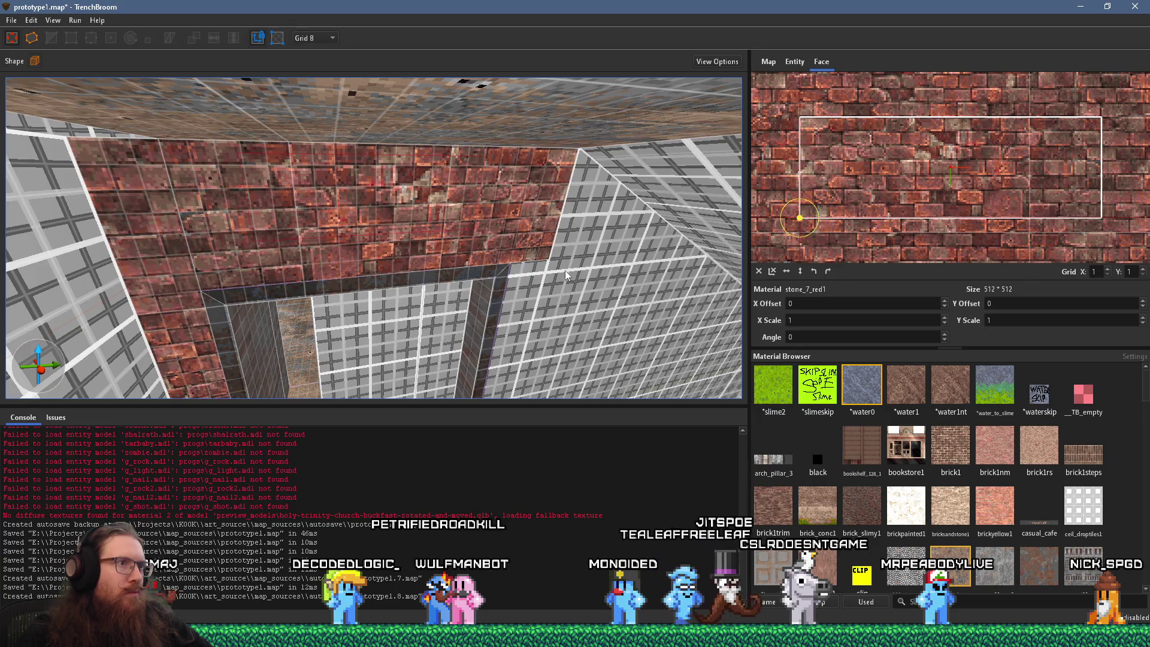
{"action": "left_click", "coordinate": [537, 294], "text": "alt+shift"}
{"action": "left_click", "coordinate": [528, 235]}
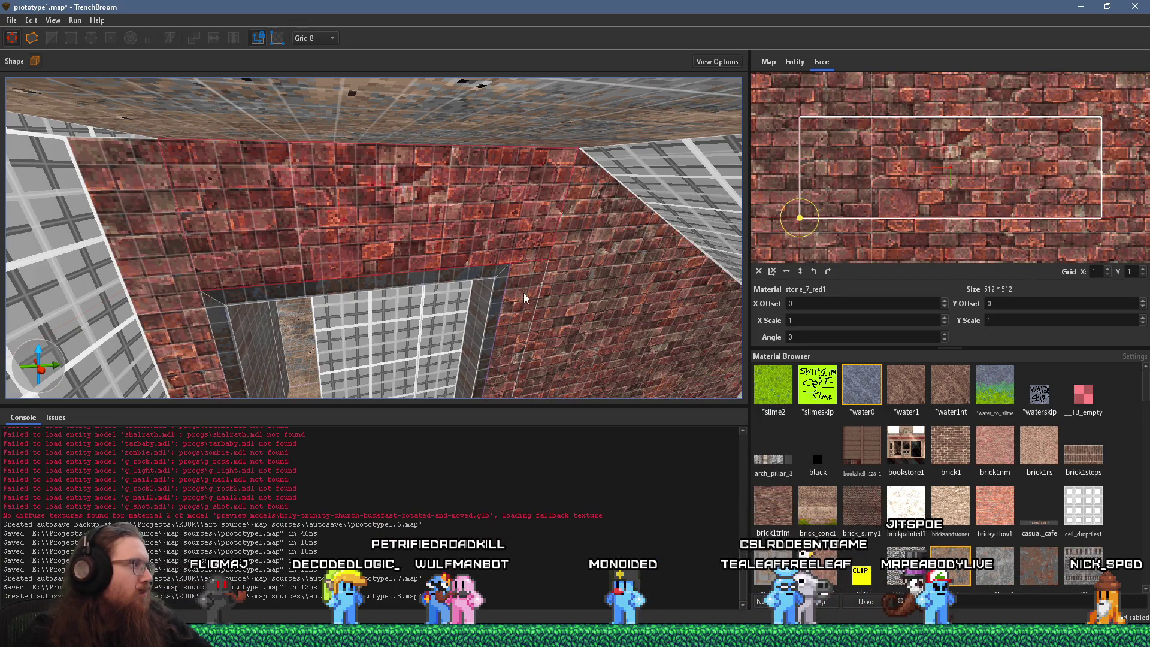
{"action": "mouse_move", "coordinate": [524, 292]}
{"action": "left_mouse_down"}
{"action": "mouse_move", "coordinate": [493, 303]}
{"action": "mouse_move", "coordinate": [528, 244]}
{"action": "mouse_move", "coordinate": [599, 251]}
{"action": "mouse_move", "coordinate": [264, 298]}
{"action": "mouse_move", "coordinate": [206, 284]}
{"action": "mouse_move", "coordinate": [318, 411]}
{"action": "mouse_move", "coordinate": [303, 380]}
{"action": "left_mouse_up"}
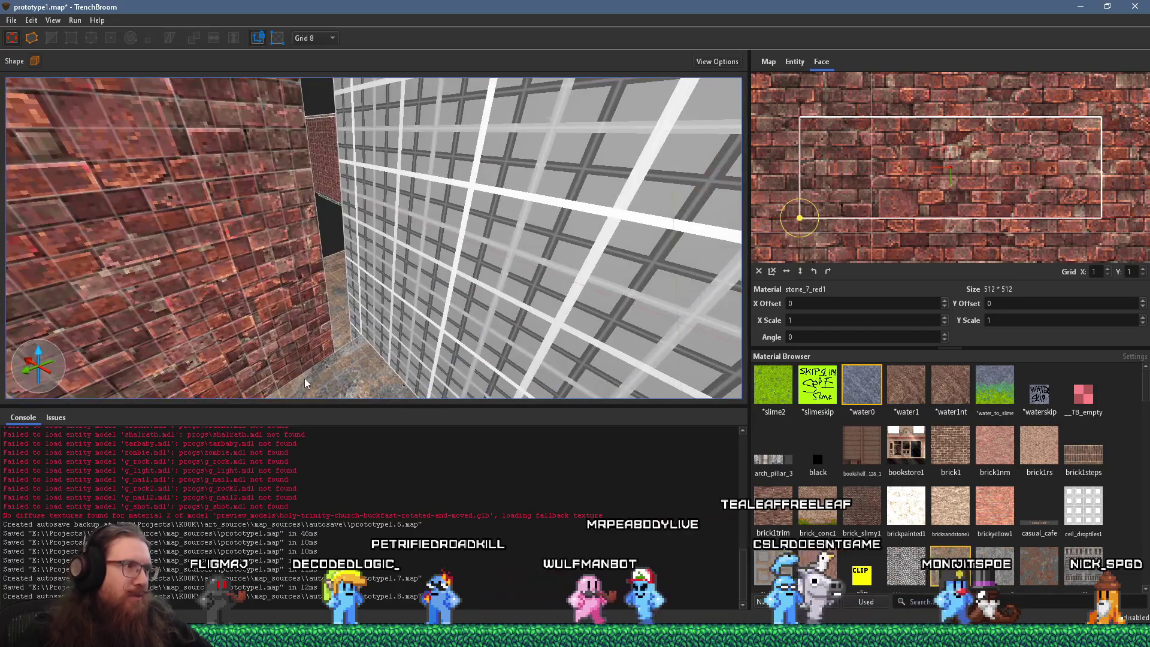
{"action": "left_click", "coordinate": [307, 336]}
Step: Copy the brick wall's texture onto the grid wall between brick walls and reset its alignment
{"action": "mouse_move", "coordinate": [381, 298]}
{"action": "left_mouse_down"}
{"action": "mouse_move", "coordinate": [409, 292]}
{"action": "mouse_move", "coordinate": [348, 285]}
{"action": "left_mouse_up"}
{"action": "left_click", "coordinate": [245, 300], "text": "shift"}
{"action": "left_click", "coordinate": [306, 284], "text": "alt"}
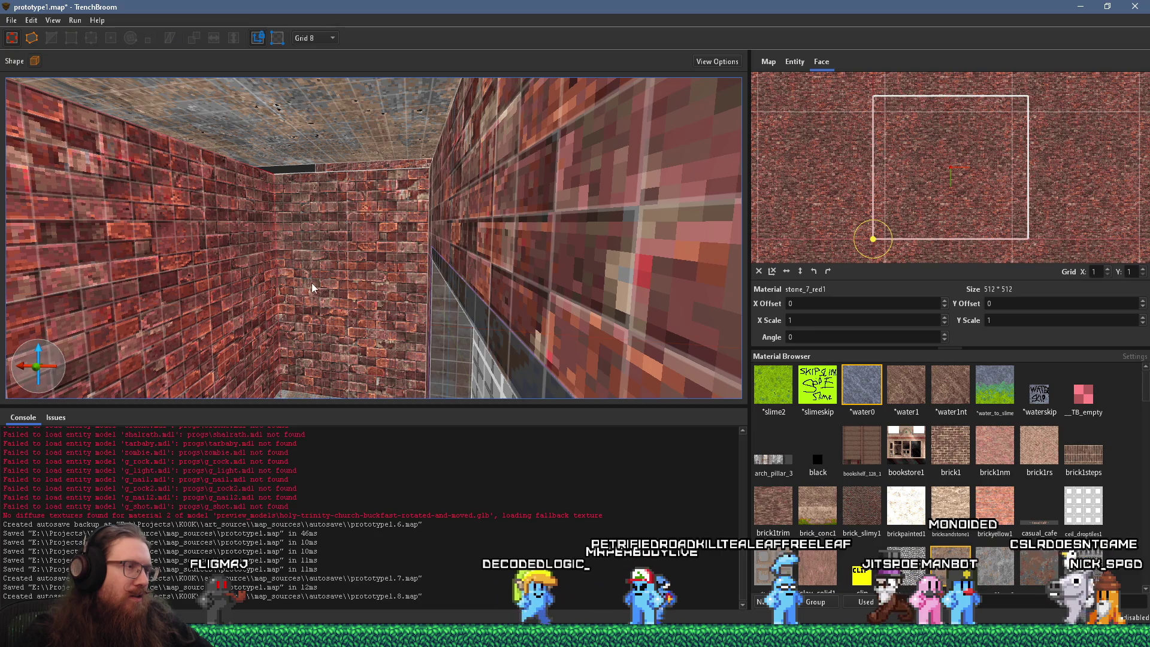
{"action": "left_click", "coordinate": [311, 282]}
{"action": "left_click", "coordinate": [758, 272]}
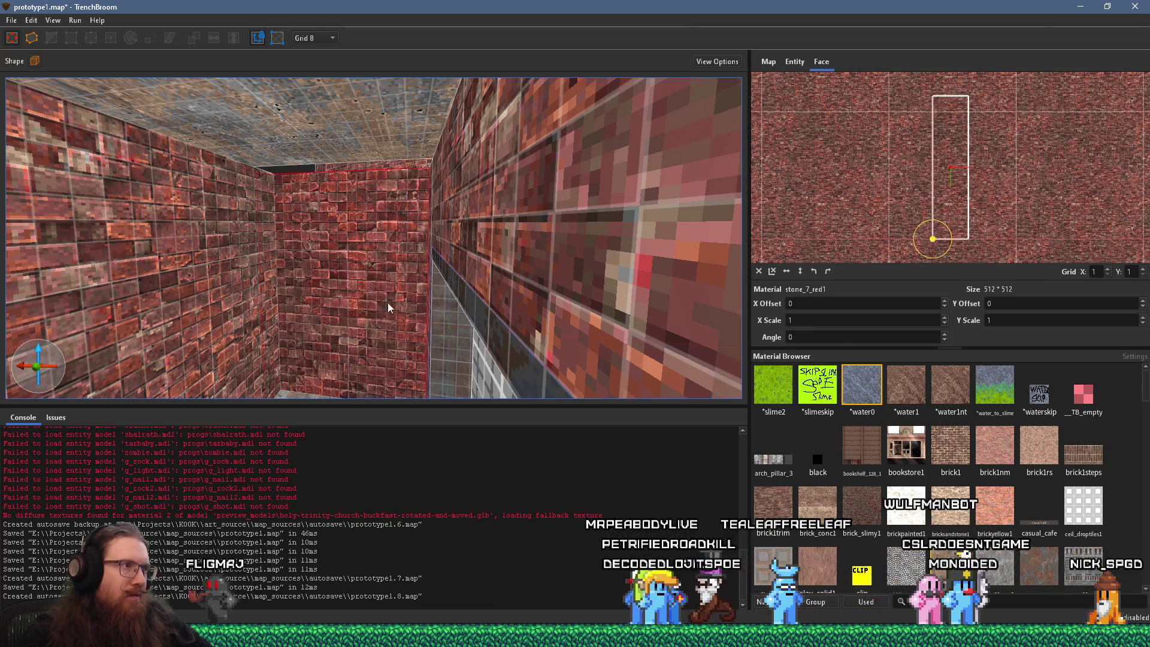
Step: Select the wide brick back wall face and the ceiling-corner brush, then clear the selection
{"action": "left_click_drag", "start_coordinate": [383, 306], "coordinate": [233, 272]}
{"action": "left_click", "coordinate": [390, 276]}
{"action": "mouse_move", "coordinate": [394, 266]}
{"action": "left_mouse_down"}
{"action": "mouse_move", "coordinate": [416, 312]}
{"action": "mouse_move", "coordinate": [430, 301]}
{"action": "mouse_move", "coordinate": [417, 293]}
{"action": "mouse_move", "coordinate": [430, 271]}
{"action": "mouse_move", "coordinate": [475, 221]}
{"action": "left_mouse_up"}
{"action": "left_click", "coordinate": [318, 260]}
{"action": "key", "text": "Escape"}
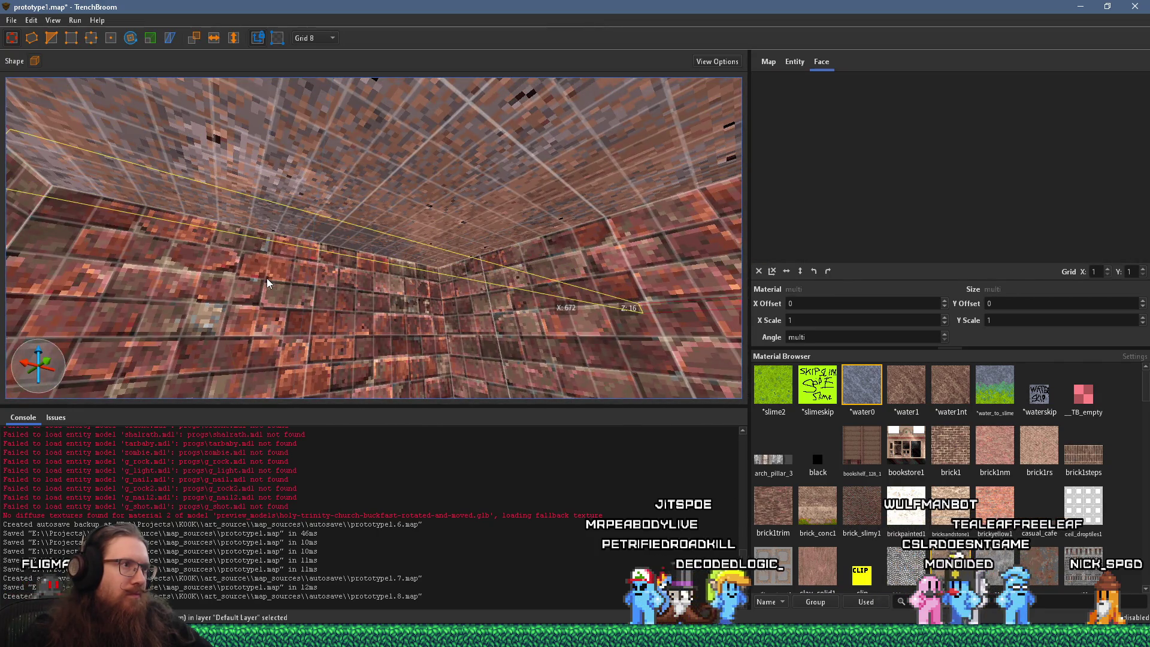
Step: Select both door_sliding brushes in the grille window
{"action": "mouse_move", "coordinate": [494, 393]}
{"action": "left_mouse_down"}
{"action": "mouse_move", "coordinate": [462, 337]}
{"action": "mouse_move", "coordinate": [490, 224]}
{"action": "left_mouse_up"}
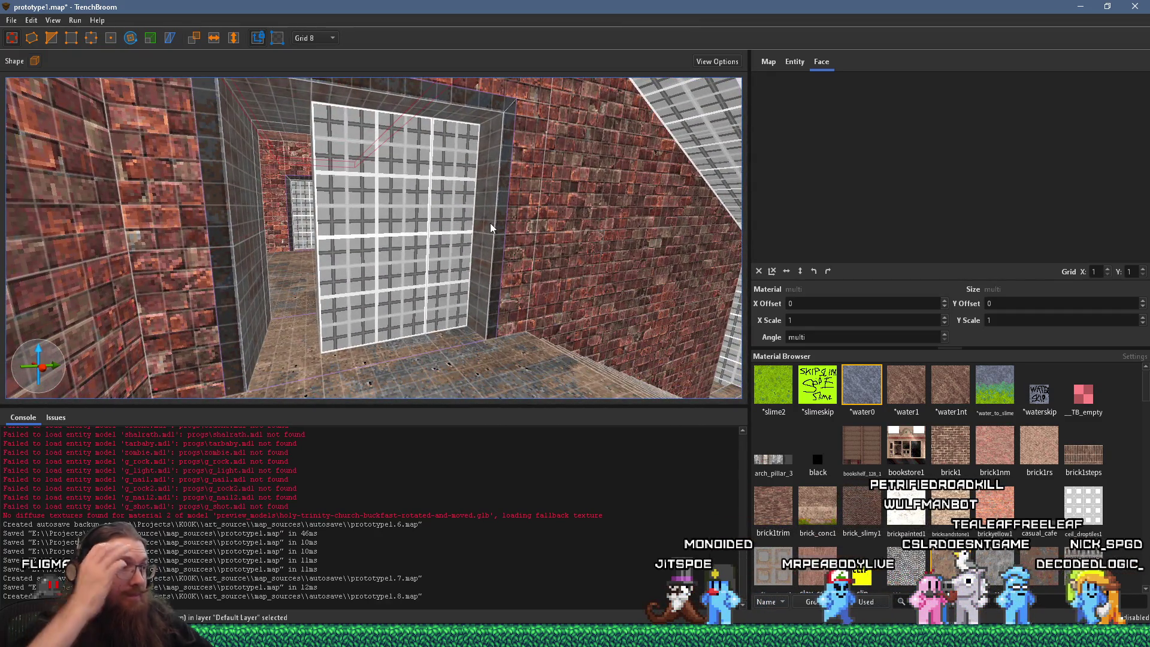
{"action": "left_click", "coordinate": [433, 213]}
{"action": "left_click", "coordinate": [434, 253], "text": "ctrl"}
{"action": "mouse_move", "coordinate": [434, 253]}
{"action": "left_mouse_down"}
{"action": "mouse_move", "coordinate": [375, 344]}
{"action": "mouse_move", "coordinate": [389, 218]}
{"action": "mouse_move", "coordinate": [325, 208]}
{"action": "mouse_move", "coordinate": [410, 216]}
{"action": "mouse_move", "coordinate": [443, 117]}
{"action": "left_mouse_up"}
Step: Drag the conc_c01_brwn ceiling face's Y offset in the UV editor to align it between grid walls
{"action": "left_click", "coordinate": [464, 107], "text": "shift"}
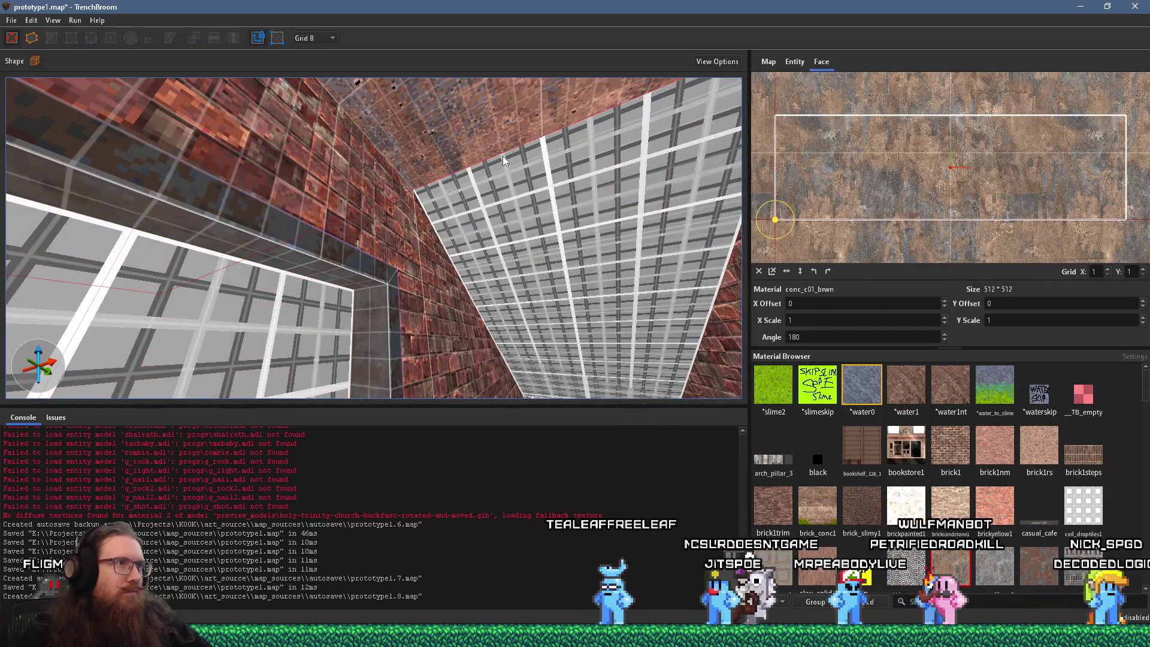
{"action": "mouse_move", "coordinate": [527, 226]}
{"action": "left_mouse_down"}
{"action": "mouse_move", "coordinate": [528, 317]}
{"action": "mouse_move", "coordinate": [474, 163]}
{"action": "mouse_move", "coordinate": [491, 234]}
{"action": "left_mouse_up"}
{"action": "mouse_move", "coordinate": [427, 140]}
{"action": "left_mouse_down"}
{"action": "mouse_move", "coordinate": [443, 239]}
{"action": "mouse_move", "coordinate": [383, 220]}
{"action": "mouse_move", "coordinate": [306, 173]}
{"action": "mouse_move", "coordinate": [266, 299]}
{"action": "mouse_move", "coordinate": [236, 153]}
{"action": "mouse_move", "coordinate": [263, 272]}
{"action": "mouse_move", "coordinate": [289, 235]}
{"action": "mouse_move", "coordinate": [311, 130]}
{"action": "mouse_move", "coordinate": [317, 202]}
{"action": "mouse_move", "coordinate": [384, 122]}
{"action": "mouse_move", "coordinate": [408, 192]}
{"action": "mouse_move", "coordinate": [393, 63]}
{"action": "mouse_move", "coordinate": [382, 182]}
{"action": "left_mouse_up"}
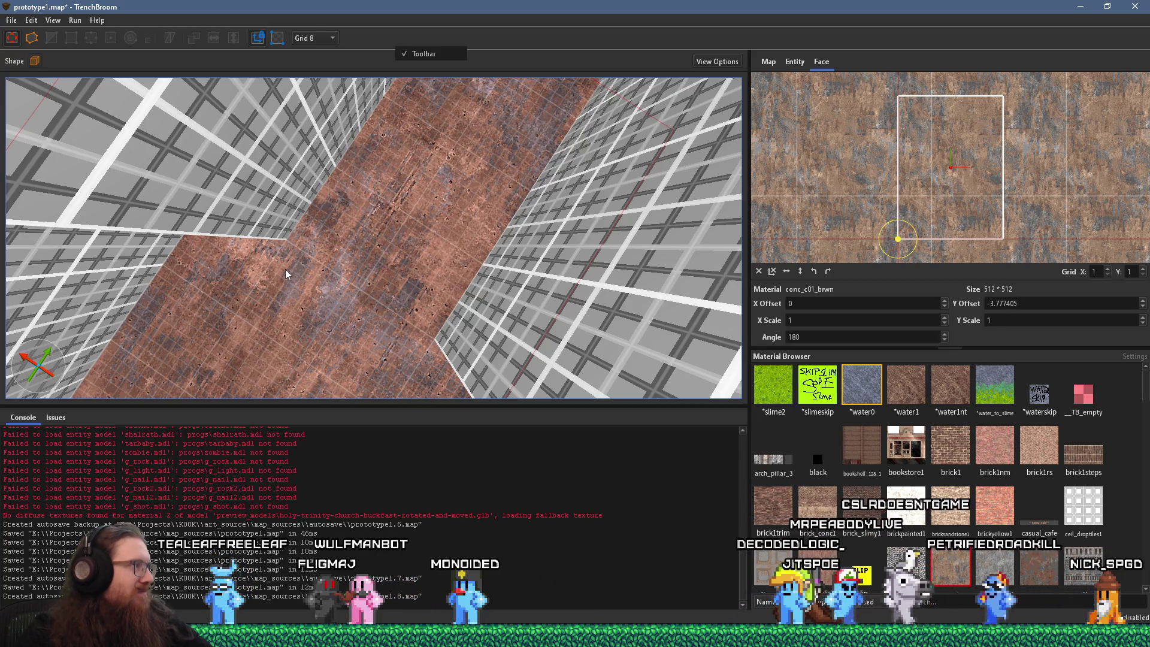
{"action": "mouse_move", "coordinate": [276, 245]}
{"action": "left_mouse_down"}
{"action": "mouse_move", "coordinate": [371, 323]}
{"action": "mouse_move", "coordinate": [421, 352]}
{"action": "mouse_move", "coordinate": [421, 343]}
{"action": "mouse_move", "coordinate": [393, 356]}
{"action": "mouse_move", "coordinate": [338, 334]}
{"action": "mouse_move", "coordinate": [400, 342]}
{"action": "mouse_move", "coordinate": [349, 349]}
{"action": "mouse_move", "coordinate": [452, 277]}
{"action": "left_mouse_up"}
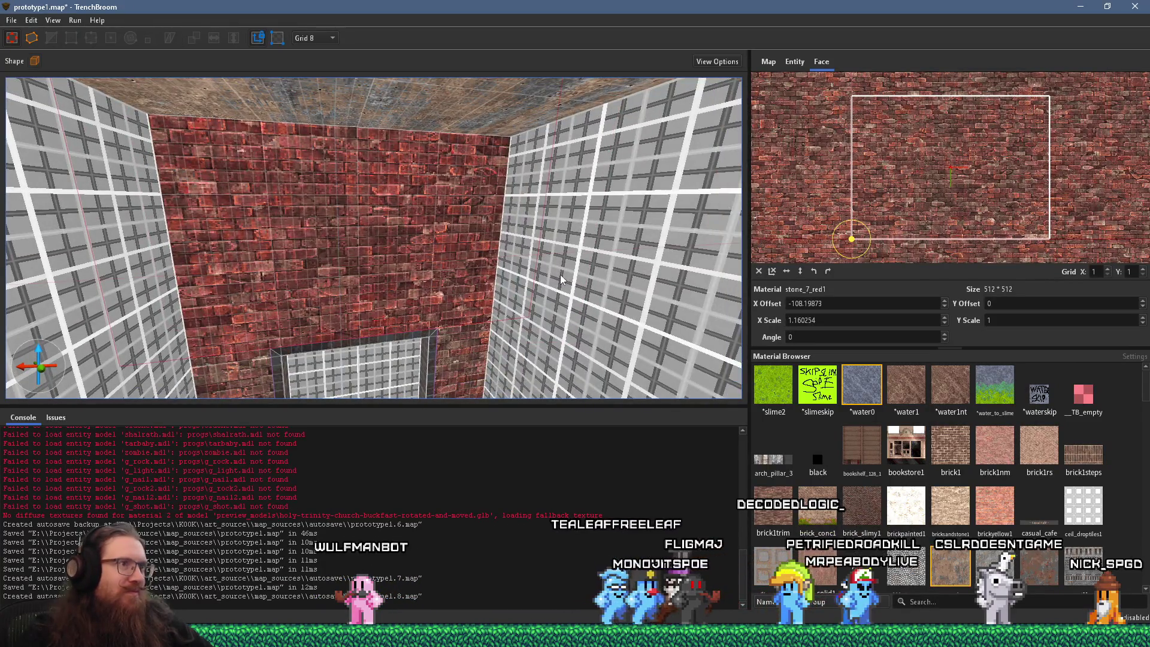
Step: Reset the brick wall face's UVs with Shift+R, giving X scale 1 and X offset 448
{"action": "left_click", "coordinate": [559, 274], "text": "ctrl+shift"}
{"action": "left_click", "coordinate": [462, 234], "text": "shift"}
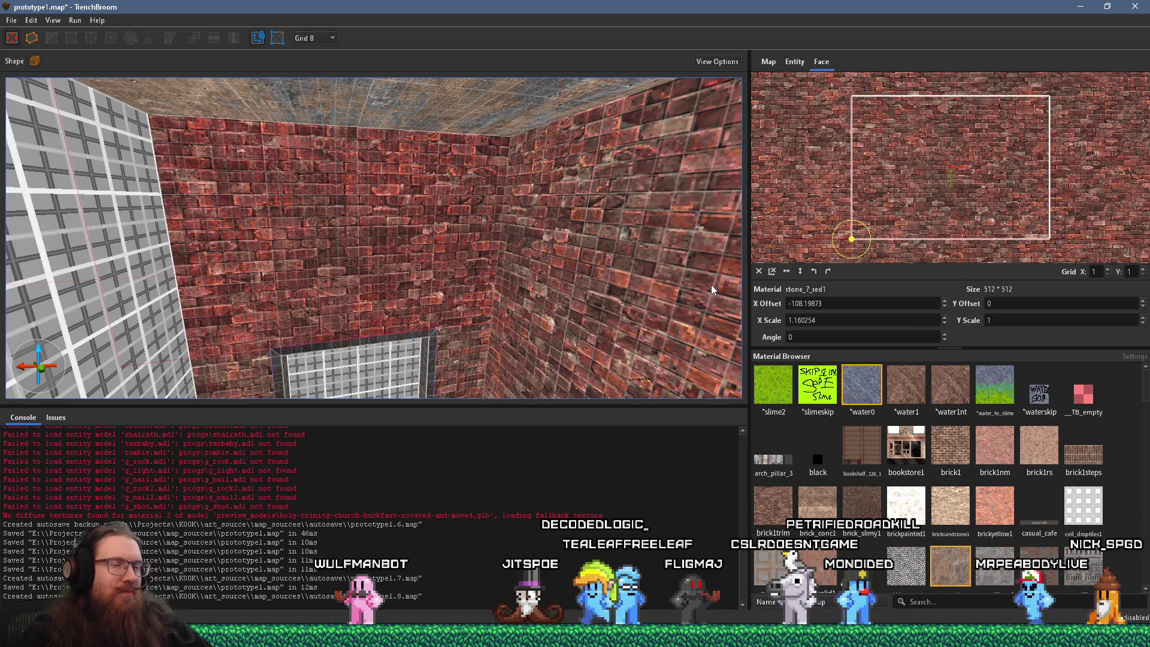
{"action": "key", "text": "shift+r"}
{"action": "scroll", "coordinate": [610, 301], "scroll_direction": "up", "scroll_amount": 5}
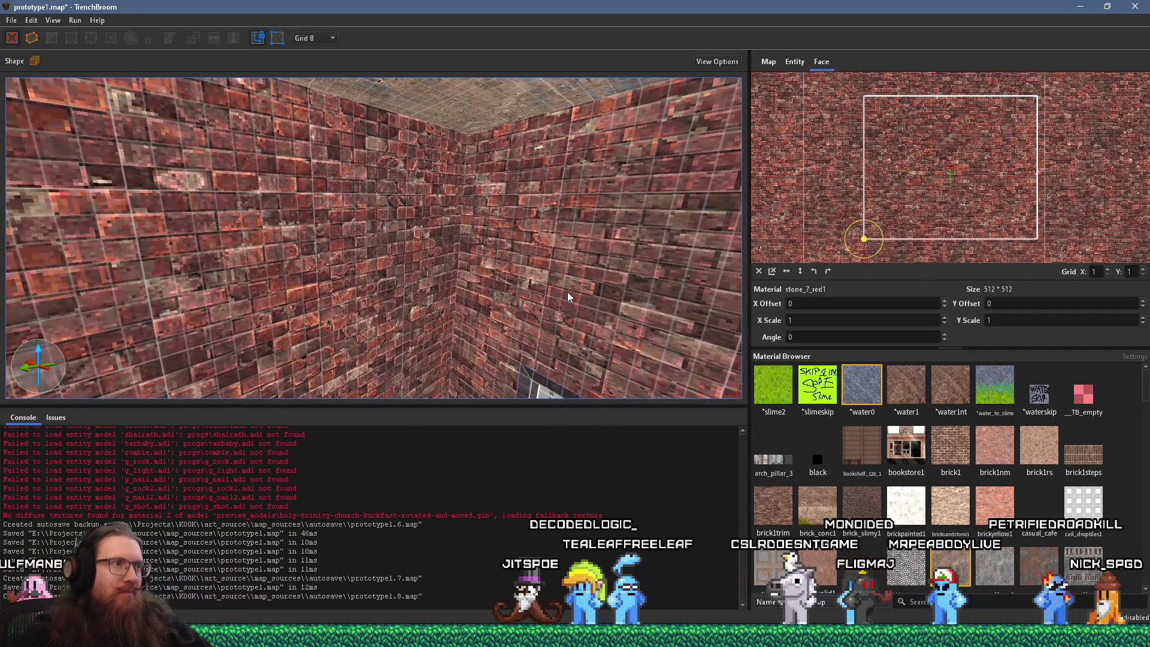
{"action": "scroll", "coordinate": [567, 293], "scroll_direction": "down", "scroll_amount": 5}
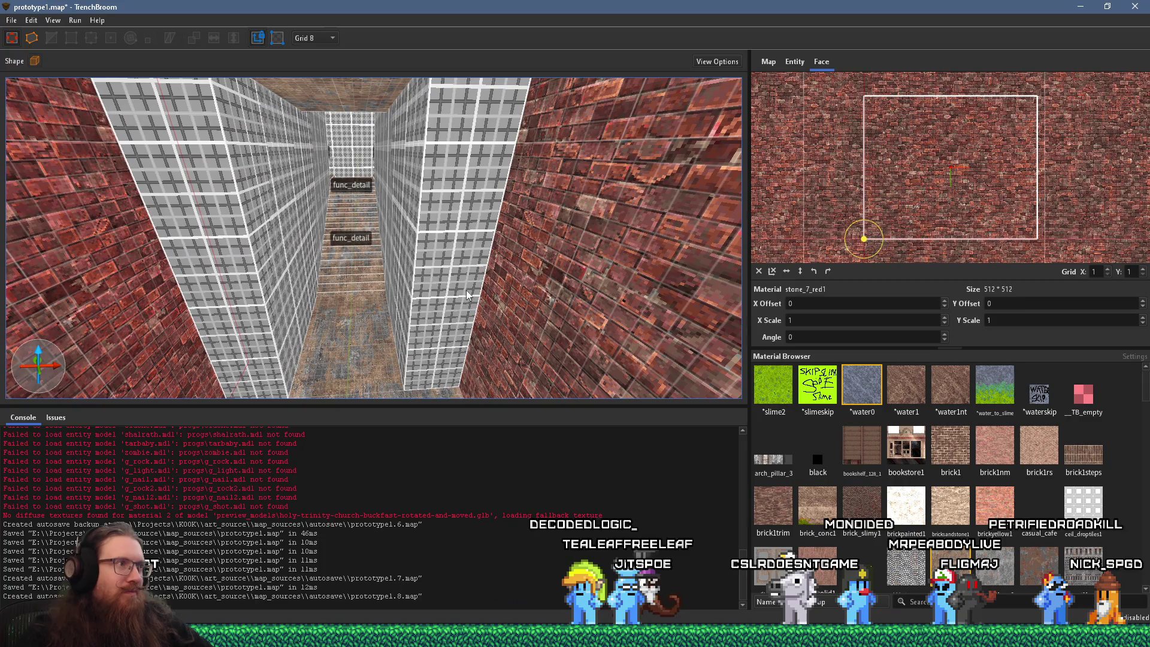
{"action": "scroll", "coordinate": [414, 301], "scroll_direction": "up", "scroll_amount": 5}
Step: Apply stone_7_red1 brick to the grey grid wall and the pillar's faces
{"action": "left_click", "coordinate": [479, 245], "text": "alt"}
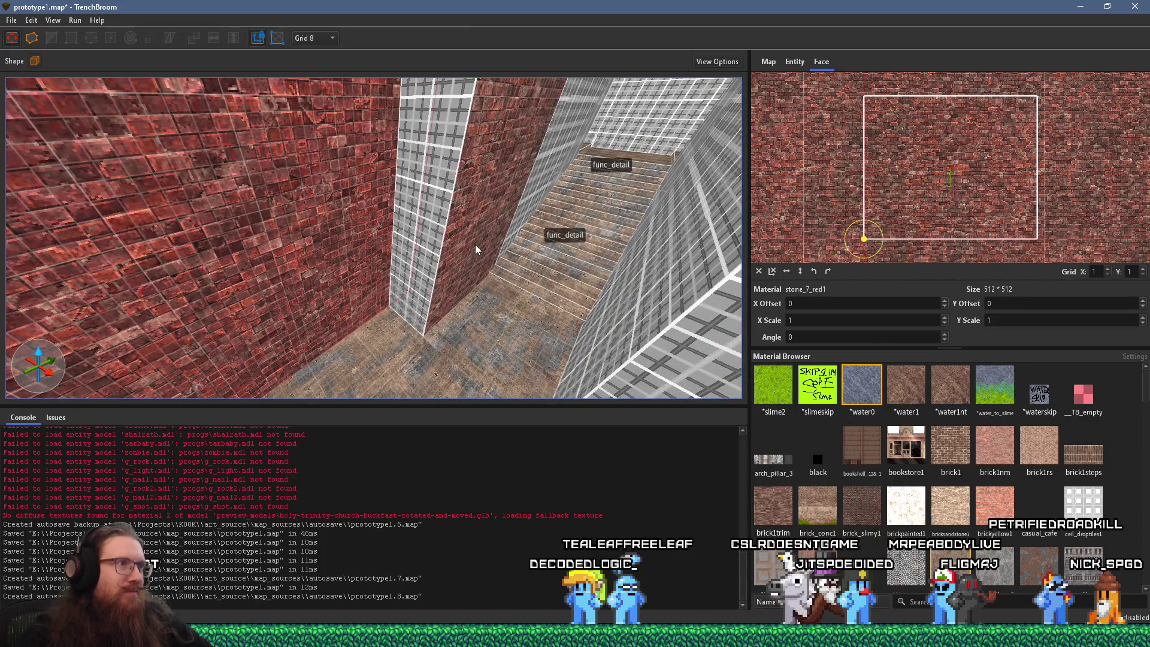
{"action": "left_click", "coordinate": [474, 245]}
{"action": "left_click", "coordinate": [439, 245], "text": "alt"}
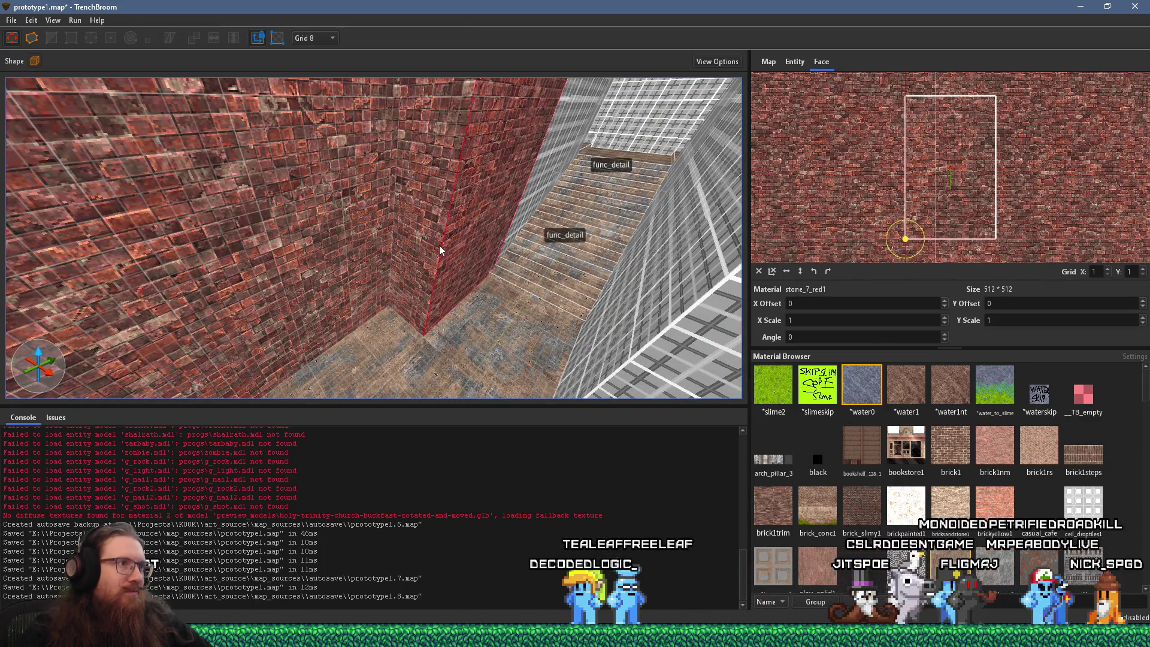
{"action": "mouse_move", "coordinate": [436, 246]}
{"action": "left_mouse_down"}
{"action": "mouse_move", "coordinate": [474, 247]}
{"action": "mouse_move", "coordinate": [455, 271]}
{"action": "left_mouse_up"}
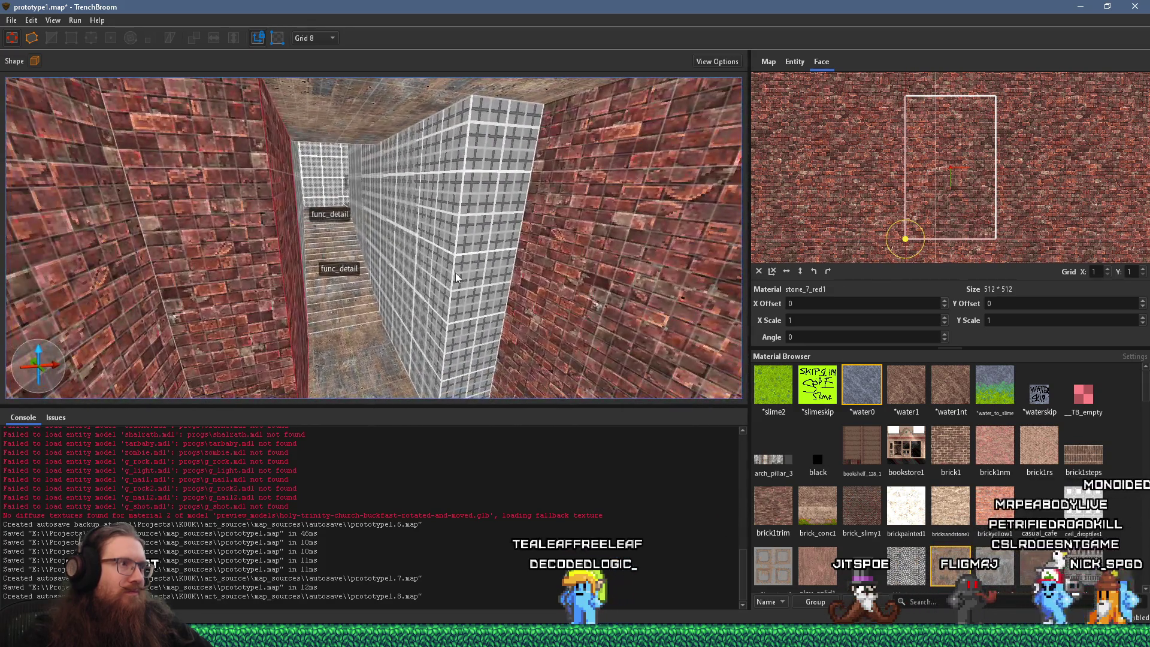
{"action": "double_click", "coordinate": [447, 273]}
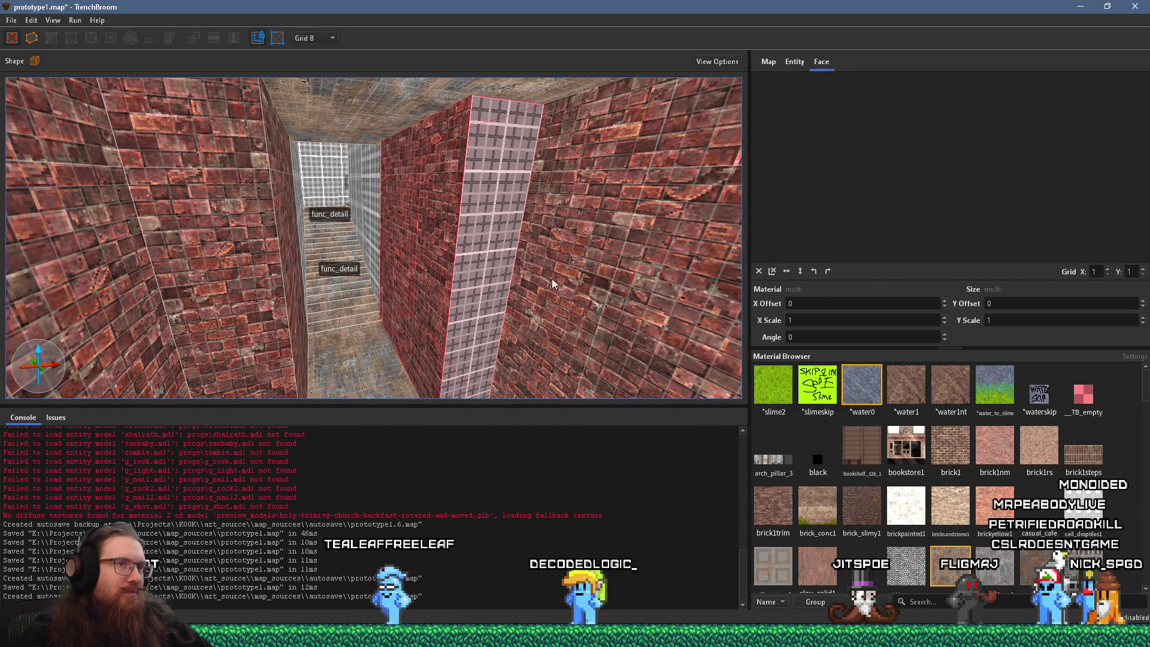
Step: Select the left brick wall faces facing the grey grid wall
{"action": "left_click_drag", "start_coordinate": [718, 281], "coordinate": [279, 285]}
{"action": "left_click", "coordinate": [260, 274]}
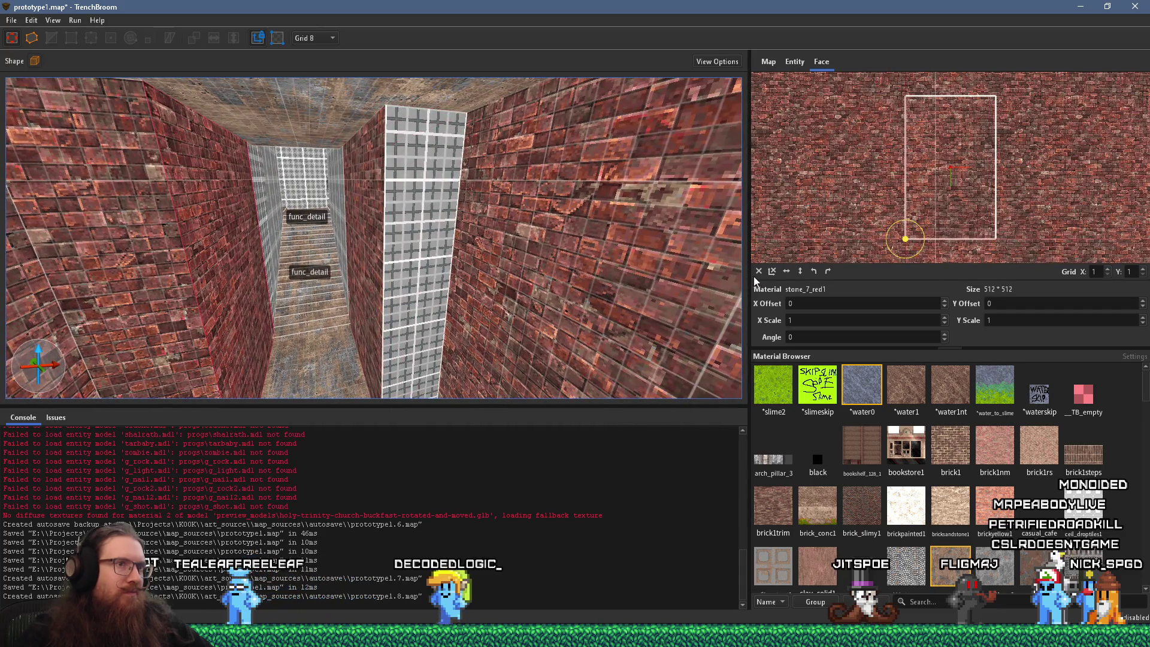
{"action": "scroll", "coordinate": [415, 261], "scroll_direction": "up", "scroll_amount": 3}
{"action": "scroll", "coordinate": [361, 248], "scroll_direction": "up", "scroll_amount": 4}
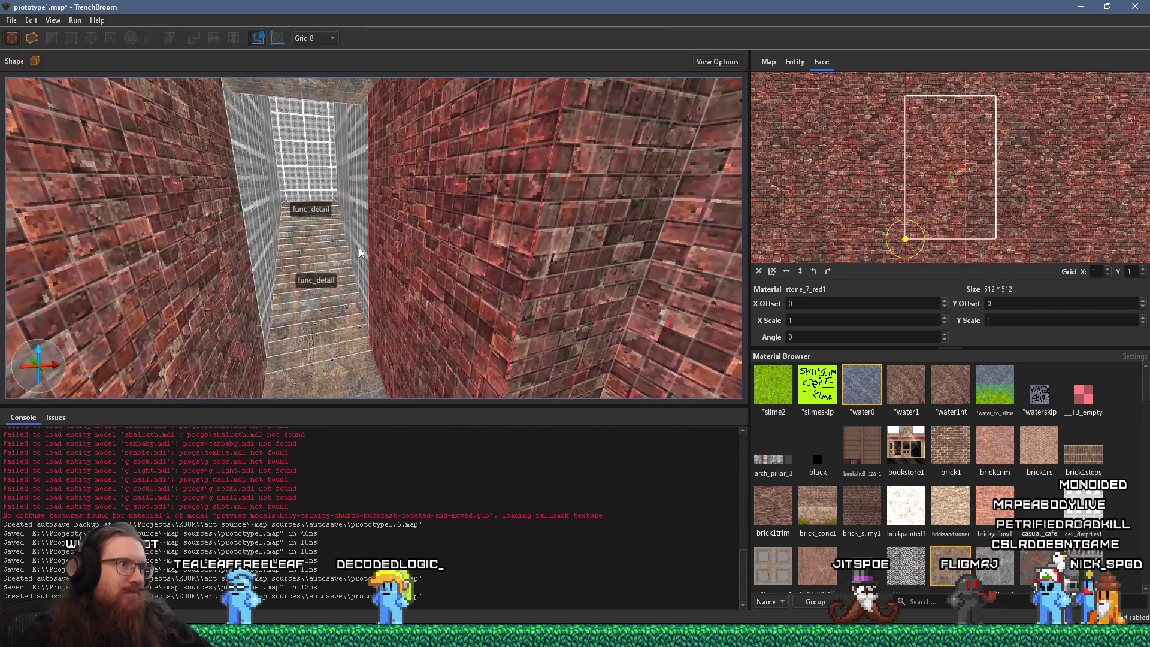
{"action": "mouse_move", "coordinate": [519, 286]}
{"action": "left_mouse_down"}
{"action": "mouse_move", "coordinate": [634, 289]}
{"action": "mouse_move", "coordinate": [534, 267]}
{"action": "mouse_move", "coordinate": [539, 277]}
{"action": "mouse_move", "coordinate": [478, 233]}
{"action": "mouse_move", "coordinate": [505, 247]}
{"action": "mouse_move", "coordinate": [415, 268]}
{"action": "mouse_move", "coordinate": [631, 180]}
{"action": "mouse_move", "coordinate": [380, 211]}
{"action": "mouse_move", "coordinate": [468, 210]}
{"action": "mouse_move", "coordinate": [449, 277]}
{"action": "mouse_move", "coordinate": [587, 256]}
{"action": "mouse_move", "coordinate": [247, 275]}
{"action": "mouse_move", "coordinate": [217, 292]}
{"action": "left_mouse_up"}
{"action": "left_click", "coordinate": [341, 271]}
Step: Apply the stone_7_red1 brick texture to the back grid wall at the doorway and reset its offset
{"action": "mouse_move", "coordinate": [325, 238]}
{"action": "left_mouse_down"}
{"action": "mouse_move", "coordinate": [431, 191]}
{"action": "mouse_move", "coordinate": [368, 236]}
{"action": "mouse_move", "coordinate": [389, 214]}
{"action": "mouse_move", "coordinate": [292, 237]}
{"action": "mouse_move", "coordinate": [386, 151]}
{"action": "left_mouse_up"}
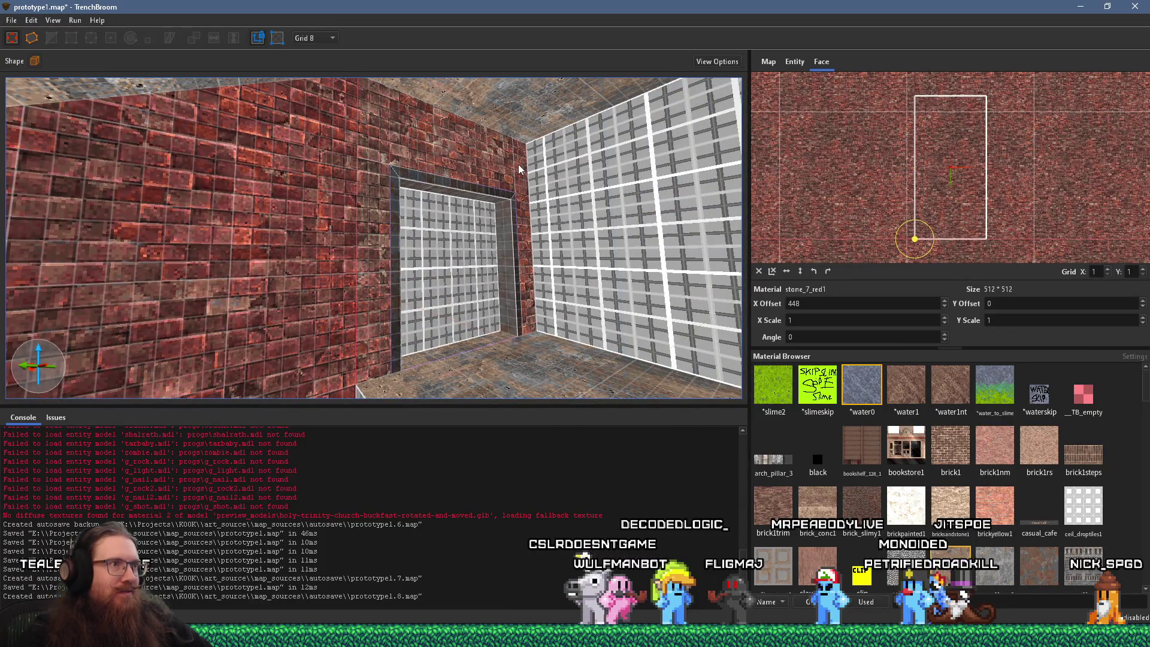
{"action": "left_click_drag", "start_coordinate": [487, 237], "coordinate": [546, 257]}
{"action": "left_click", "coordinate": [384, 231], "text": "alt"}
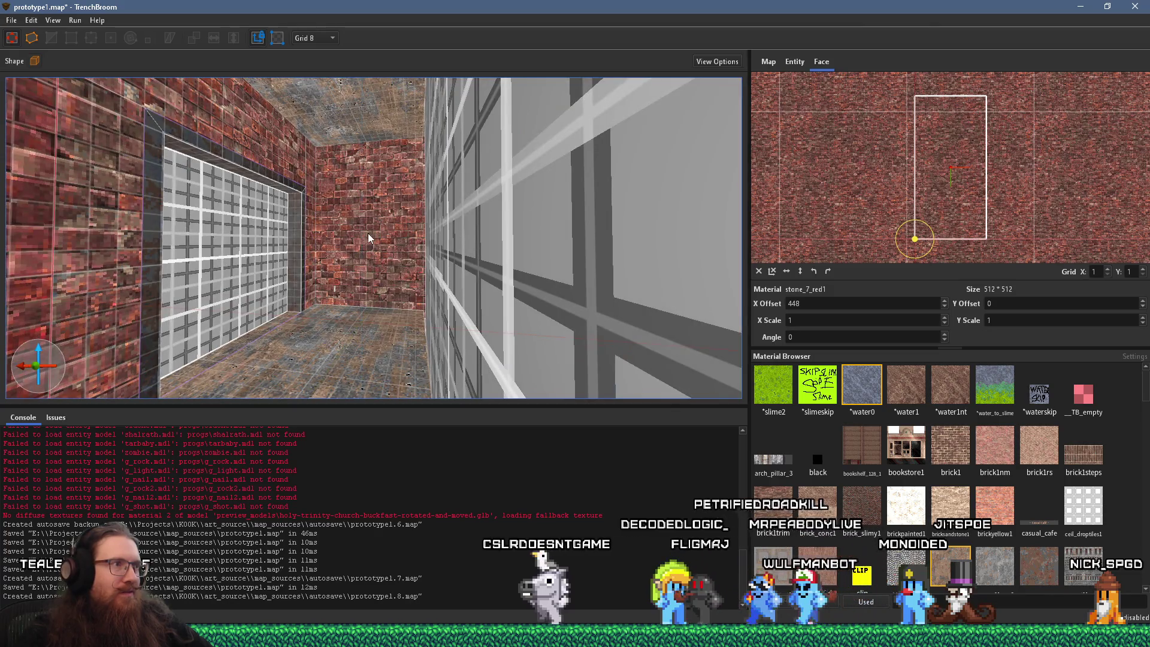
{"action": "left_click", "coordinate": [759, 270]}
Step: Select the brush in the brick corner and undo the stray grid texture change on the walls
{"action": "mouse_move", "coordinate": [432, 252]}
{"action": "left_mouse_down"}
{"action": "mouse_move", "coordinate": [457, 263]}
{"action": "mouse_move", "coordinate": [408, 274]}
{"action": "mouse_move", "coordinate": [506, 324]}
{"action": "mouse_move", "coordinate": [495, 360]}
{"action": "left_mouse_up"}
{"action": "left_click", "coordinate": [496, 262]}
{"action": "mouse_move", "coordinate": [496, 262]}
{"action": "left_mouse_down"}
{"action": "mouse_move", "coordinate": [530, 345]}
{"action": "mouse_move", "coordinate": [407, 316]}
{"action": "left_mouse_up"}
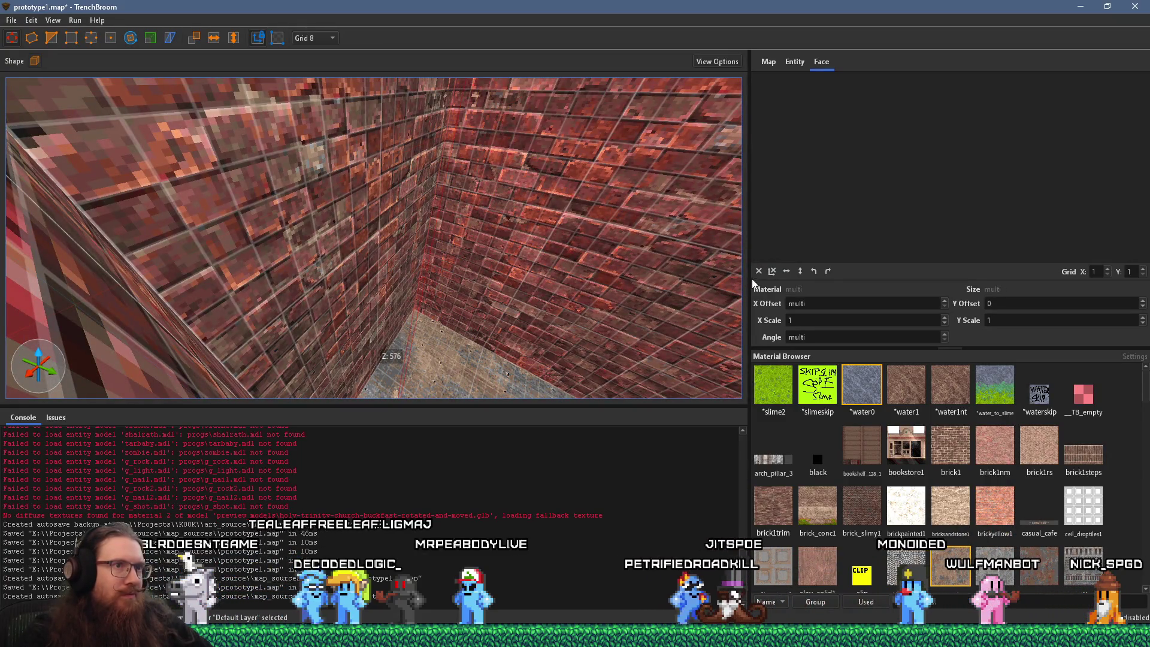
{"action": "mouse_move", "coordinate": [737, 274]}
{"action": "left_mouse_down"}
{"action": "mouse_move", "coordinate": [557, 294]}
{"action": "mouse_move", "coordinate": [443, 256]}
{"action": "mouse_move", "coordinate": [556, 282]}
{"action": "mouse_move", "coordinate": [337, 242]}
{"action": "mouse_move", "coordinate": [504, 277]}
{"action": "mouse_move", "coordinate": [608, 225]}
{"action": "mouse_move", "coordinate": [551, 245]}
{"action": "left_mouse_up"}
{"action": "key", "text": "ctrl+z"}
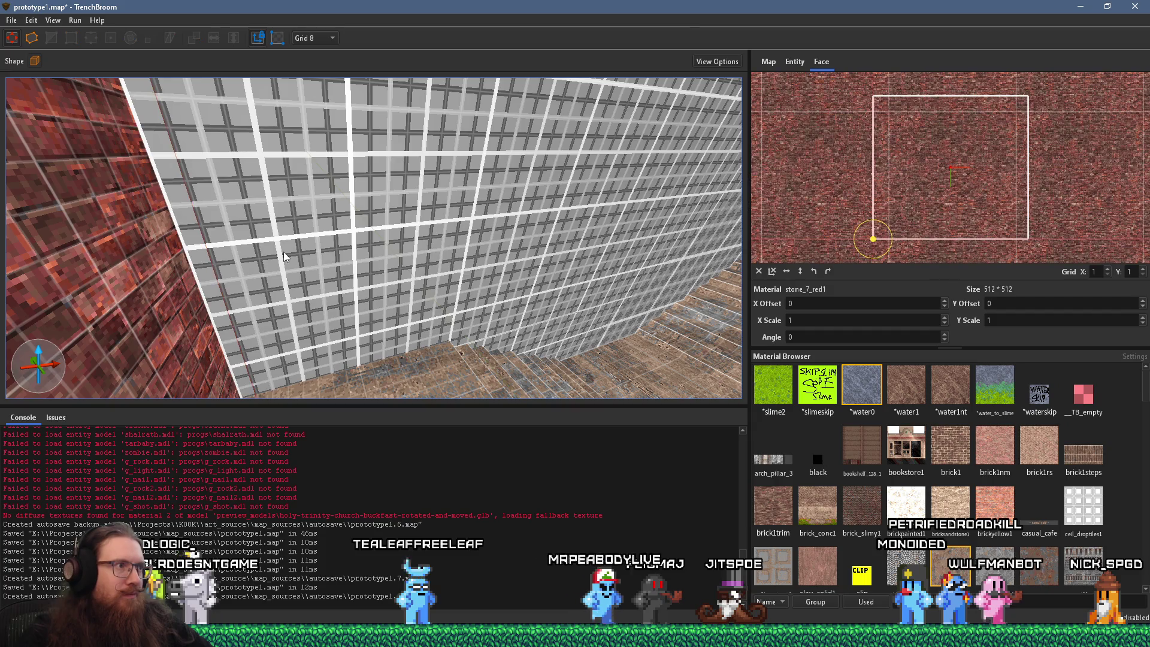
{"action": "key", "text": "ctrl+z"}
Step: Select the brick wall faces beside the stairs and down the corridor for an X offset of 0
{"action": "mouse_move", "coordinate": [738, 287]}
{"action": "left_mouse_down"}
{"action": "mouse_move", "coordinate": [362, 278]}
{"action": "mouse_move", "coordinate": [507, 287]}
{"action": "left_mouse_up"}
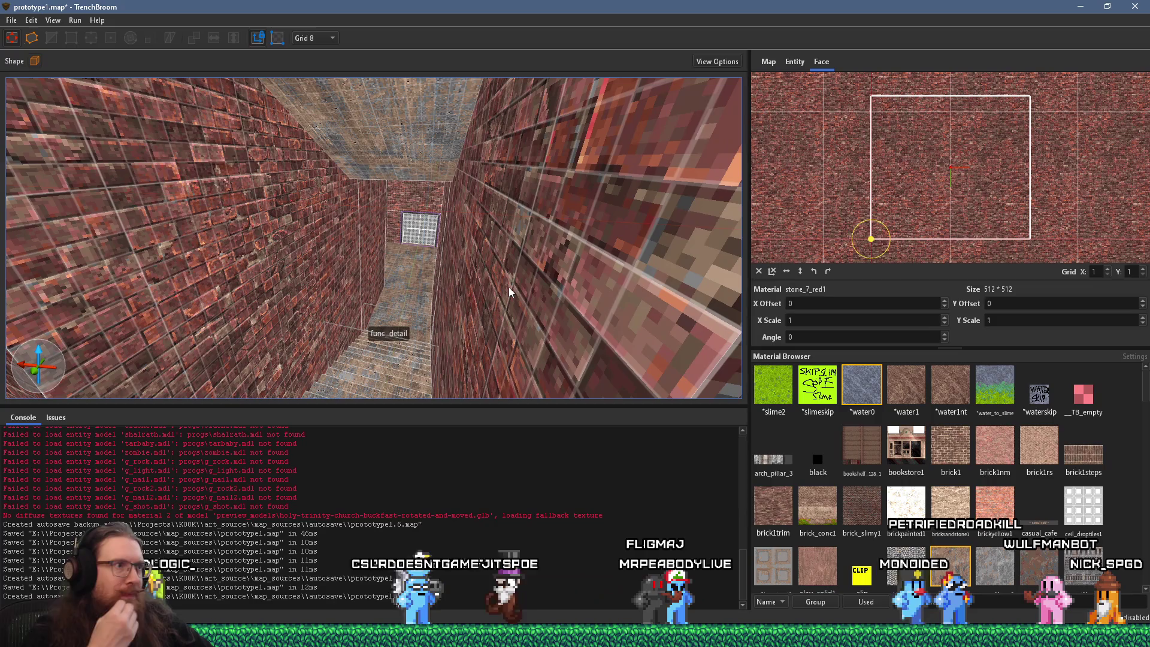
{"action": "mouse_move", "coordinate": [442, 317]}
{"action": "left_mouse_down"}
{"action": "mouse_move", "coordinate": [331, 258]}
{"action": "mouse_move", "coordinate": [447, 330]}
{"action": "mouse_move", "coordinate": [547, 344]}
{"action": "mouse_move", "coordinate": [512, 351]}
{"action": "mouse_move", "coordinate": [509, 368]}
{"action": "mouse_move", "coordinate": [491, 264]}
{"action": "mouse_move", "coordinate": [447, 332]}
{"action": "mouse_move", "coordinate": [411, 322]}
{"action": "mouse_move", "coordinate": [420, 354]}
{"action": "mouse_move", "coordinate": [448, 348]}
{"action": "mouse_move", "coordinate": [332, 330]}
{"action": "mouse_move", "coordinate": [260, 295]}
{"action": "mouse_move", "coordinate": [274, 286]}
{"action": "left_mouse_up"}
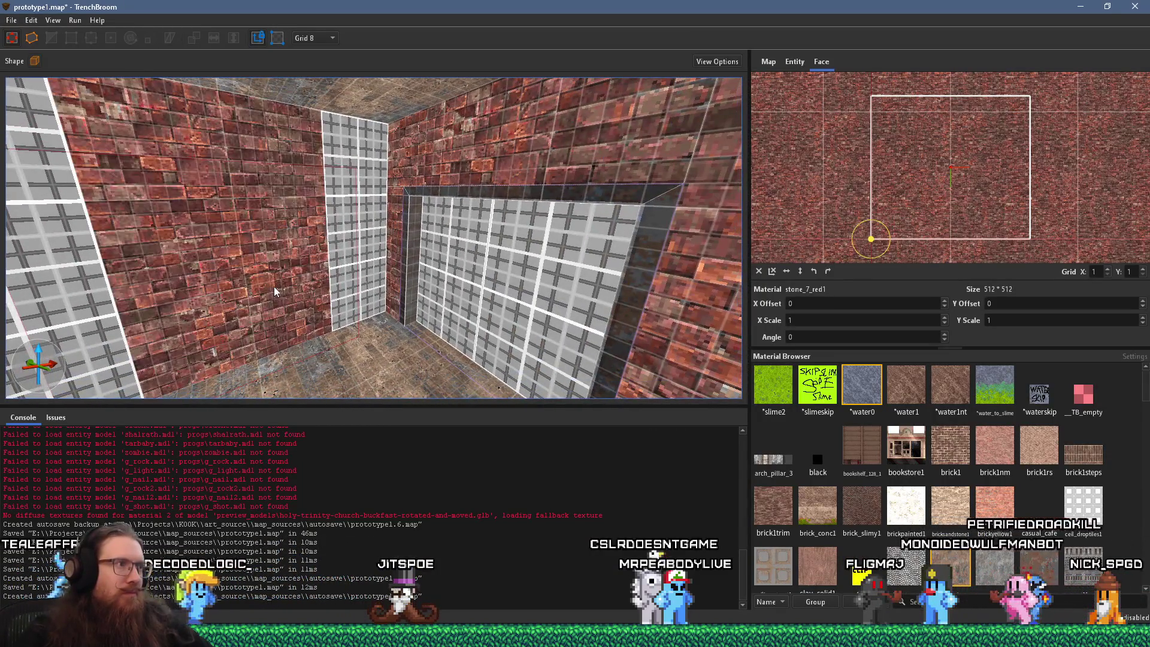
{"action": "left_click", "coordinate": [274, 288]}
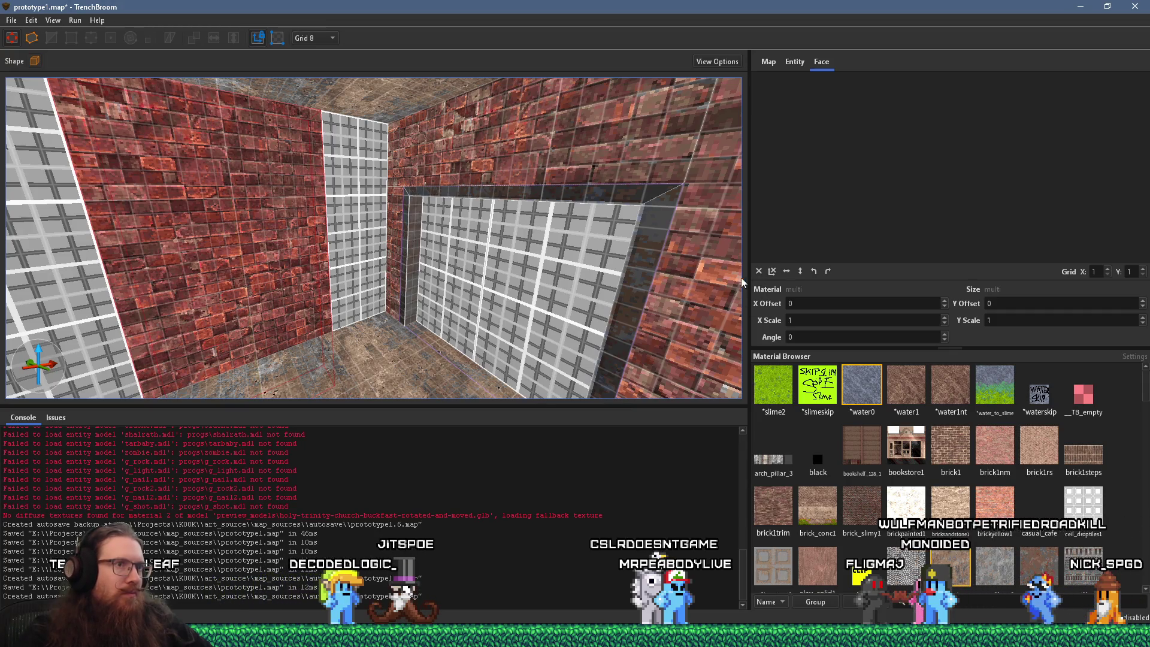
{"action": "mouse_move", "coordinate": [737, 280]}
{"action": "left_mouse_down"}
{"action": "mouse_move", "coordinate": [406, 292]}
{"action": "mouse_move", "coordinate": [515, 305]}
{"action": "mouse_move", "coordinate": [569, 271]}
{"action": "mouse_move", "coordinate": [446, 320]}
{"action": "mouse_move", "coordinate": [404, 261]}
{"action": "mouse_move", "coordinate": [583, 277]}
{"action": "mouse_move", "coordinate": [349, 274]}
{"action": "mouse_move", "coordinate": [427, 303]}
{"action": "mouse_move", "coordinate": [397, 305]}
{"action": "mouse_move", "coordinate": [411, 320]}
{"action": "left_mouse_up"}
{"action": "left_click", "coordinate": [441, 282], "text": "shift"}
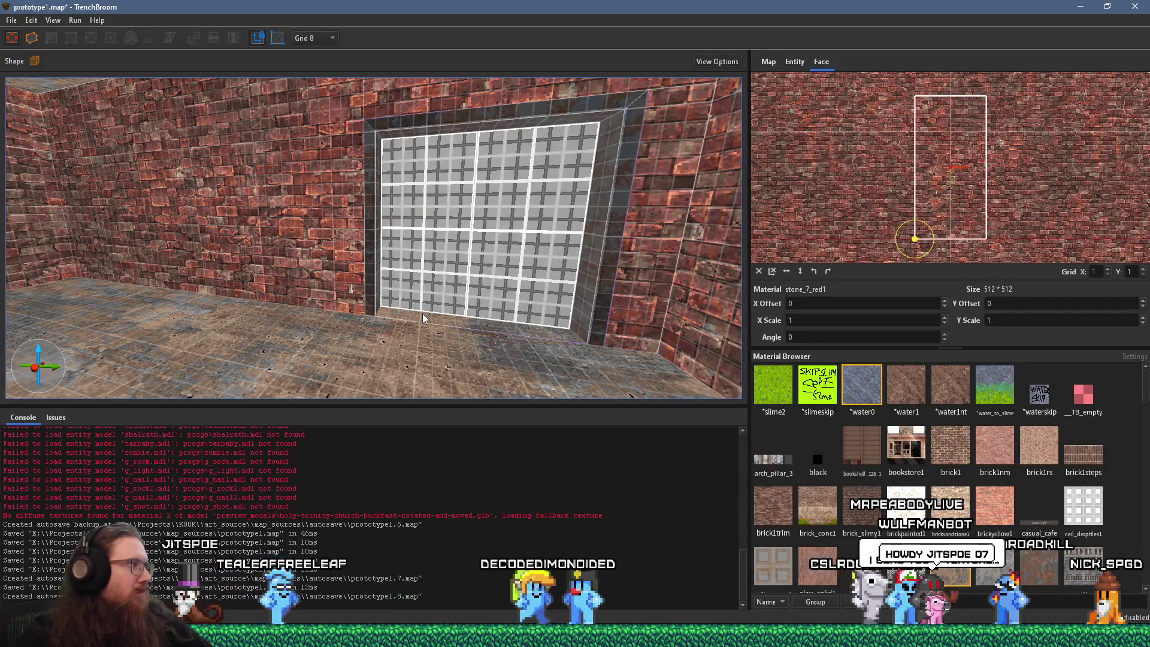
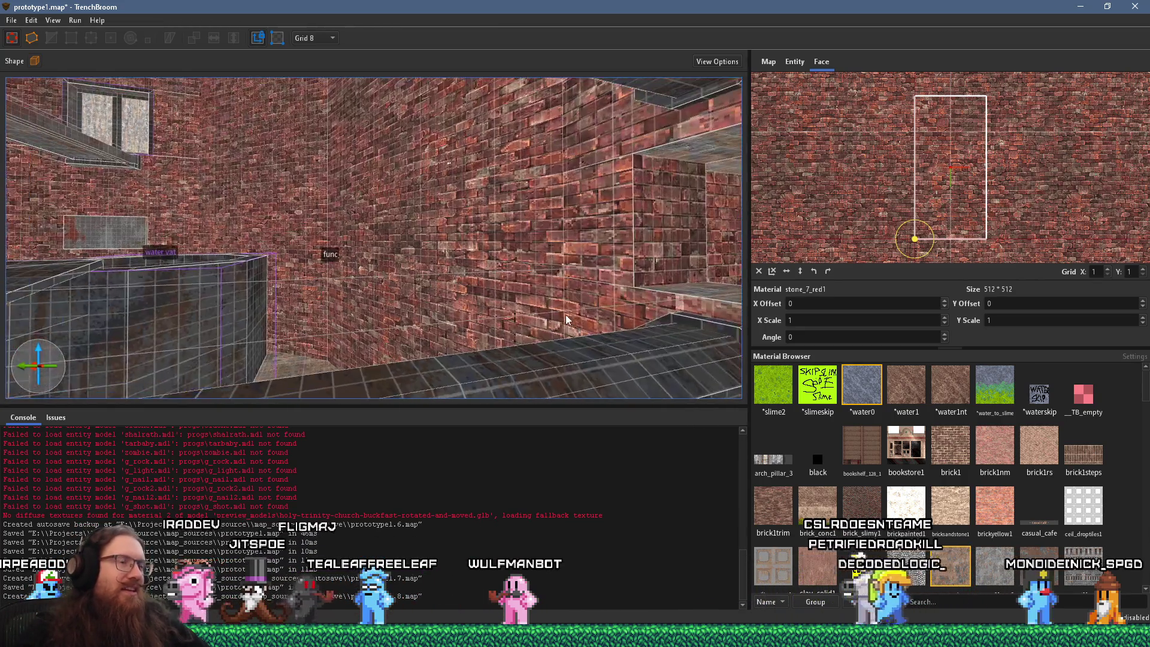
Step: Fly forward through the brick corridor past the stone pillar, then bring the GitHub browser window forward
{"action": "key", "text": "w"}
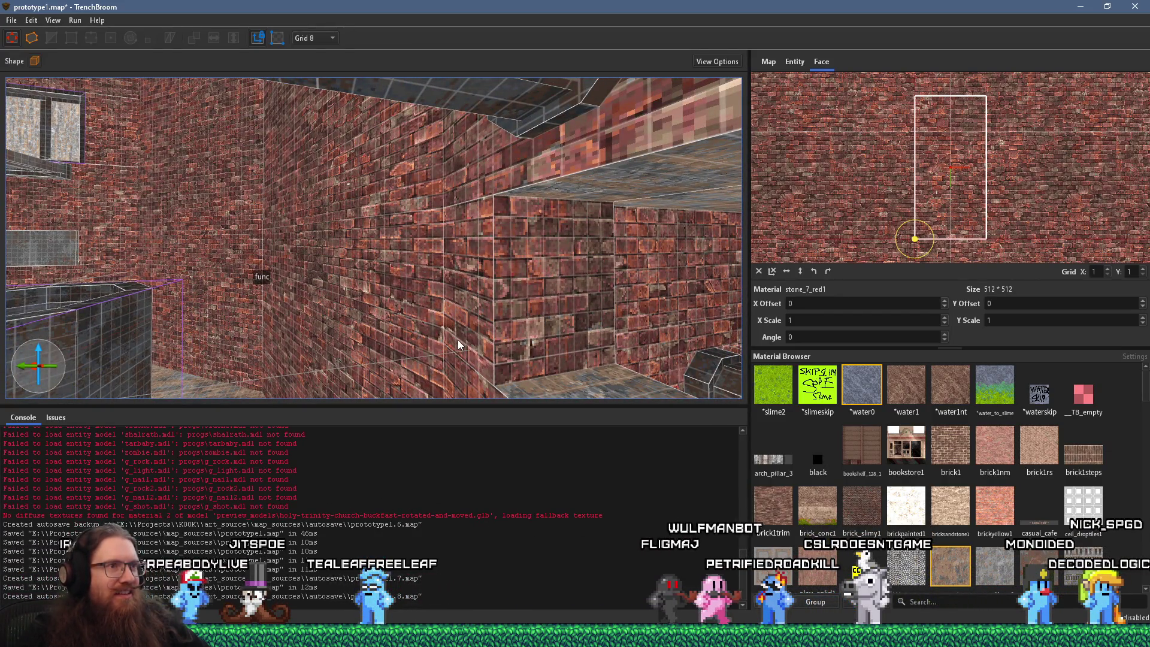
{"action": "key", "text": "w"}
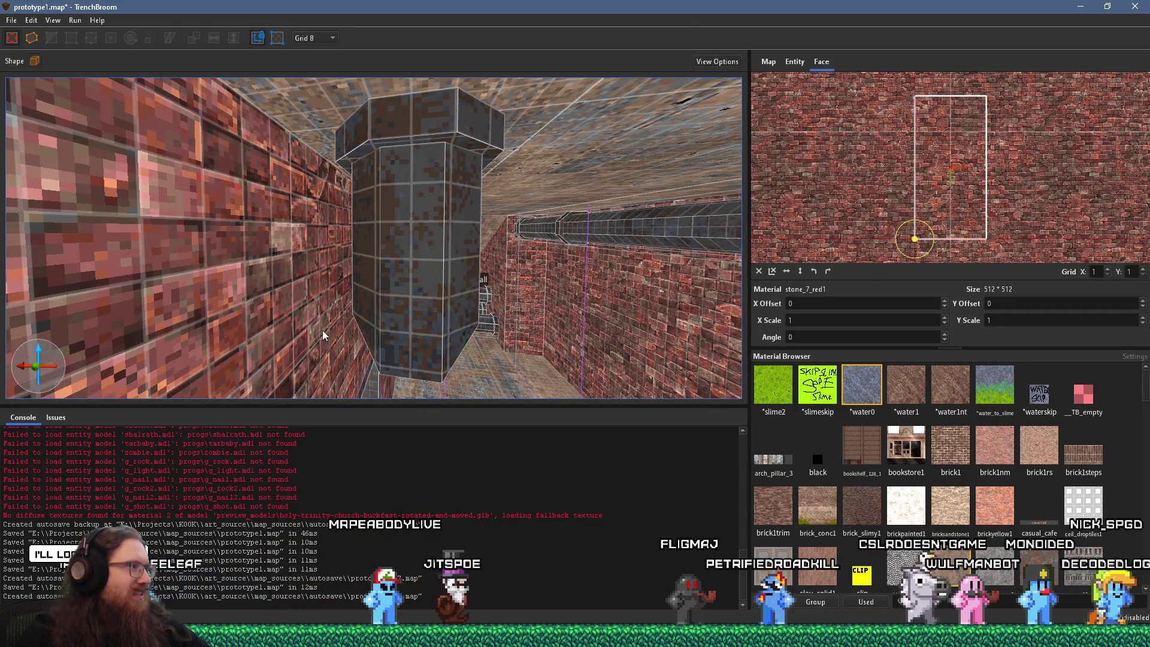
{"action": "left_click", "coordinate": [575, 636]}
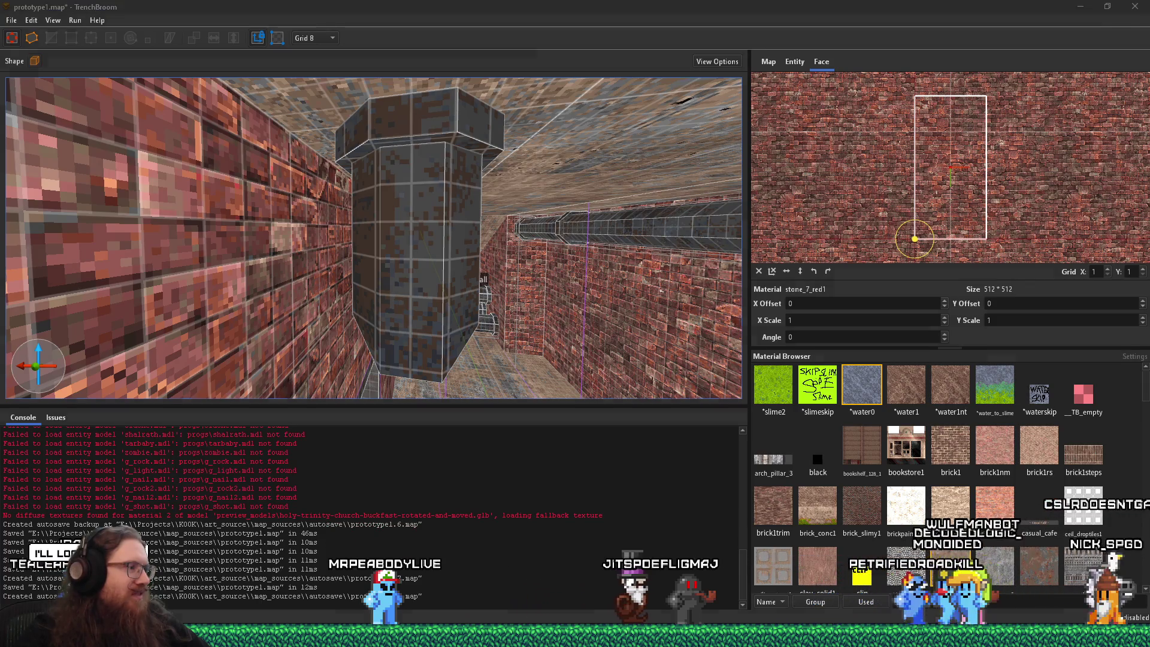
{"action": "left_click", "coordinate": [1102, 589]}
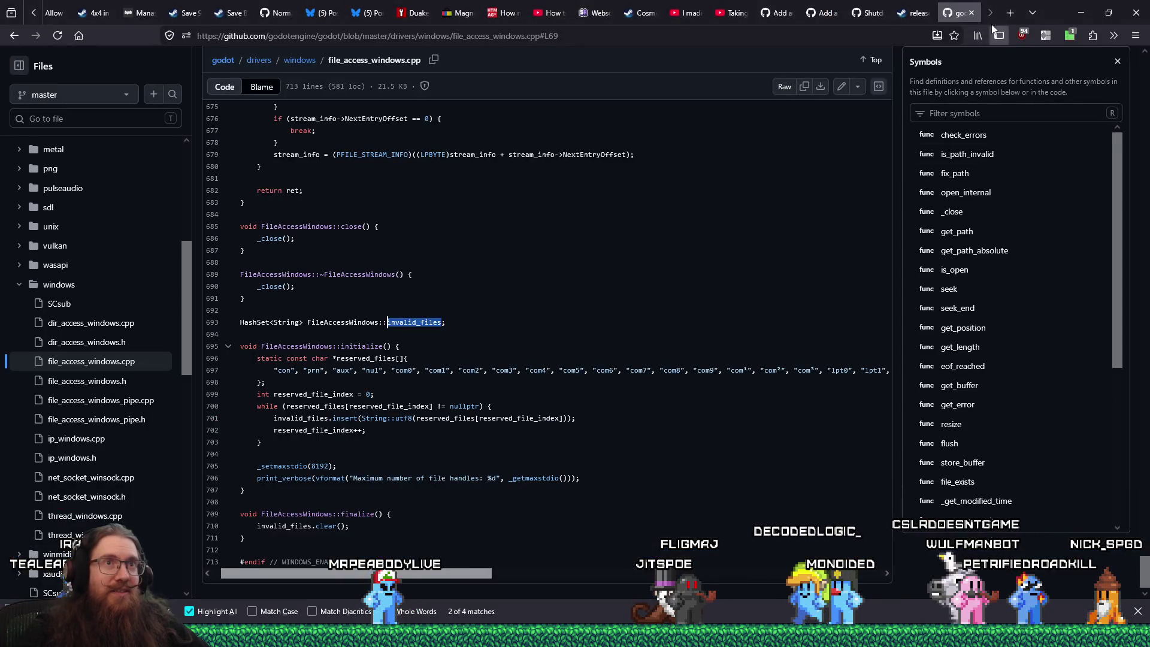
Step: Load the YouTube channel in a new tab and show its playlists
{"action": "left_click", "coordinate": [1007, 13]}
{"action": "type", "text": "youtube.com/jitspoe"}
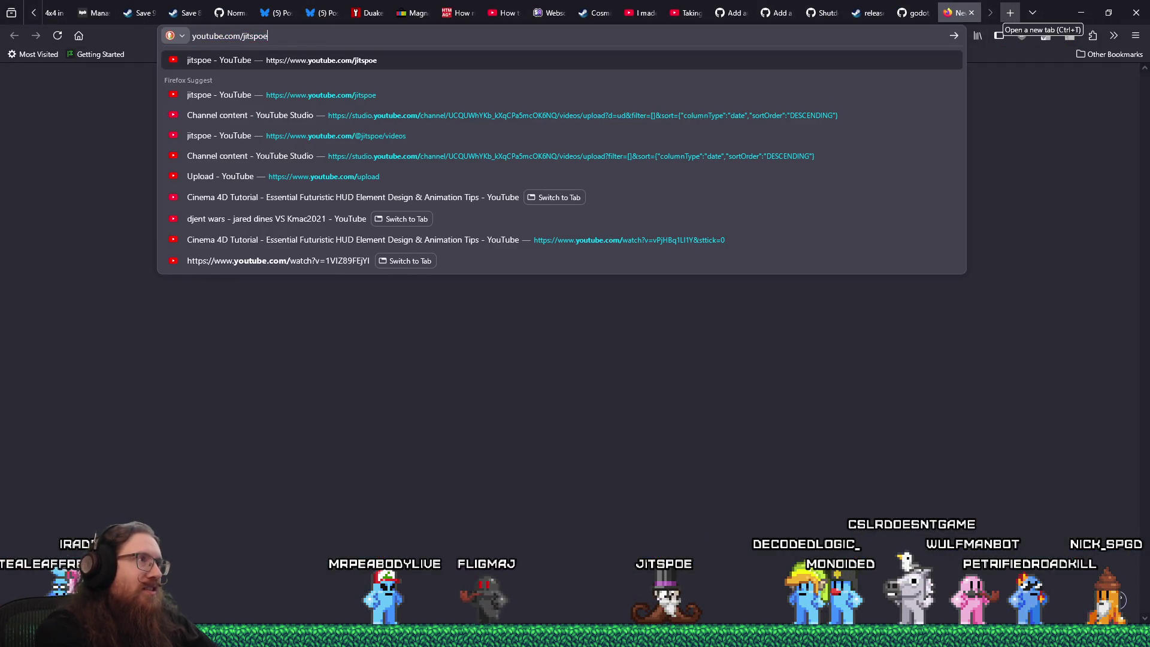
{"action": "key", "text": "Return"}
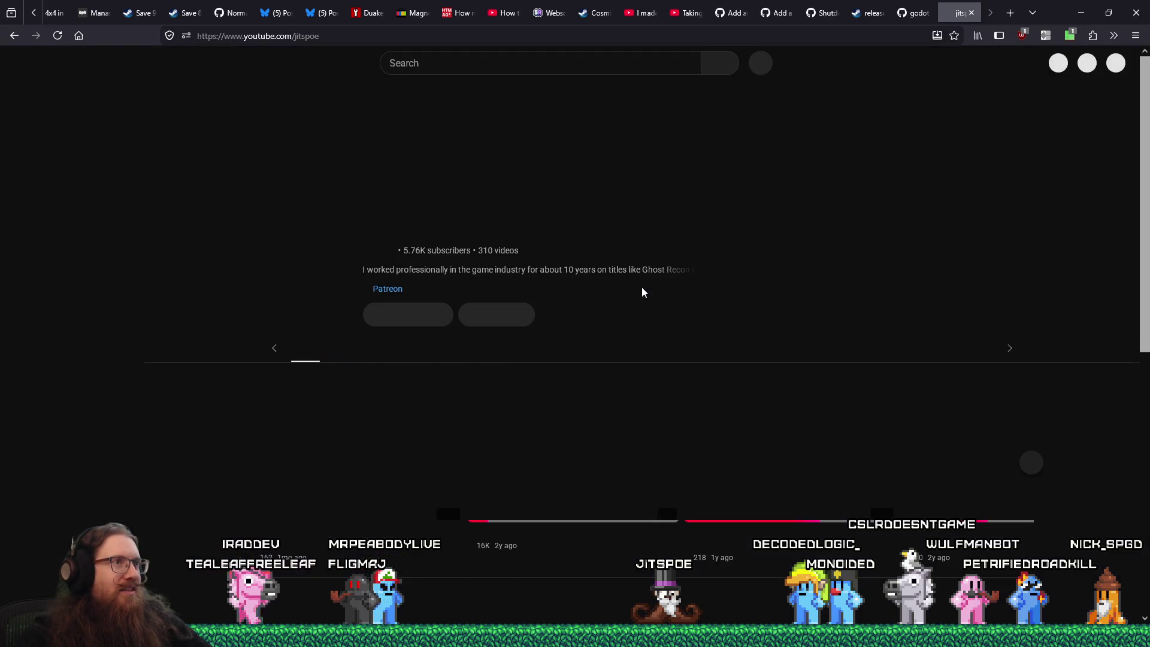
{"action": "left_click", "coordinate": [396, 363]}
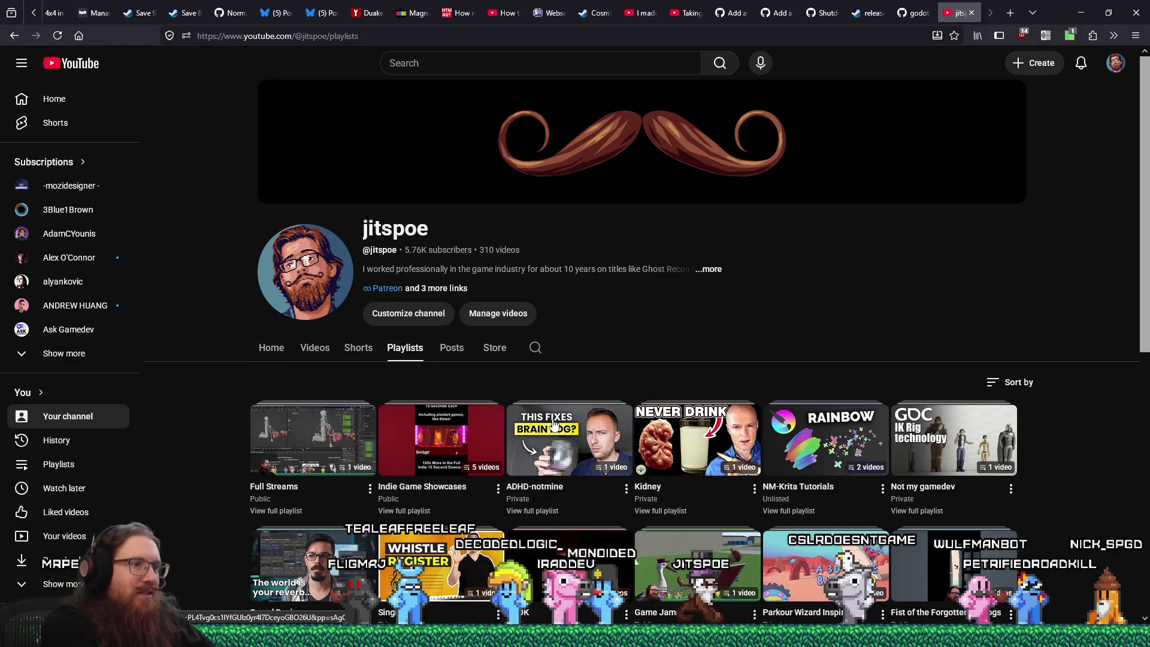
Step: Find 'tutori' on the playlists page and open the Tutorials playlist
{"action": "key", "text": "ctrl+f"}
{"action": "type", "text": "tutori"}
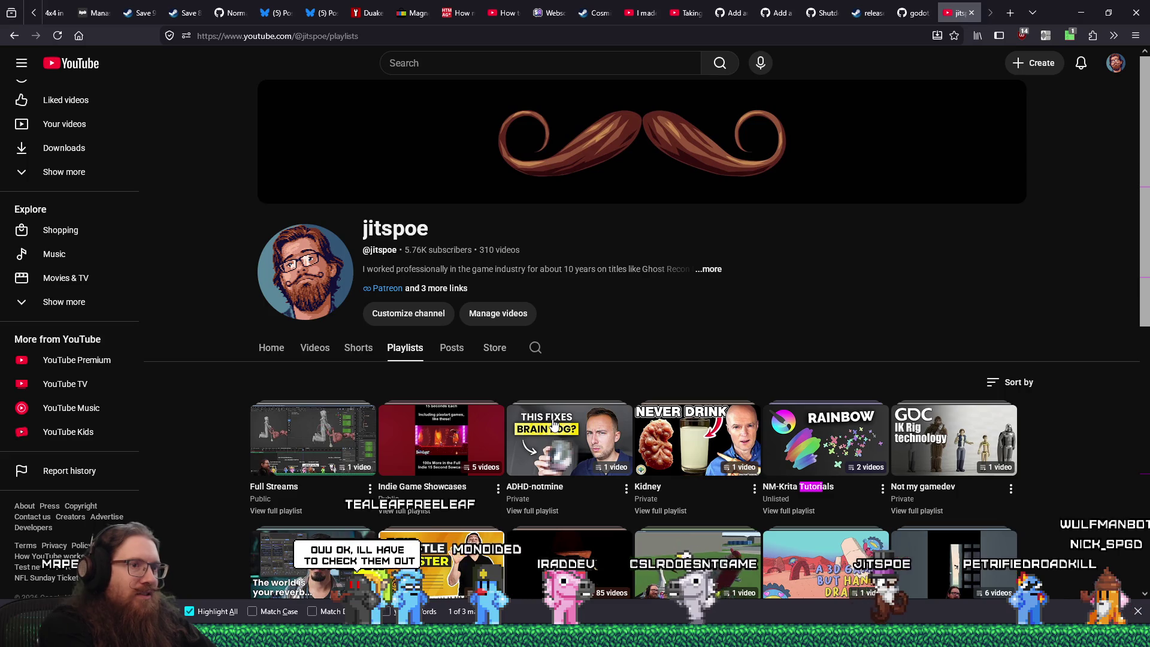
{"action": "key", "text": "Return"}
{"action": "key", "text": "Return"}
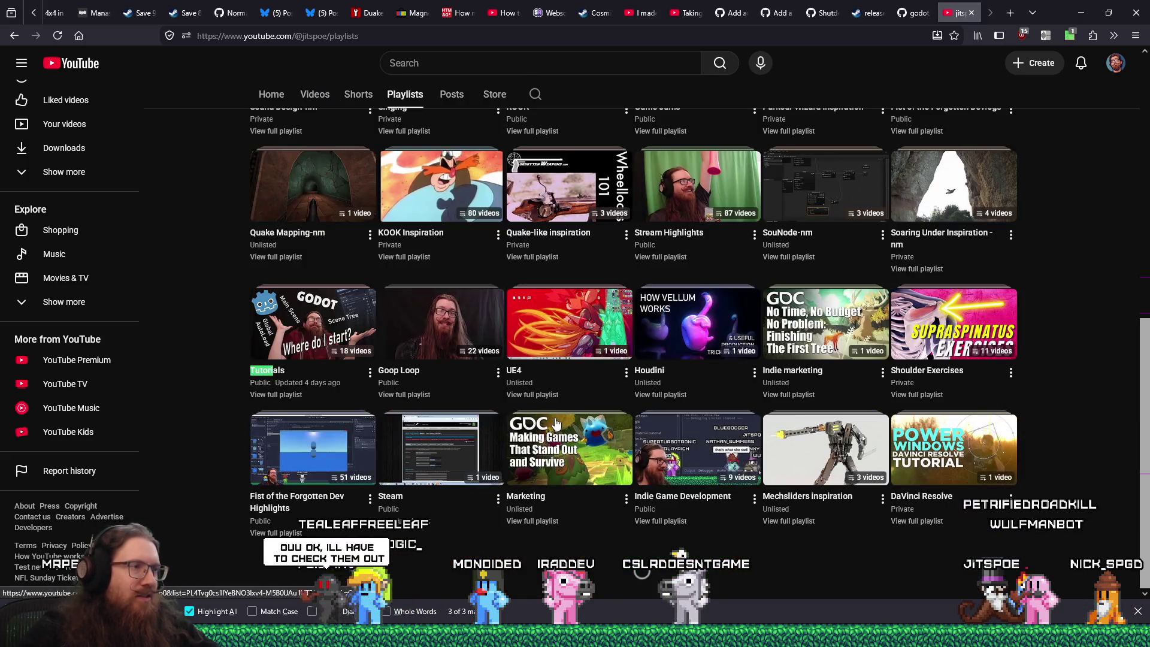
{"action": "key", "text": "Return"}
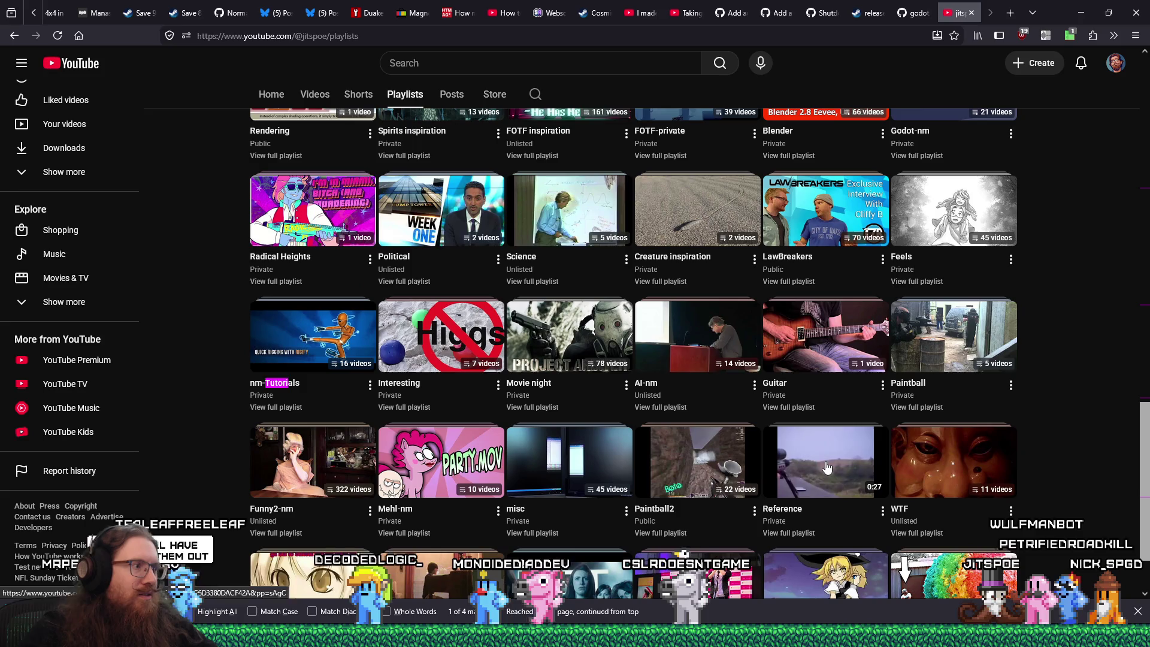
{"action": "key", "text": "Return"}
{"action": "key", "text": "Return"}
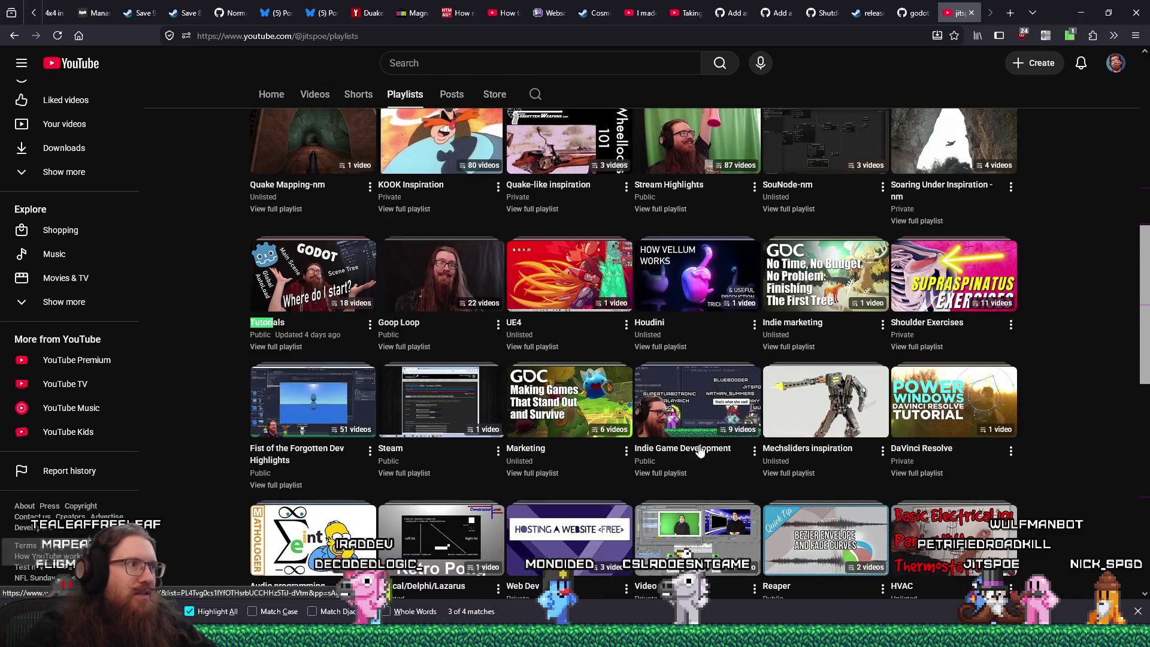
{"action": "left_click", "coordinate": [278, 333]}
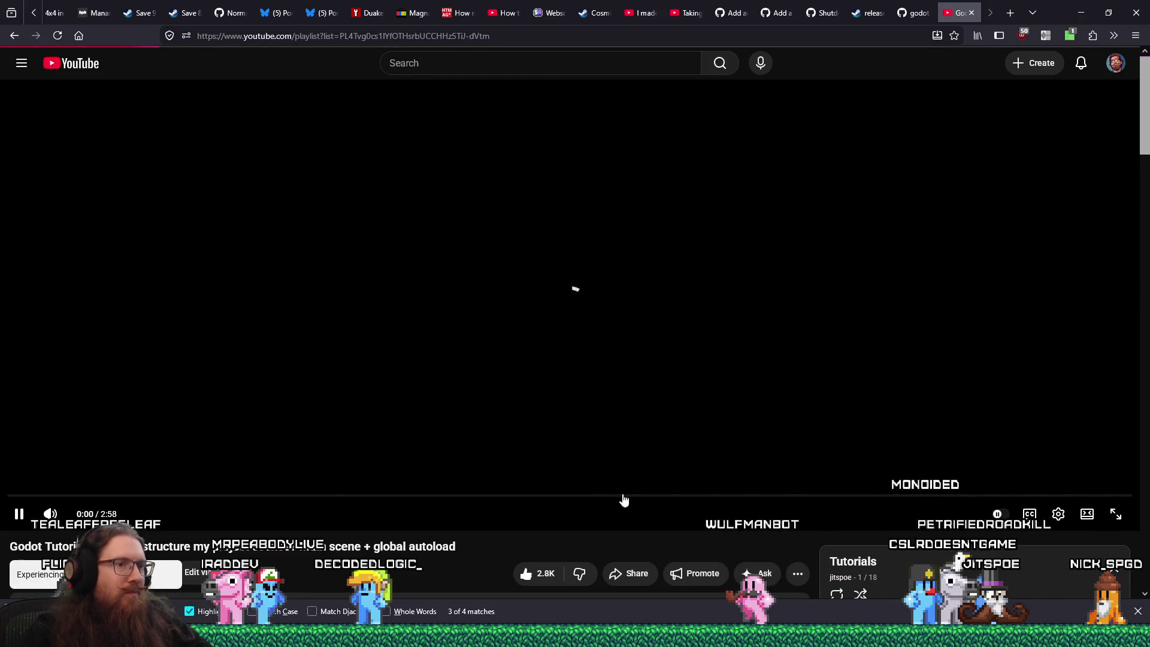
Step: Return to the Tutorials playlist page, copy its address, and pause the playing video
{"action": "key", "text": "alt+Left"}
{"action": "left_click", "coordinate": [350, 36]}
{"action": "right_click", "coordinate": [350, 36]}
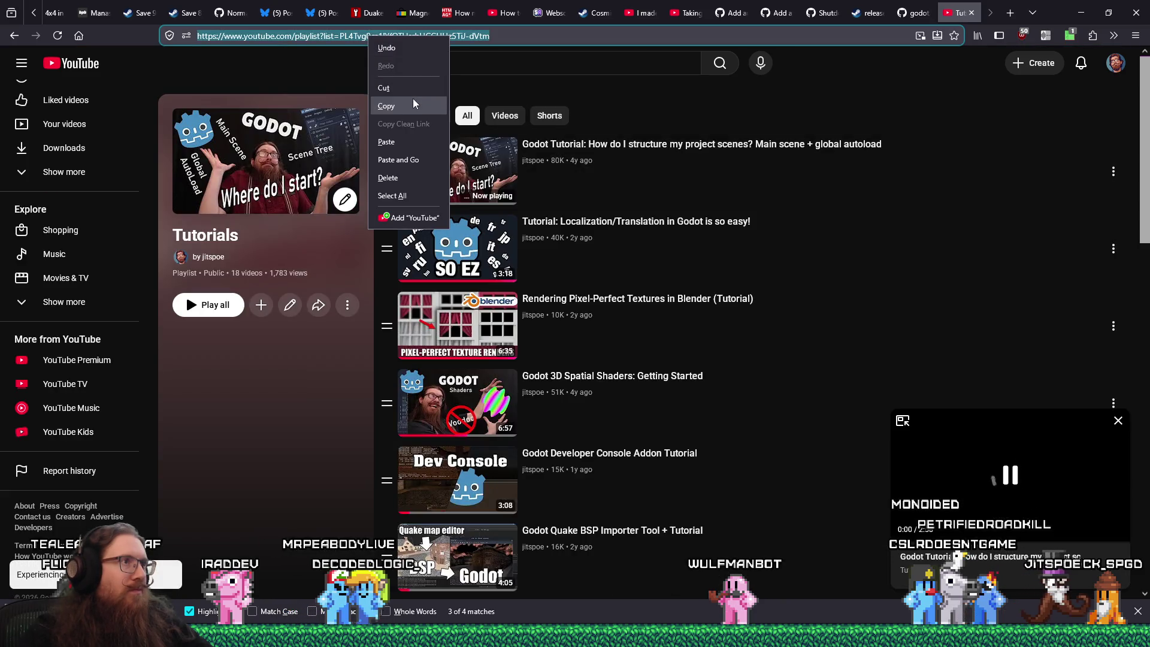
{"action": "left_click", "coordinate": [413, 101]}
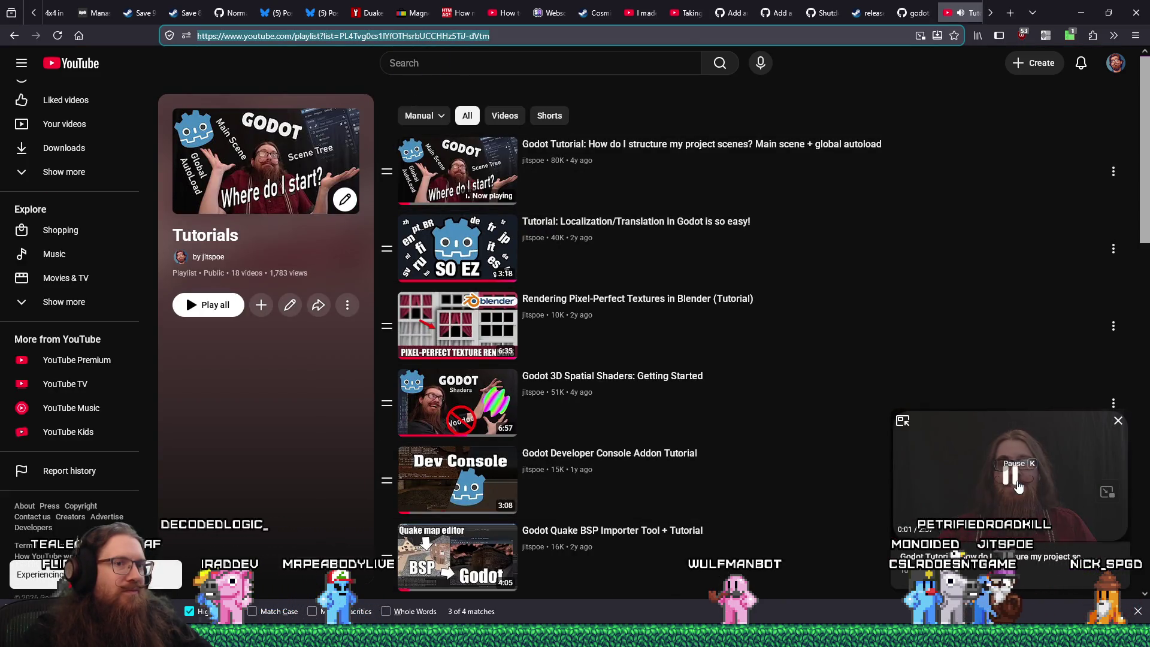
{"action": "left_click", "coordinate": [297, 503]}
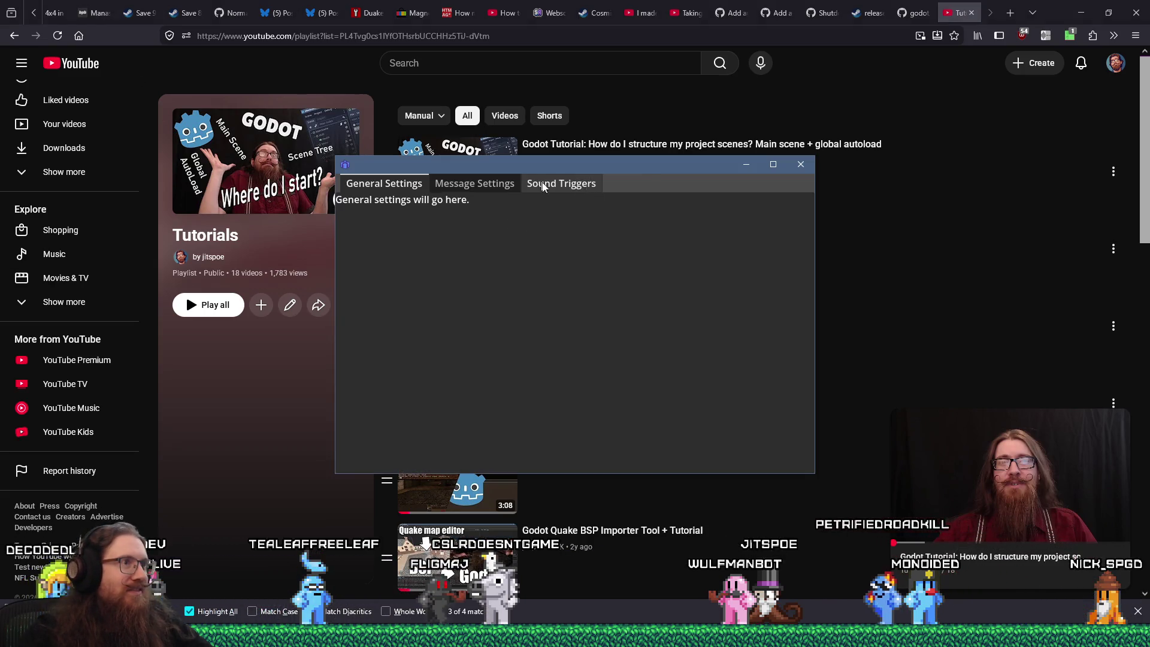
Step: Add a !tutorial% command linking the Tutorials playlist, then close the bot settings and YouTube tab
{"action": "left_click", "coordinate": [488, 194]}
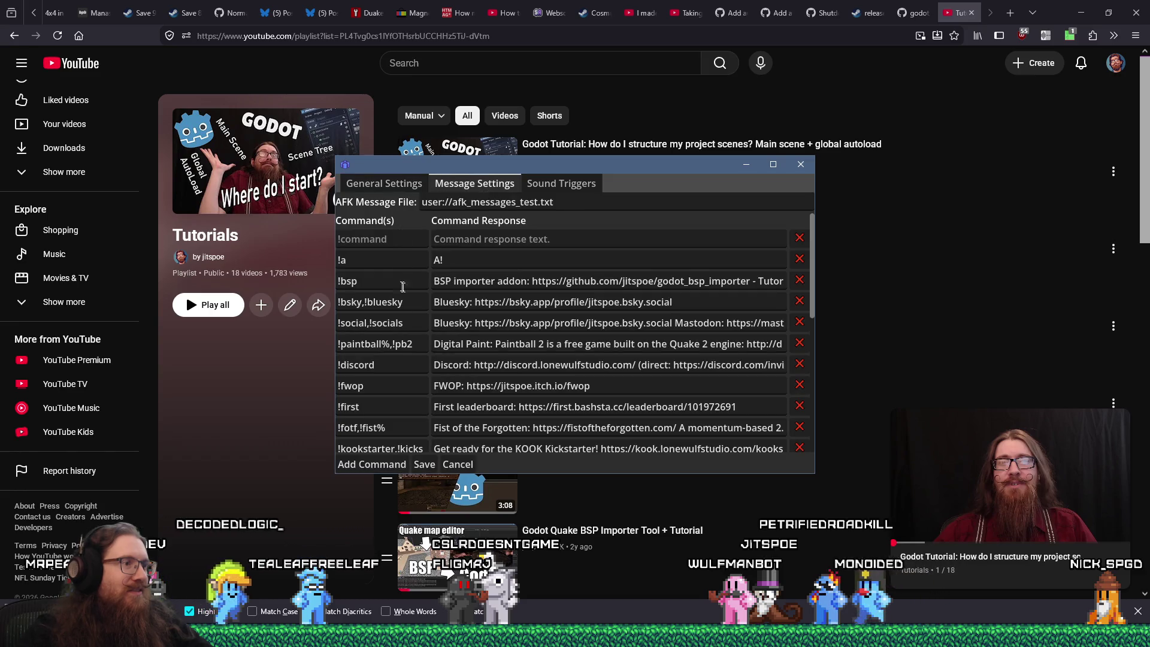
{"action": "left_click", "coordinate": [386, 464]}
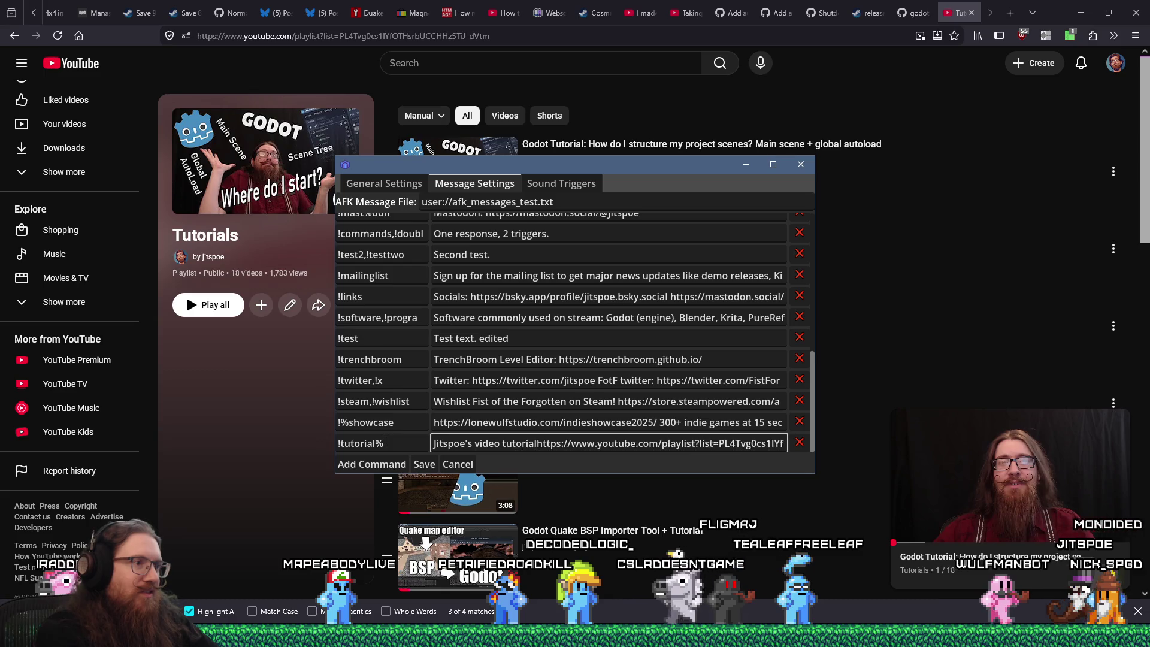
{"action": "key", "text": "BackSpace"}
{"action": "key", "text": "BackSpace"}
{"action": "key", "text": "BackSpace"}
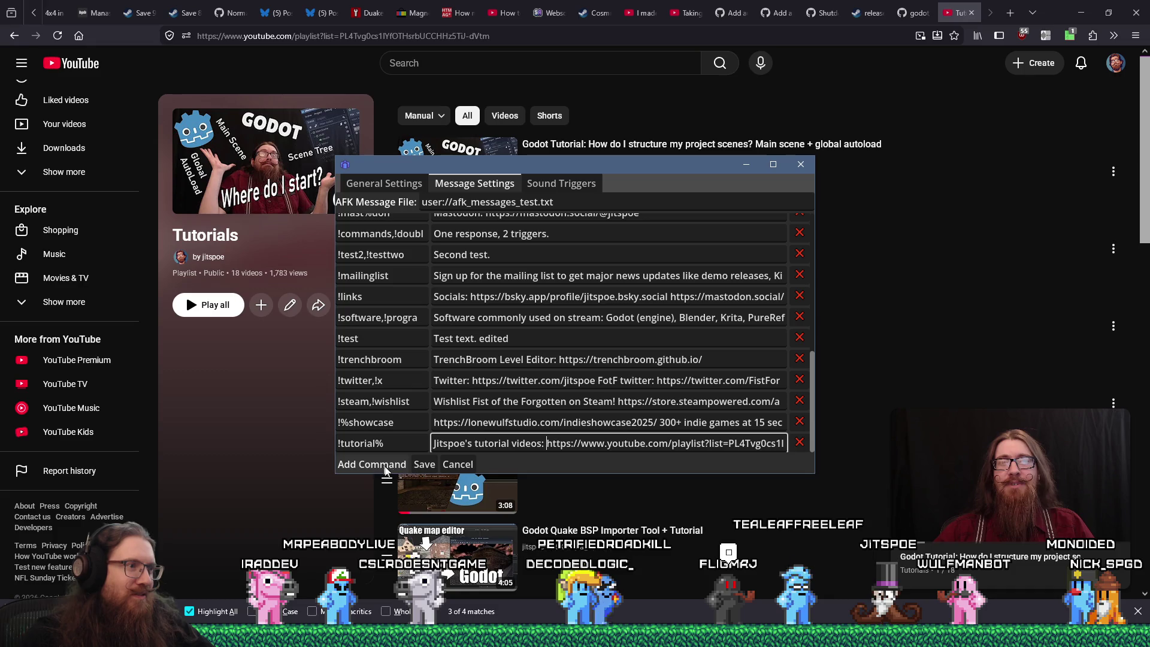
{"action": "left_click", "coordinate": [801, 164]}
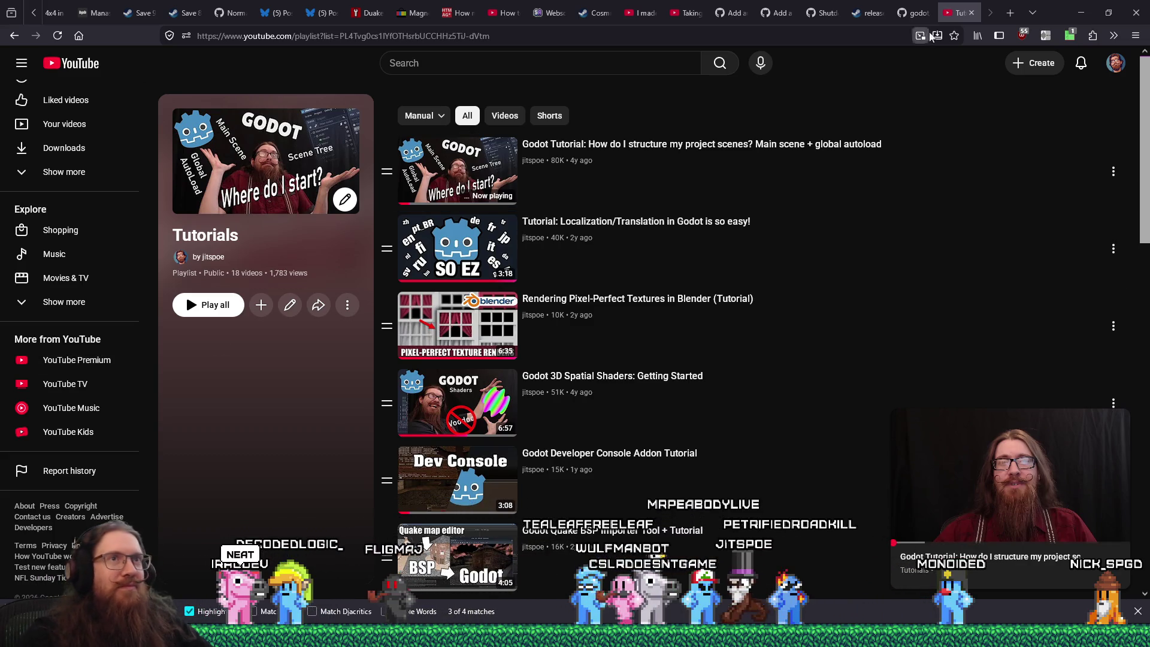
{"action": "left_click", "coordinate": [970, 12]}
Step: Minimize Firefox and fly the 3D camera into the brick room, up close to the framed window
{"action": "left_click", "coordinate": [1080, 13]}
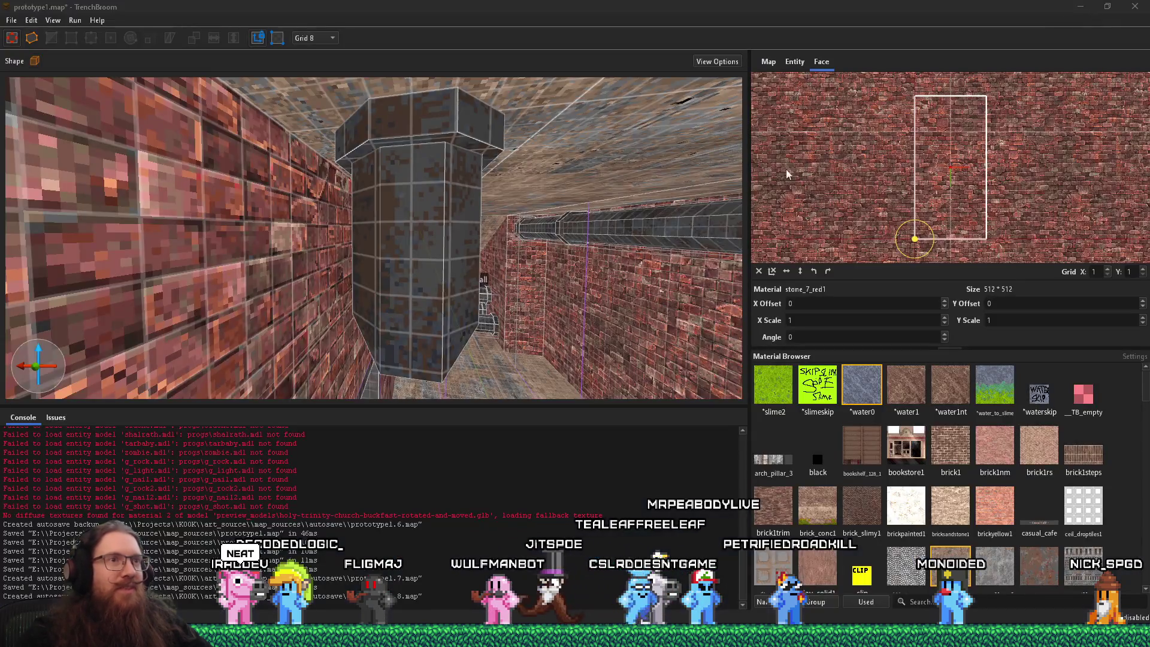
{"action": "mouse_move", "coordinate": [557, 303]}
{"action": "left_mouse_down"}
{"action": "mouse_move", "coordinate": [472, 269]}
{"action": "mouse_move", "coordinate": [428, 162]}
{"action": "mouse_move", "coordinate": [332, 95]}
{"action": "mouse_move", "coordinate": [398, 167]}
{"action": "mouse_move", "coordinate": [367, 216]}
{"action": "mouse_move", "coordinate": [368, 261]}
{"action": "mouse_move", "coordinate": [441, 241]}
{"action": "mouse_move", "coordinate": [300, 297]}
{"action": "mouse_move", "coordinate": [457, 268]}
{"action": "mouse_move", "coordinate": [528, 364]}
{"action": "left_mouse_up"}
{"action": "mouse_move", "coordinate": [372, 183]}
{"action": "left_mouse_down"}
{"action": "mouse_move", "coordinate": [371, 269]}
{"action": "mouse_move", "coordinate": [425, 275]}
{"action": "mouse_move", "coordinate": [451, 325]}
{"action": "mouse_move", "coordinate": [314, 149]}
{"action": "mouse_move", "coordinate": [503, 219]}
{"action": "mouse_move", "coordinate": [374, 214]}
{"action": "mouse_move", "coordinate": [438, 333]}
{"action": "mouse_move", "coordinate": [410, 286]}
{"action": "mouse_move", "coordinate": [437, 294]}
{"action": "mouse_move", "coordinate": [303, 243]}
{"action": "mouse_move", "coordinate": [386, 274]}
{"action": "left_mouse_up"}
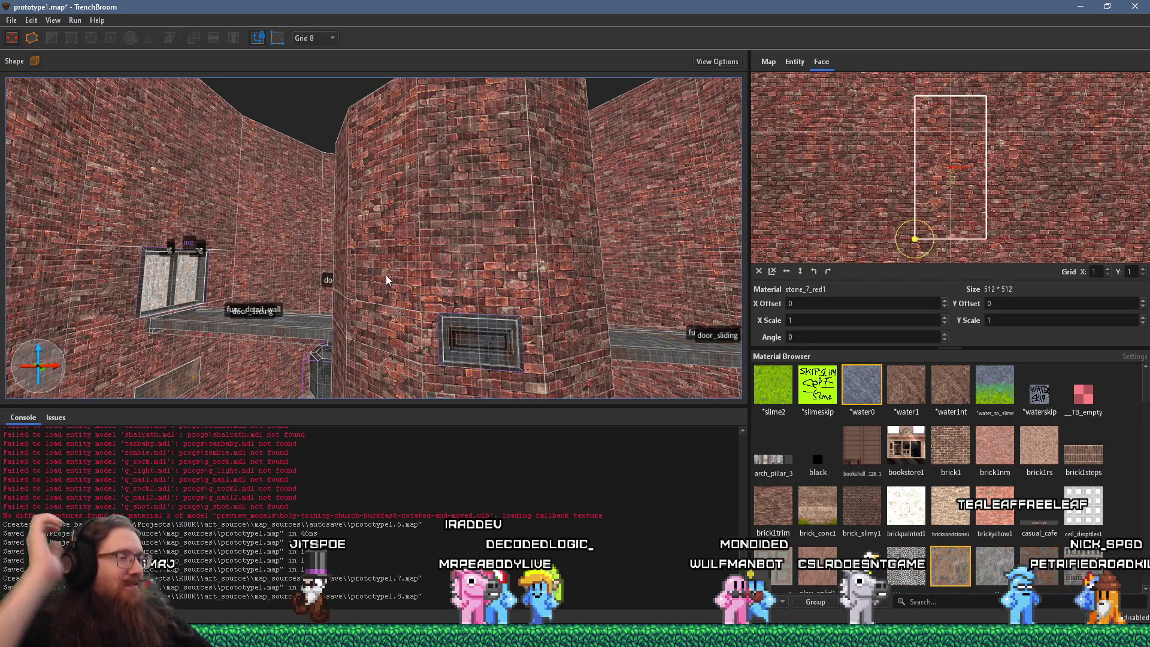
{"action": "mouse_move", "coordinate": [438, 235]}
{"action": "left_mouse_down"}
{"action": "mouse_move", "coordinate": [512, 274]}
{"action": "mouse_move", "coordinate": [471, 308]}
{"action": "mouse_move", "coordinate": [334, 291]}
{"action": "mouse_move", "coordinate": [278, 268]}
{"action": "left_mouse_up"}
{"action": "scroll", "coordinate": [392, 279], "scroll_direction": "up", "scroll_amount": 3}
{"action": "scroll", "coordinate": [391, 279], "scroll_direction": "up", "scroll_amount": 5}
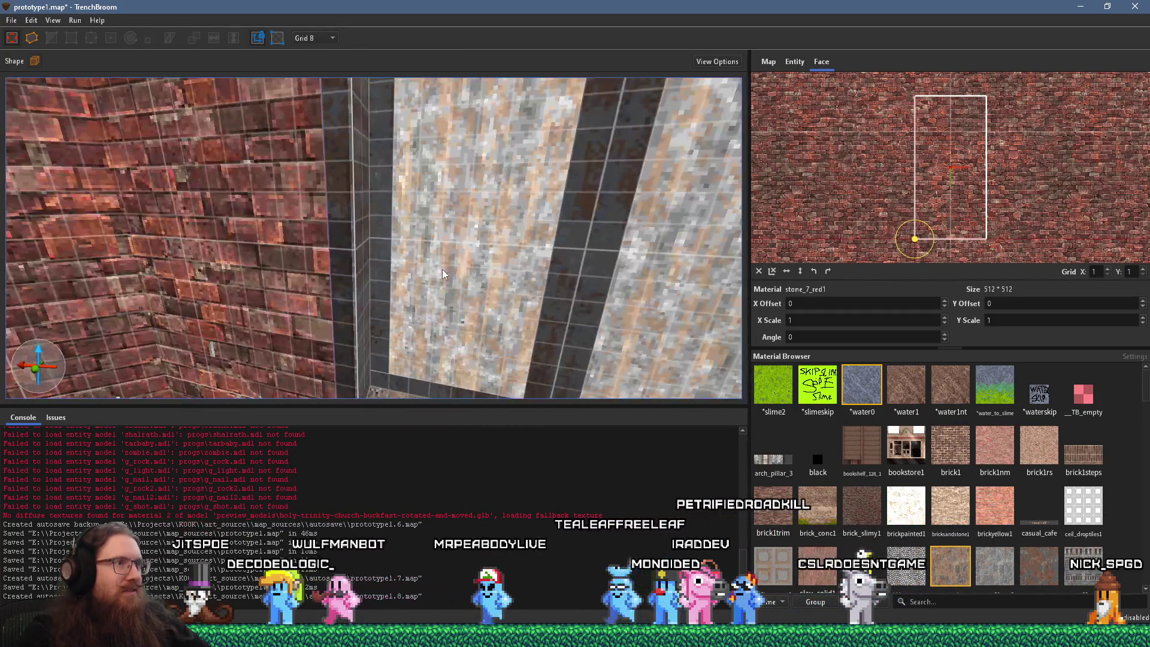
{"action": "mouse_move", "coordinate": [448, 267]}
{"action": "left_mouse_down"}
{"action": "mouse_move", "coordinate": [418, 210]}
{"action": "mouse_move", "coordinate": [374, 243]}
{"action": "left_mouse_up"}
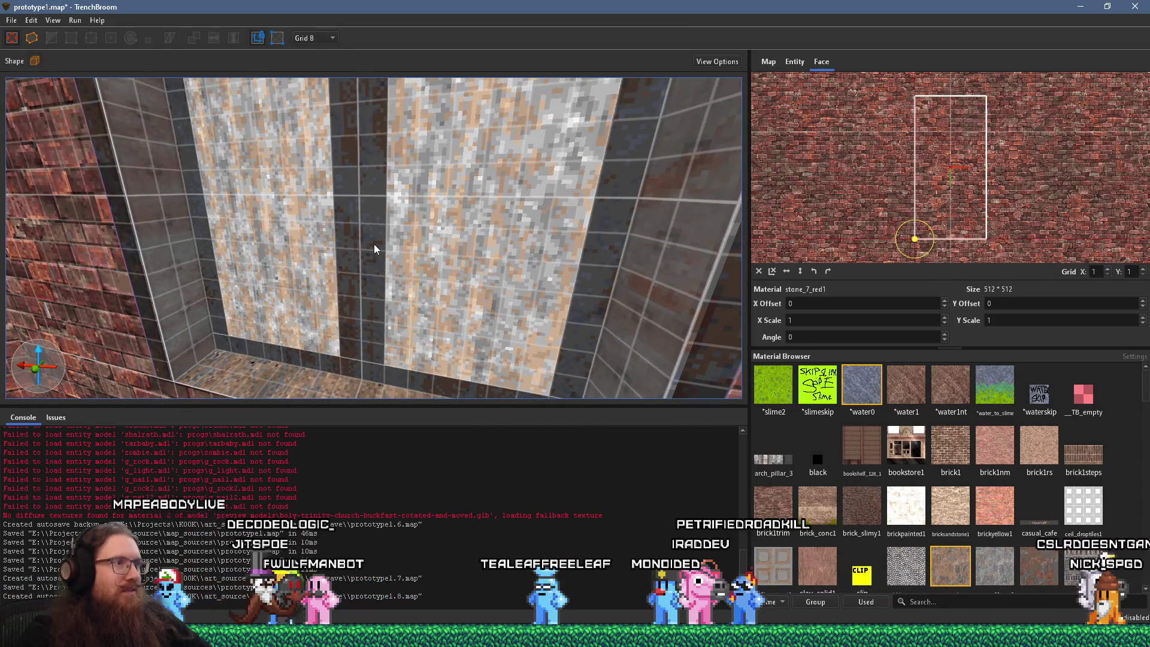
Step: Select the strip beneath the window panes and rotate its texture to 180 degrees
{"action": "left_click", "coordinate": [450, 390], "text": "shift"}
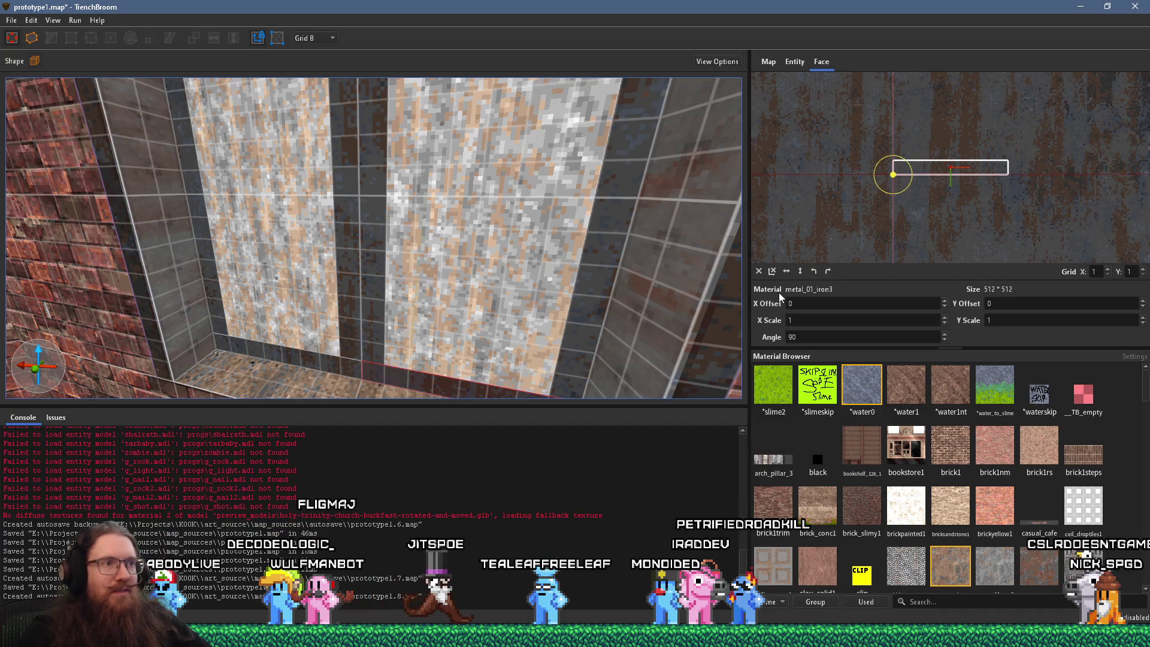
{"action": "scroll", "coordinate": [516, 282], "scroll_direction": "down", "scroll_amount": 6}
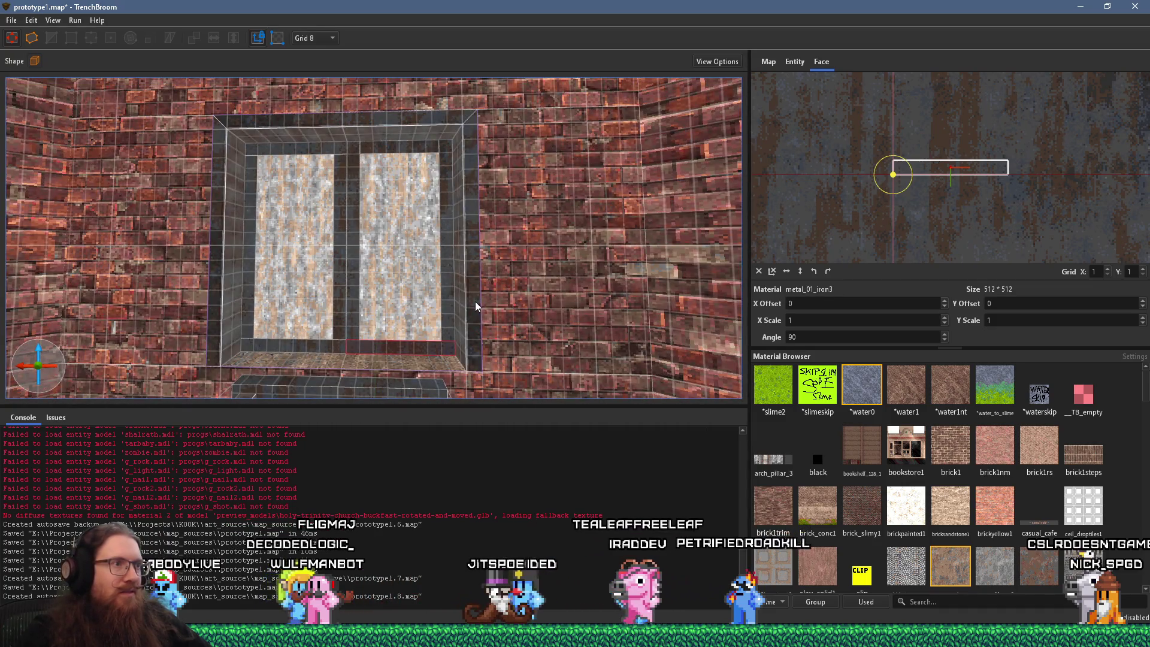
{"action": "left_click", "coordinate": [475, 300], "text": "shift"}
{"action": "scroll", "coordinate": [454, 318], "scroll_direction": "up", "scroll_amount": 5}
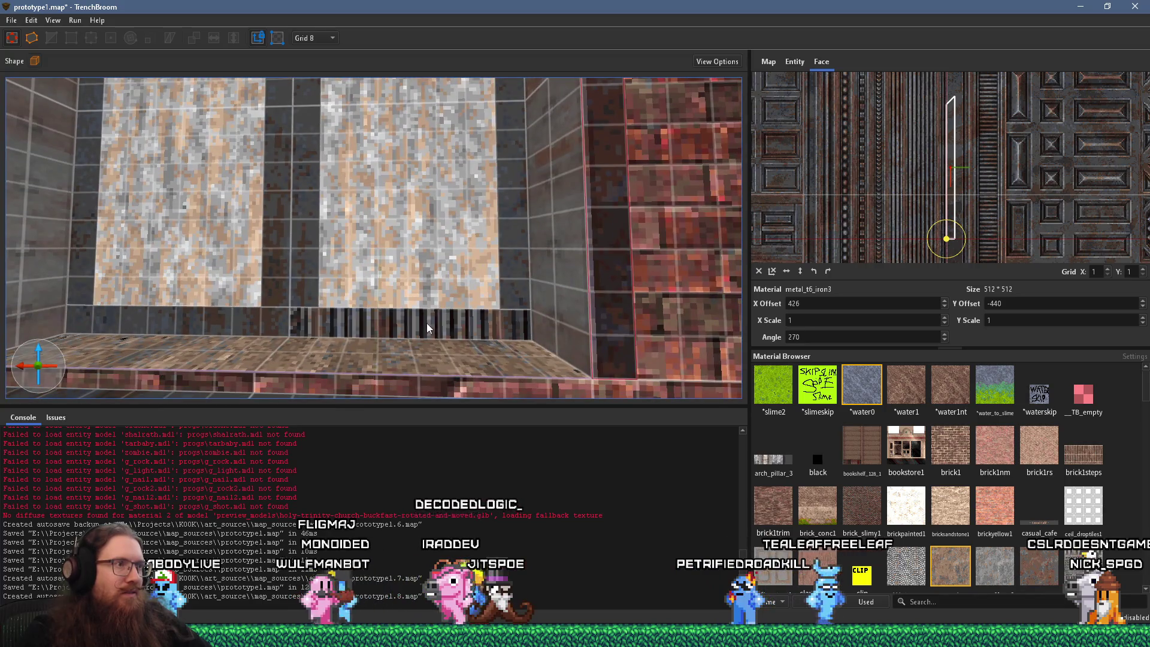
{"action": "left_click", "coordinate": [422, 324], "text": "alt+shift"}
{"action": "left_click", "coordinate": [825, 272]}
Step: Slide the metal_t6_iron3 texture up across the strip, trying different bands of the pattern
{"action": "left_click_drag", "start_coordinate": [907, 218], "coordinate": [982, 188]}
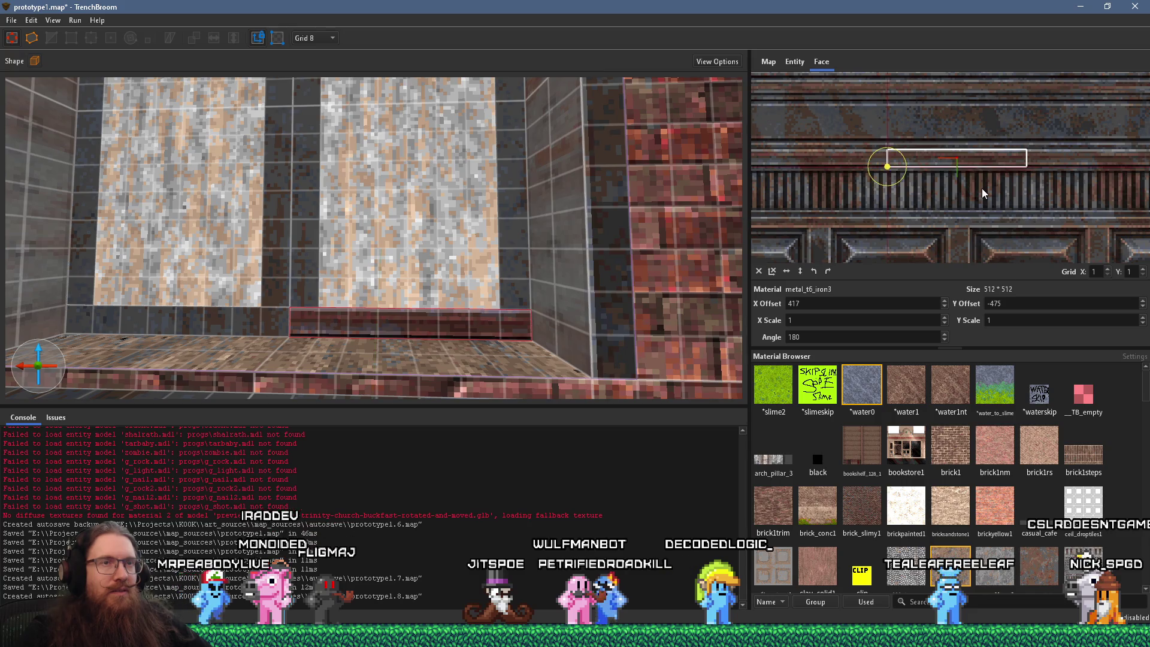
{"action": "scroll", "coordinate": [982, 188], "scroll_direction": "up", "scroll_amount": 4}
{"action": "scroll", "coordinate": [998, 252], "scroll_direction": "up", "scroll_amount": 1}
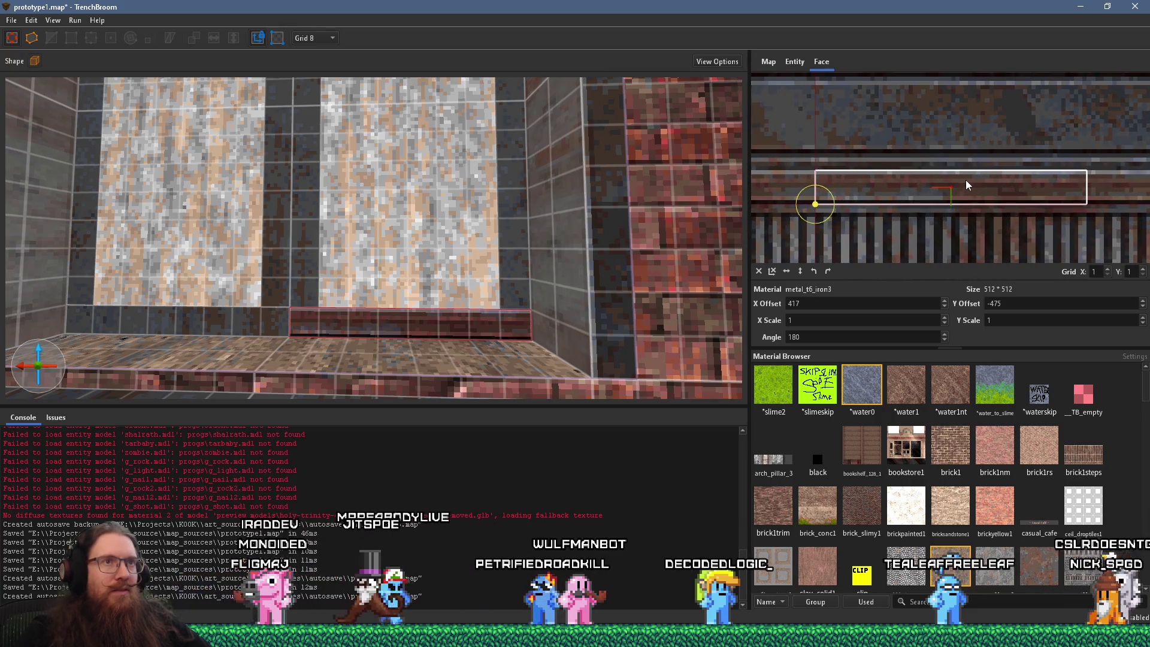
{"action": "mouse_move", "coordinate": [964, 196]}
{"action": "left_mouse_down"}
{"action": "mouse_move", "coordinate": [954, 160]}
{"action": "mouse_move", "coordinate": [947, 285]}
{"action": "mouse_move", "coordinate": [914, 220]}
{"action": "left_mouse_up"}
{"action": "scroll", "coordinate": [931, 195], "scroll_direction": "down", "scroll_amount": 2}
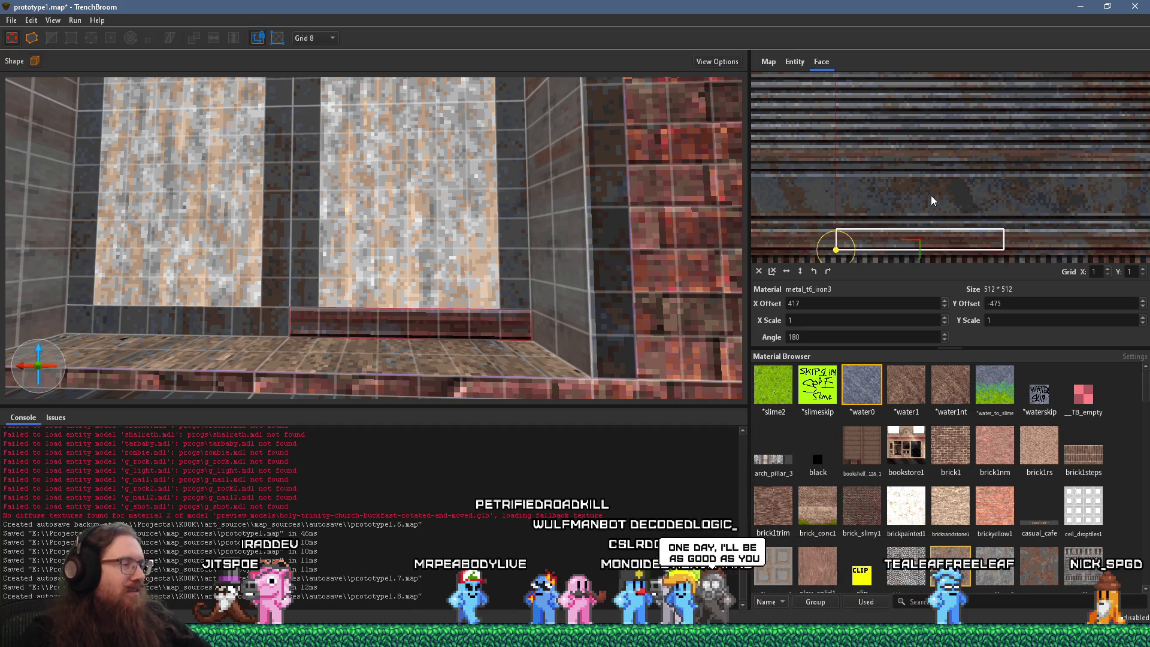
{"action": "scroll", "coordinate": [1033, 128], "scroll_direction": "up", "scroll_amount": 5}
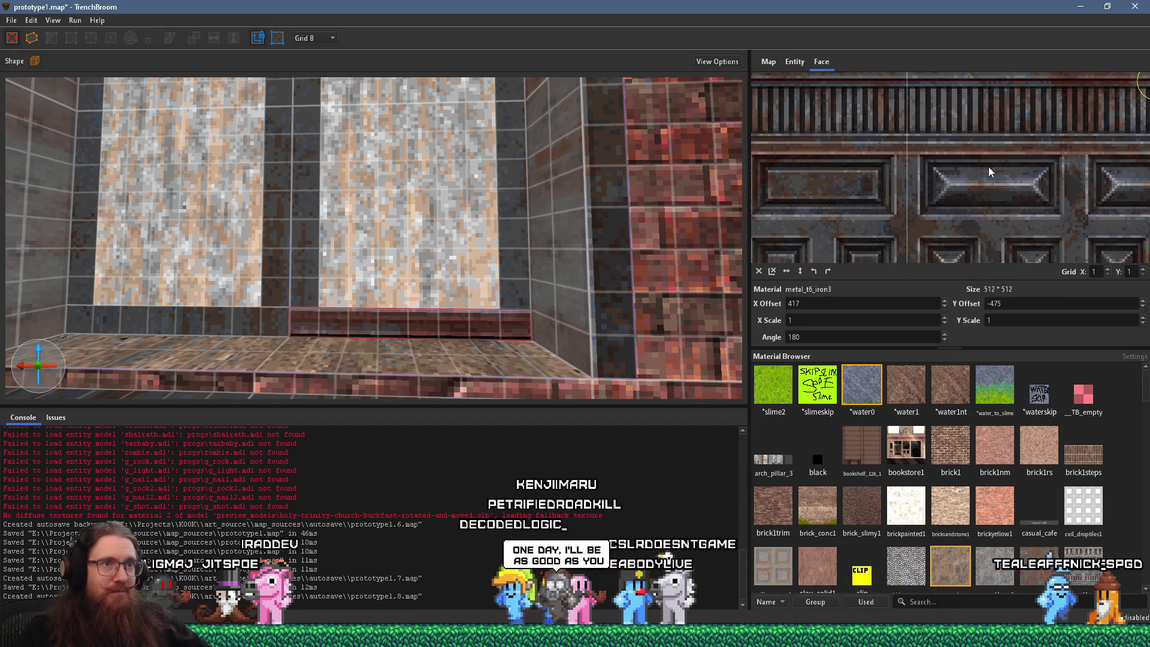
{"action": "mouse_move", "coordinate": [1015, 225]}
{"action": "left_mouse_down"}
{"action": "mouse_move", "coordinate": [990, 199]}
{"action": "mouse_move", "coordinate": [1036, 215]}
{"action": "mouse_move", "coordinate": [977, 134]}
{"action": "mouse_move", "coordinate": [960, 65]}
{"action": "mouse_move", "coordinate": [969, 70]}
{"action": "mouse_move", "coordinate": [923, 59]}
{"action": "left_mouse_up"}
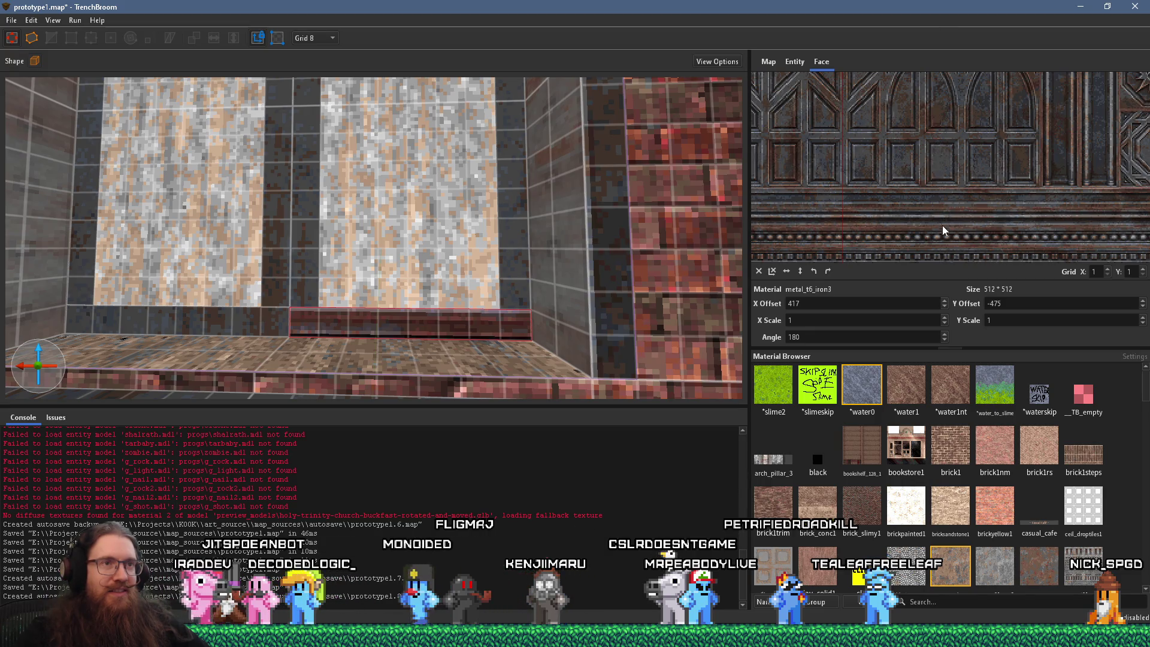
{"action": "scroll", "coordinate": [942, 223], "scroll_direction": "up", "scroll_amount": 3}
{"action": "left_click_drag", "start_coordinate": [944, 233], "coordinate": [942, 163]}
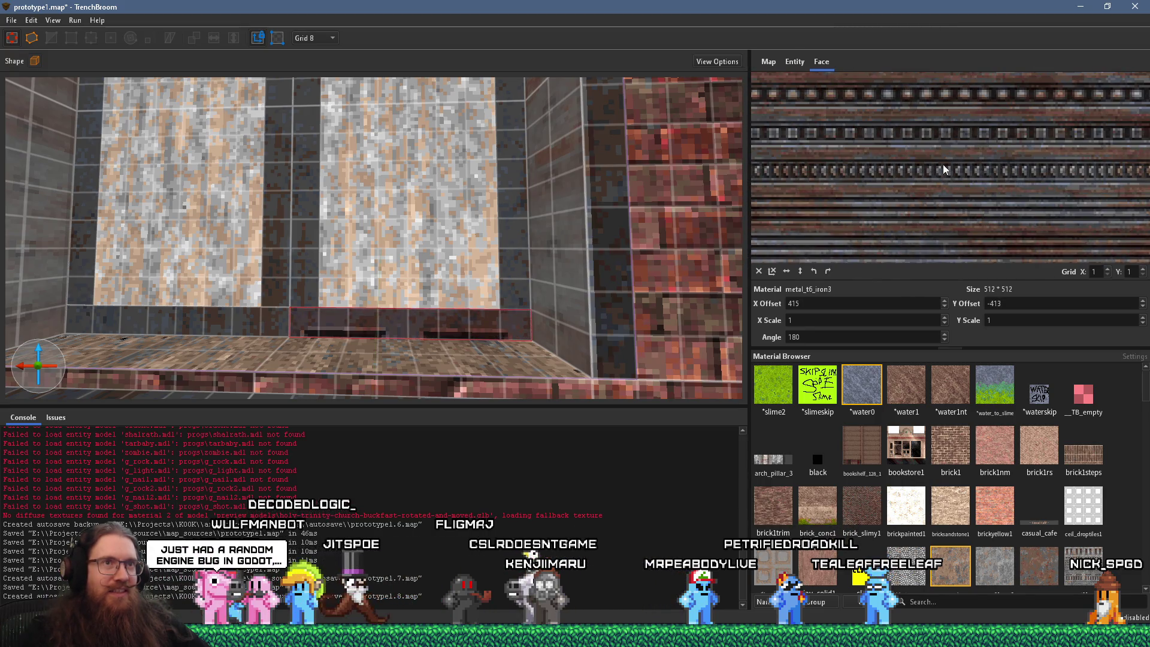
{"action": "scroll", "coordinate": [952, 192], "scroll_direction": "down", "scroll_amount": 5}
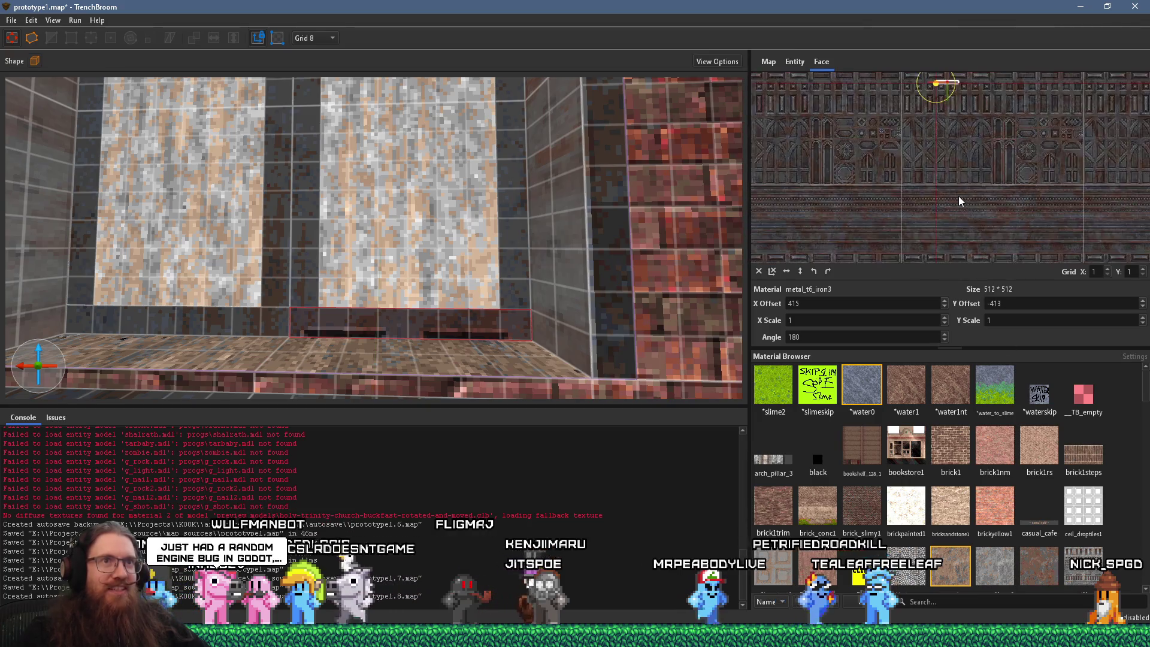
{"action": "left_click_drag", "start_coordinate": [958, 192], "coordinate": [958, 92]}
{"action": "scroll", "coordinate": [949, 121], "scroll_direction": "up", "scroll_amount": 3}
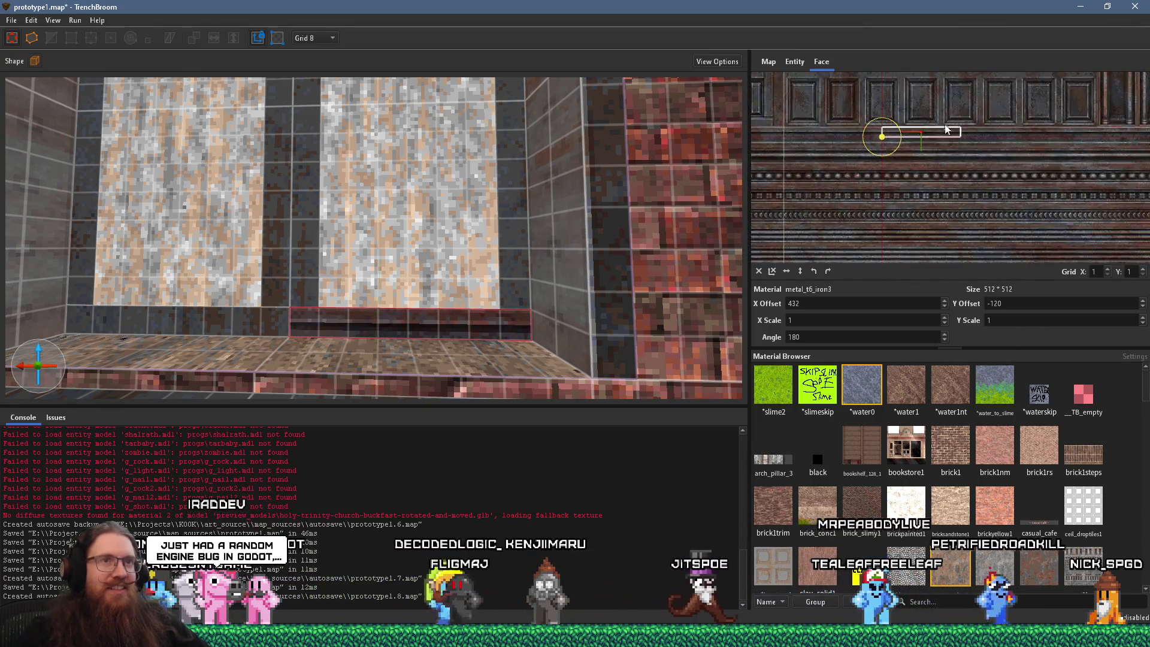
{"action": "scroll", "coordinate": [860, 171], "scroll_direction": "up", "scroll_amount": 2}
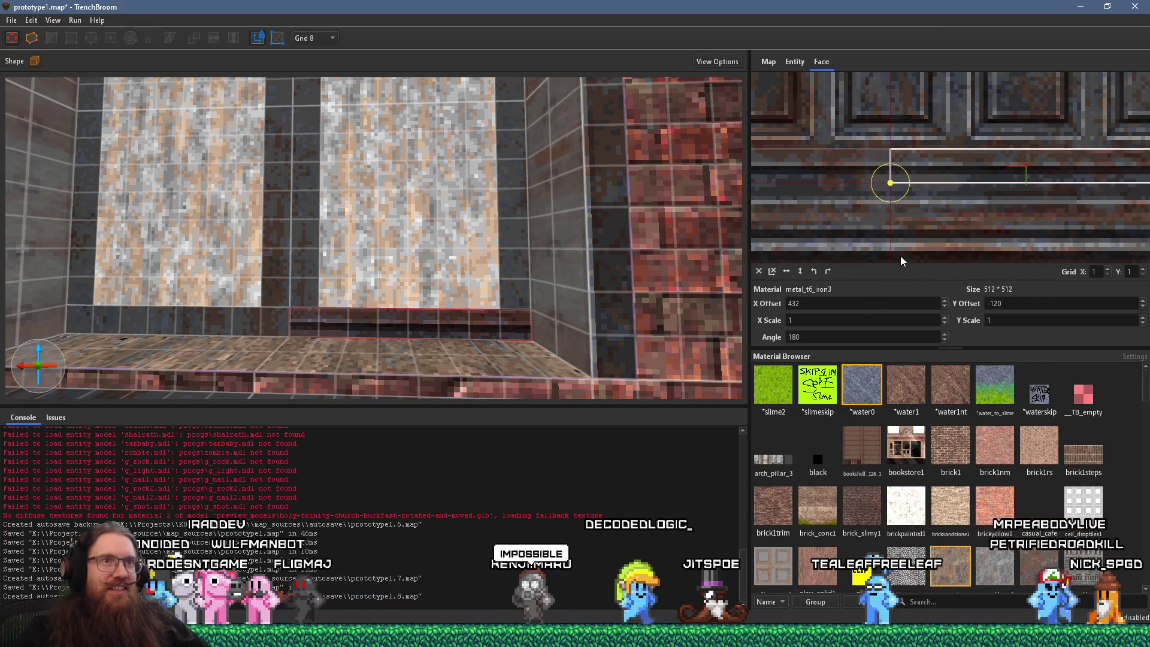
{"action": "left_click_drag", "start_coordinate": [989, 239], "coordinate": [985, 189]}
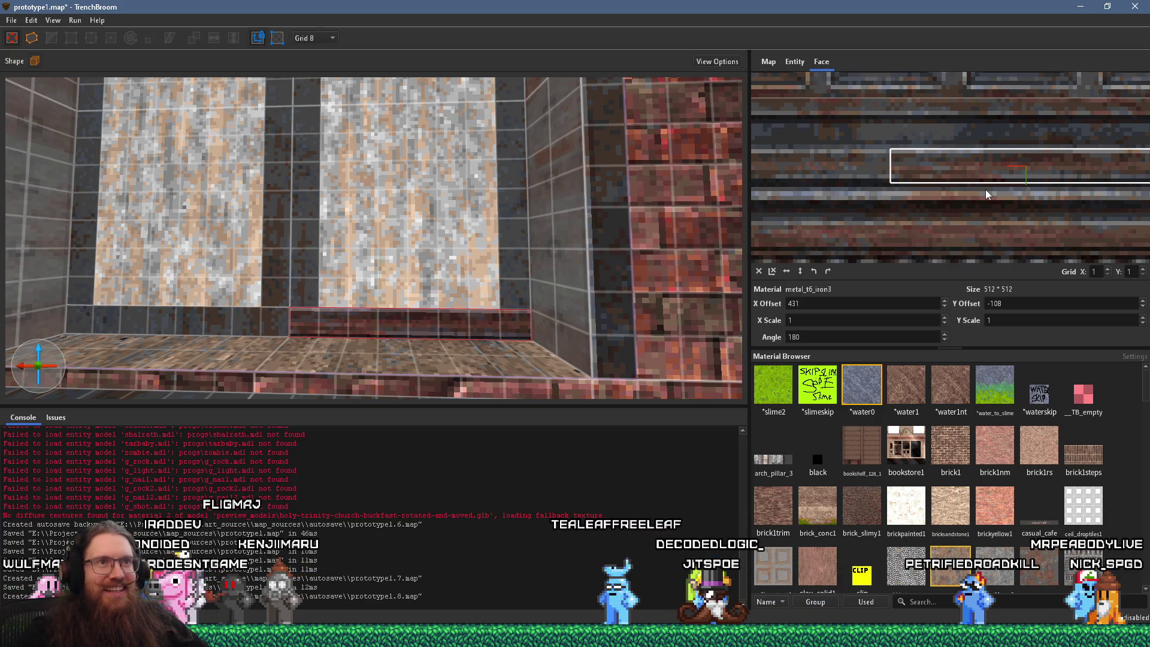
Step: Settle the square-studded band on the strip, ending at X offset 422 and Y offset 34
{"action": "scroll", "coordinate": [984, 192], "scroll_direction": "down", "scroll_amount": 2}
{"action": "scroll", "coordinate": [923, 96], "scroll_direction": "up", "scroll_amount": 2}
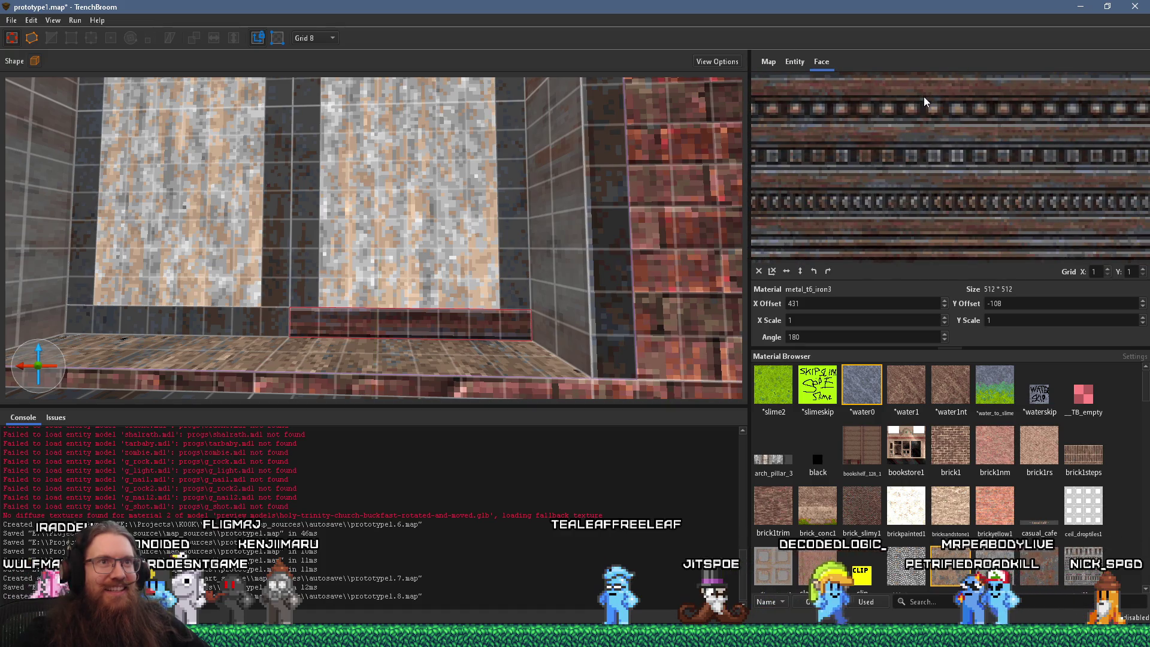
{"action": "mouse_move", "coordinate": [924, 97]}
{"action": "left_mouse_down"}
{"action": "mouse_move", "coordinate": [936, 208]}
{"action": "mouse_move", "coordinate": [936, 181]}
{"action": "mouse_move", "coordinate": [957, 261]}
{"action": "mouse_move", "coordinate": [954, 226]}
{"action": "mouse_move", "coordinate": [958, 236]}
{"action": "left_mouse_up"}
{"action": "scroll", "coordinate": [954, 225], "scroll_direction": "up", "scroll_amount": 1}
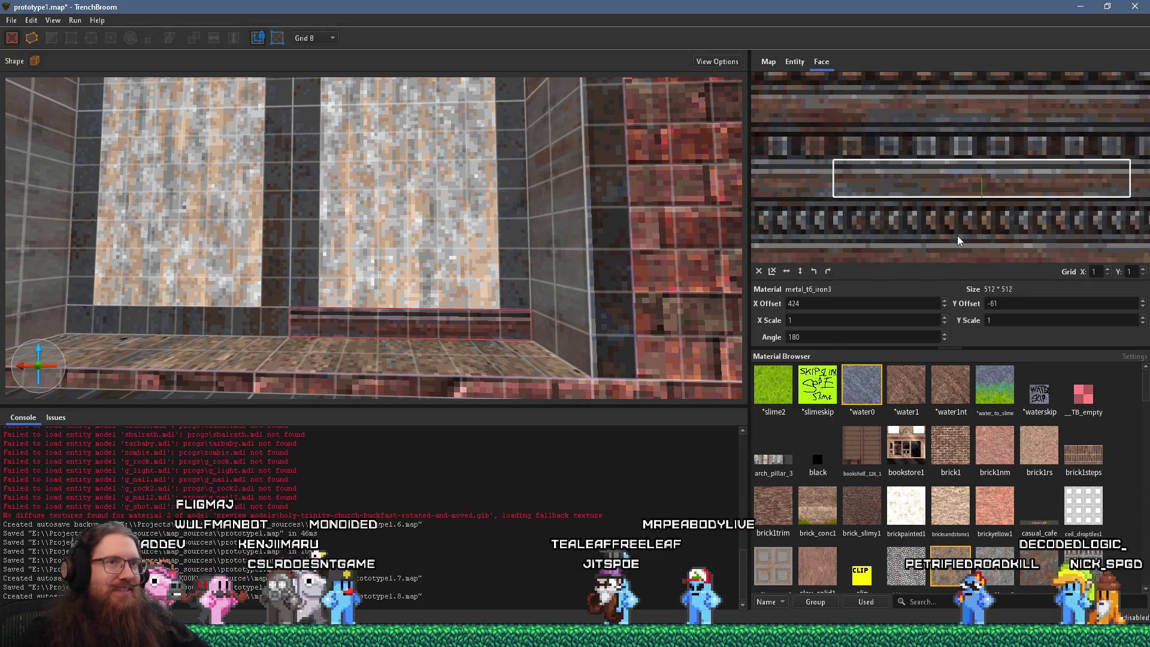
{"action": "scroll", "coordinate": [934, 233], "scroll_direction": "up", "scroll_amount": 1}
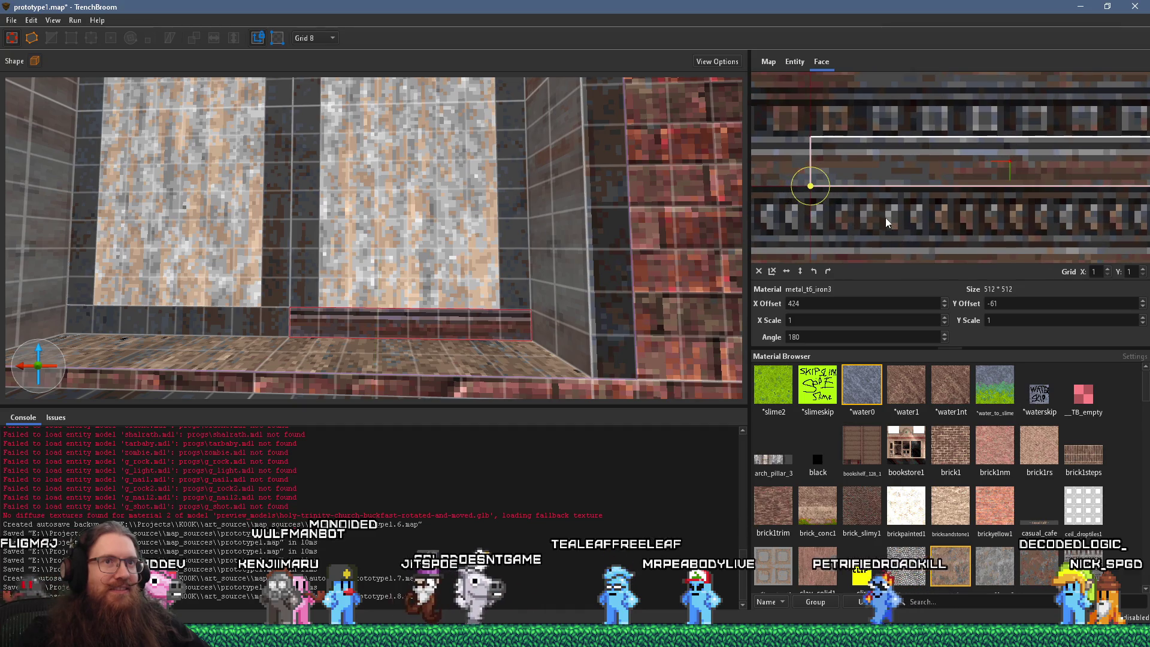
{"action": "scroll", "coordinate": [898, 233], "scroll_direction": "up", "scroll_amount": 1}
{"action": "left_click_drag", "start_coordinate": [904, 238], "coordinate": [925, 247]}
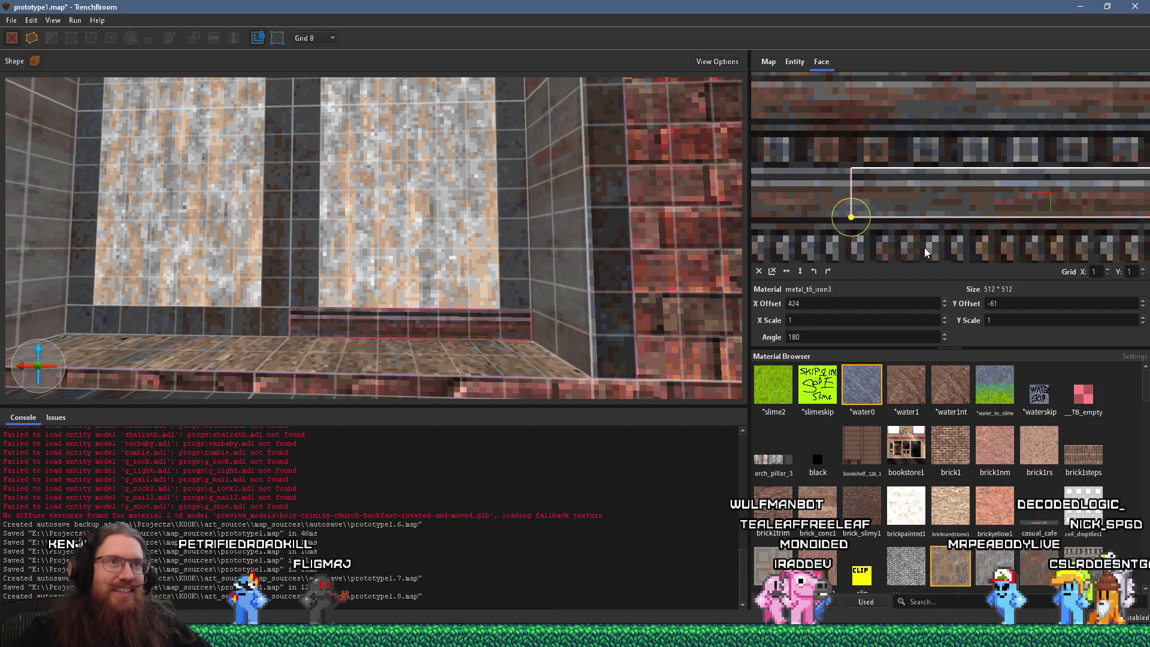
{"action": "scroll", "coordinate": [985, 189], "scroll_direction": "down", "scroll_amount": 3}
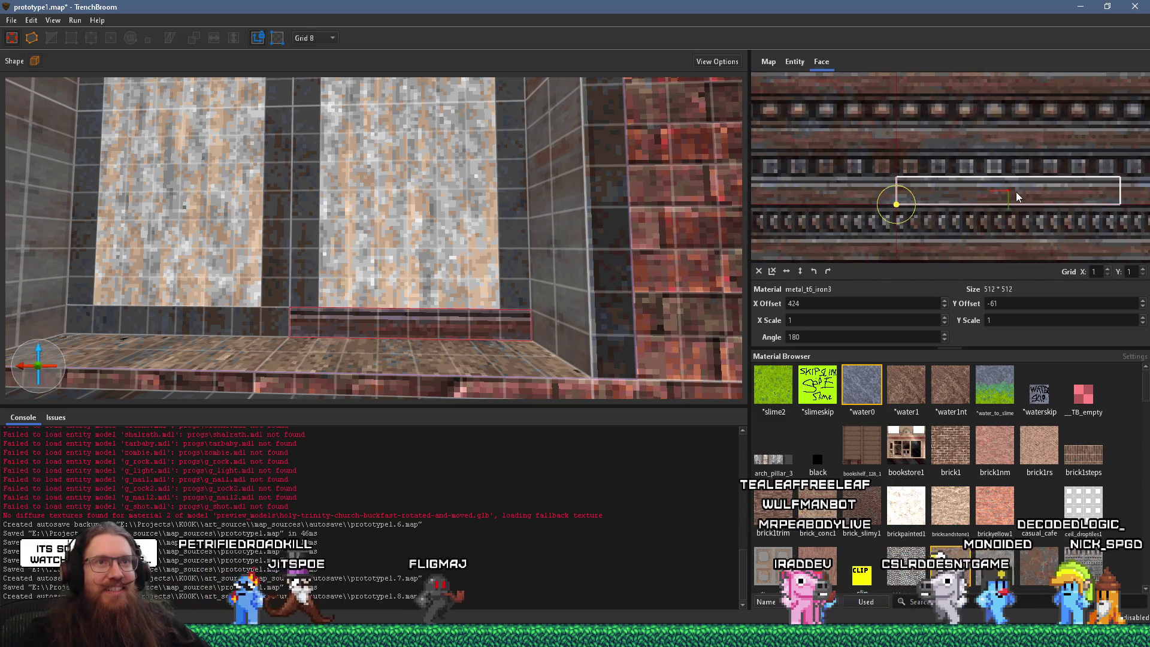
{"action": "scroll", "coordinate": [1005, 131], "scroll_direction": "down", "scroll_amount": 3}
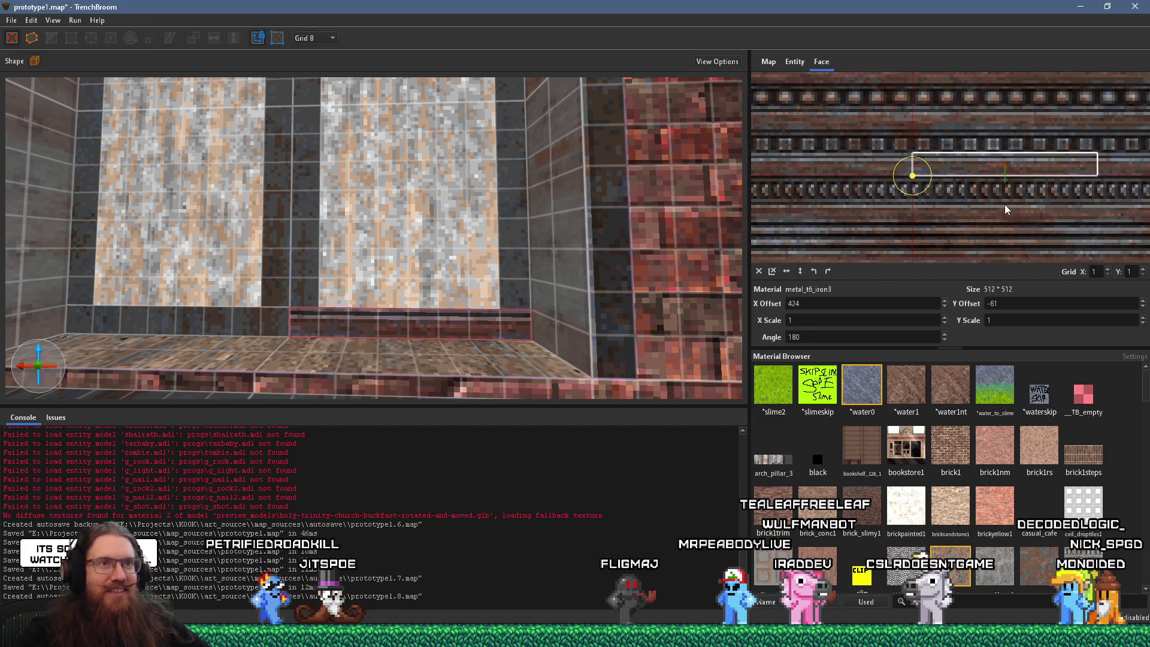
{"action": "mouse_move", "coordinate": [1000, 231]}
{"action": "left_mouse_down"}
{"action": "mouse_move", "coordinate": [980, 132]}
{"action": "mouse_move", "coordinate": [958, 164]}
{"action": "mouse_move", "coordinate": [969, 207]}
{"action": "left_mouse_up"}
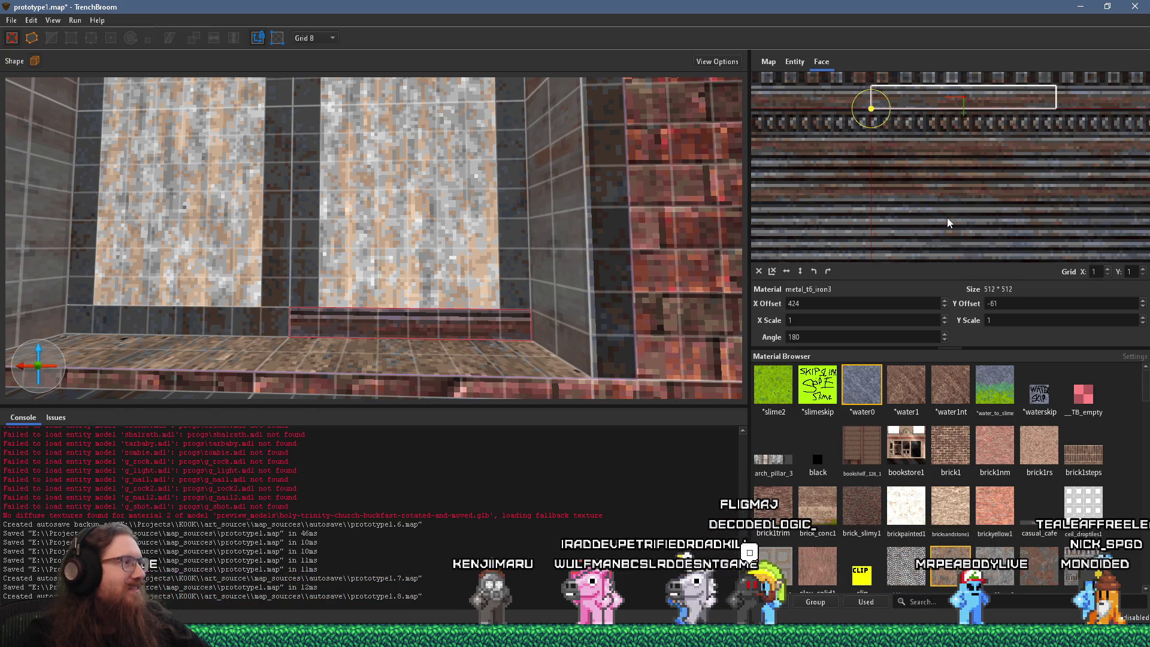
{"action": "mouse_move", "coordinate": [944, 216]}
{"action": "left_mouse_down"}
{"action": "mouse_move", "coordinate": [939, 107]}
{"action": "mouse_move", "coordinate": [928, 164]}
{"action": "mouse_move", "coordinate": [939, 242]}
{"action": "mouse_move", "coordinate": [941, 137]}
{"action": "mouse_move", "coordinate": [898, 188]}
{"action": "mouse_move", "coordinate": [910, 232]}
{"action": "mouse_move", "coordinate": [1008, 105]}
{"action": "mouse_move", "coordinate": [918, 105]}
{"action": "mouse_move", "coordinate": [932, 211]}
{"action": "mouse_move", "coordinate": [957, 120]}
{"action": "left_mouse_up"}
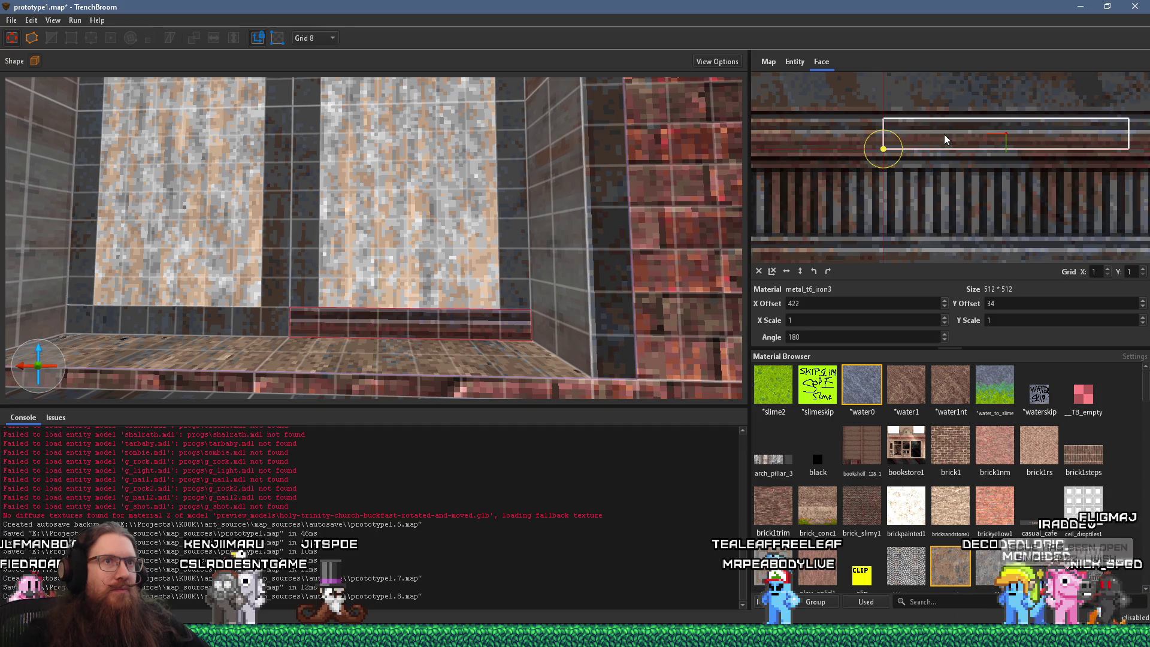
{"action": "scroll", "coordinate": [944, 134], "scroll_direction": "up", "scroll_amount": 2}
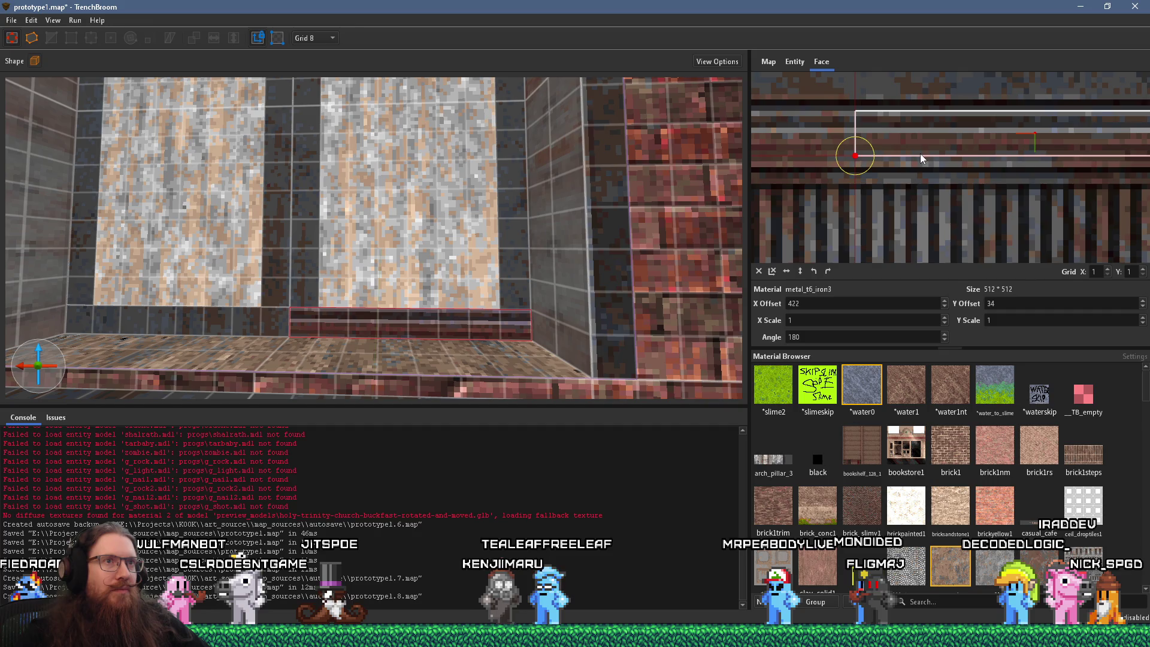
{"action": "left_click_drag", "start_coordinate": [858, 210], "coordinate": [952, 193]}
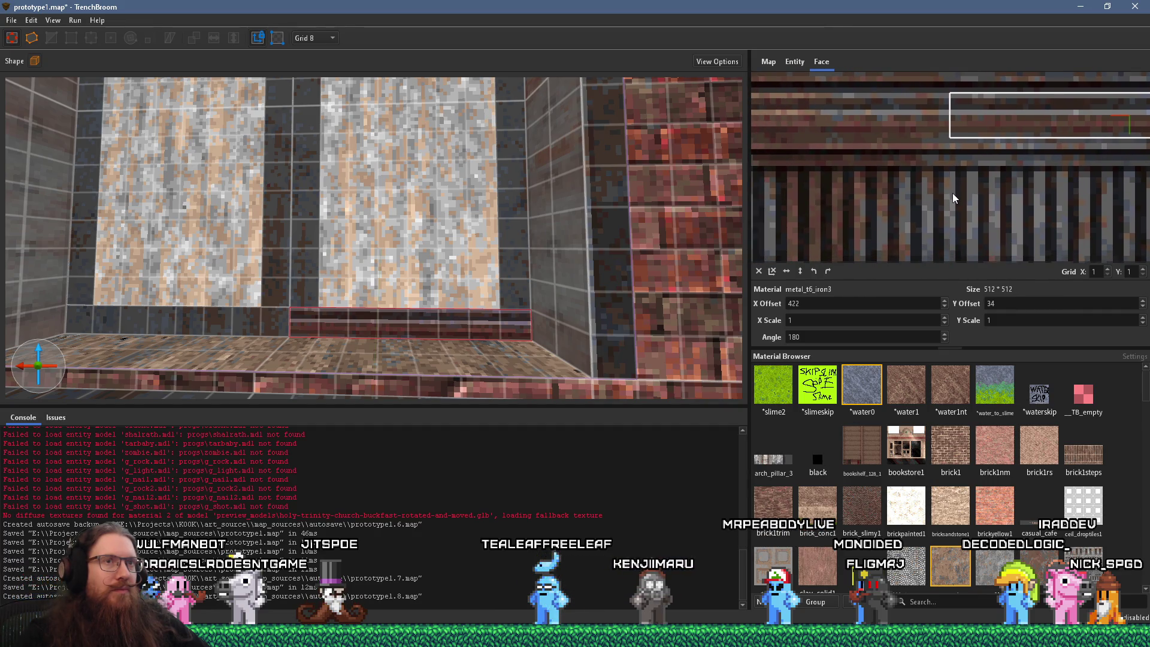
Step: Select the whole strip brush and pull its right end in 8 units with the vertex tool
{"action": "key", "text": "a"}
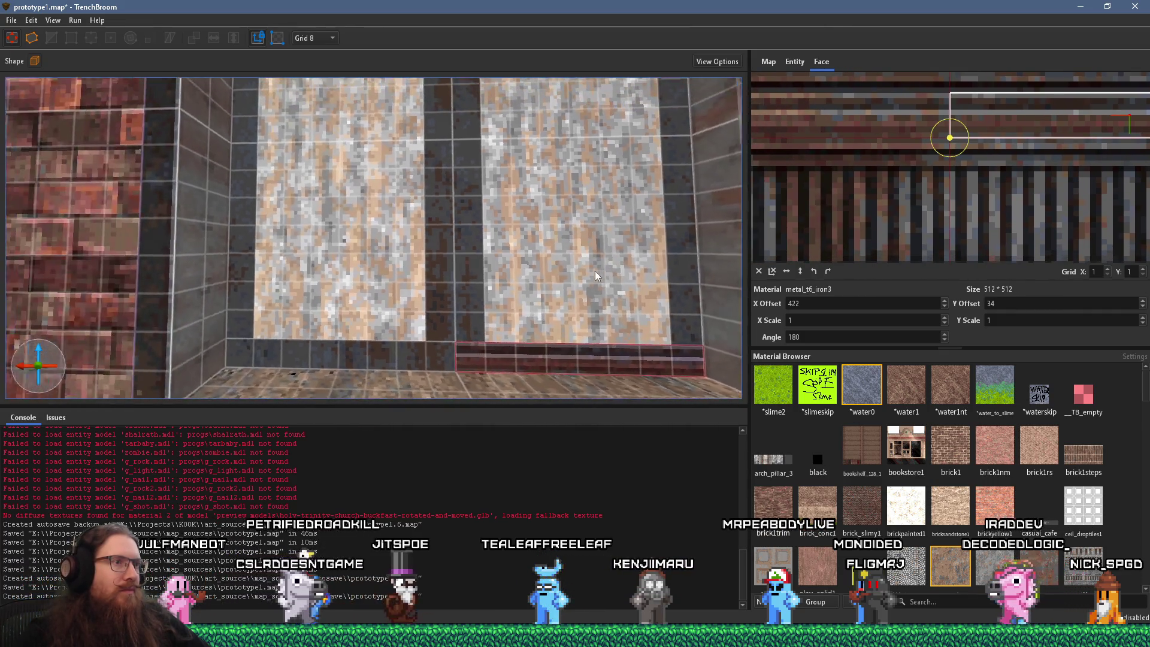
{"action": "key", "text": "w"}
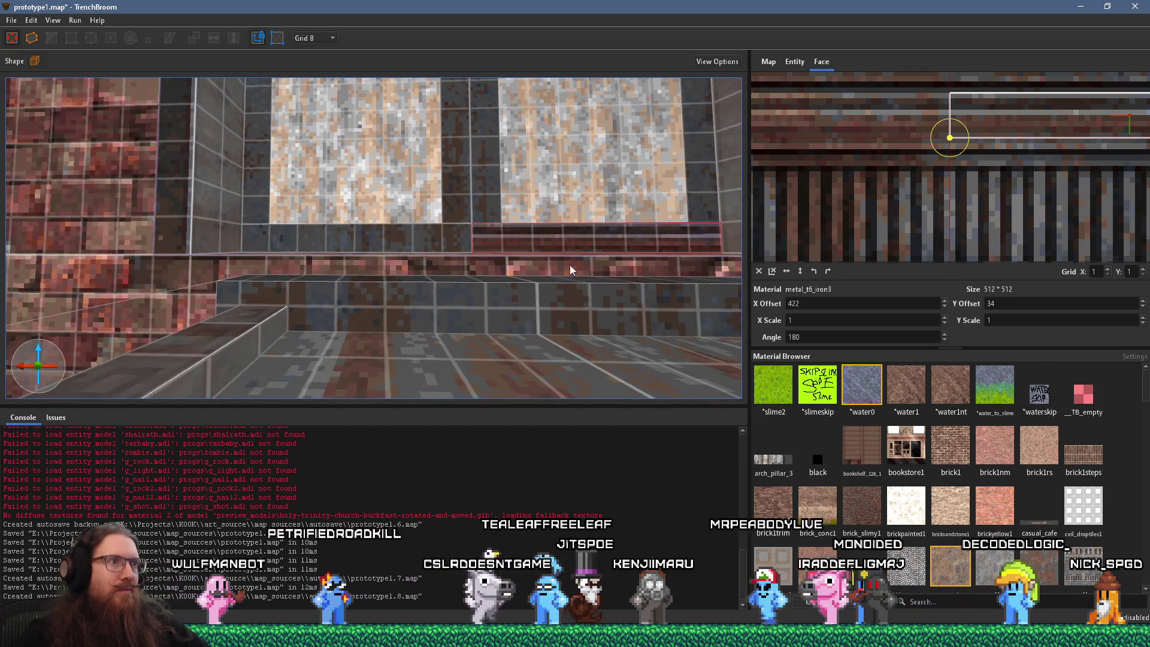
{"action": "left_click", "coordinate": [579, 239]}
{"action": "key", "text": "s"}
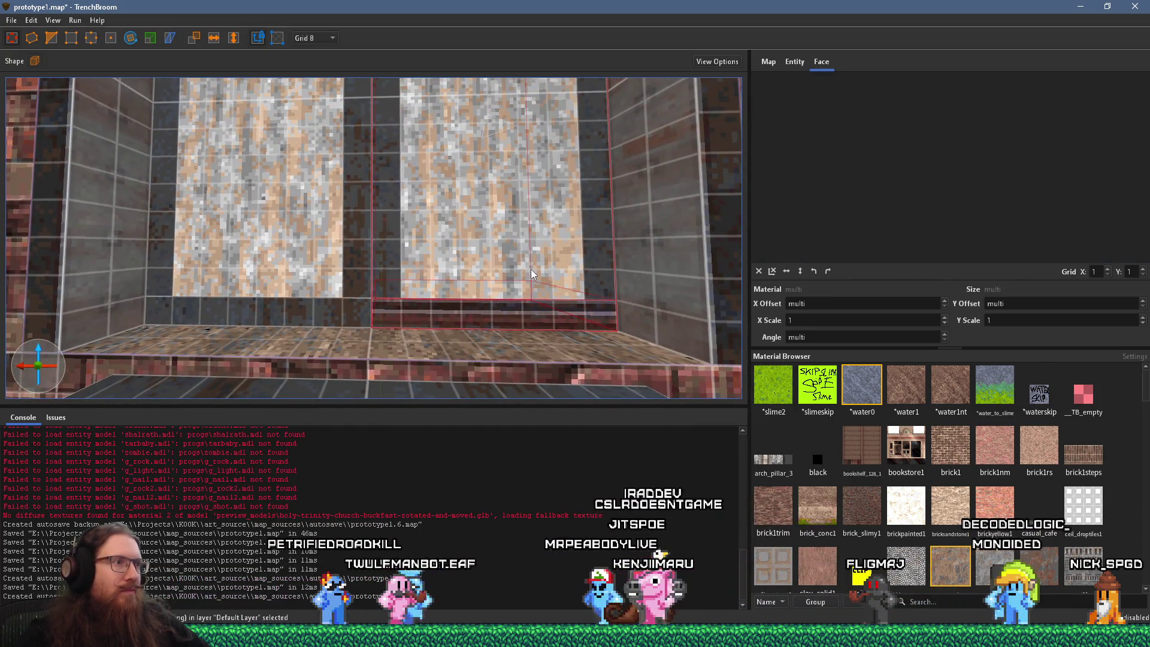
{"action": "left_click", "coordinate": [70, 38]}
{"action": "mouse_move", "coordinate": [367, 240]}
{"action": "left_mouse_down"}
{"action": "mouse_move", "coordinate": [389, 283]}
{"action": "mouse_move", "coordinate": [350, 212]}
{"action": "left_mouse_up"}
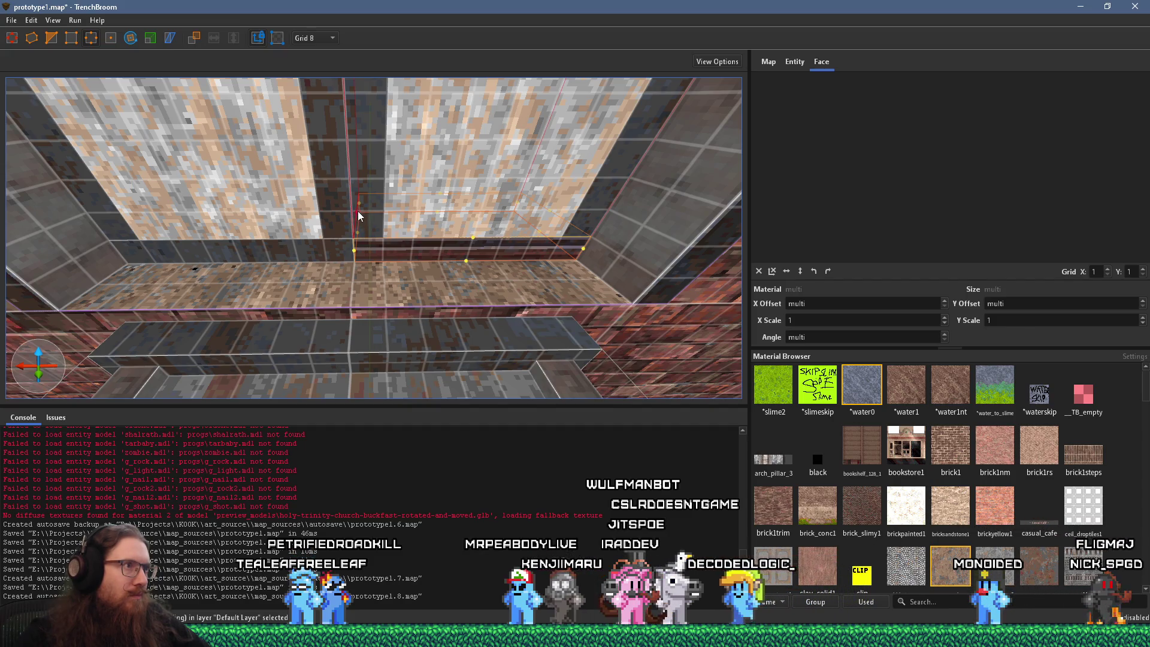
{"action": "mouse_move", "coordinate": [368, 211]}
{"action": "left_mouse_down"}
{"action": "mouse_move", "coordinate": [355, 217]}
{"action": "mouse_move", "coordinate": [384, 217]}
{"action": "left_mouse_up"}
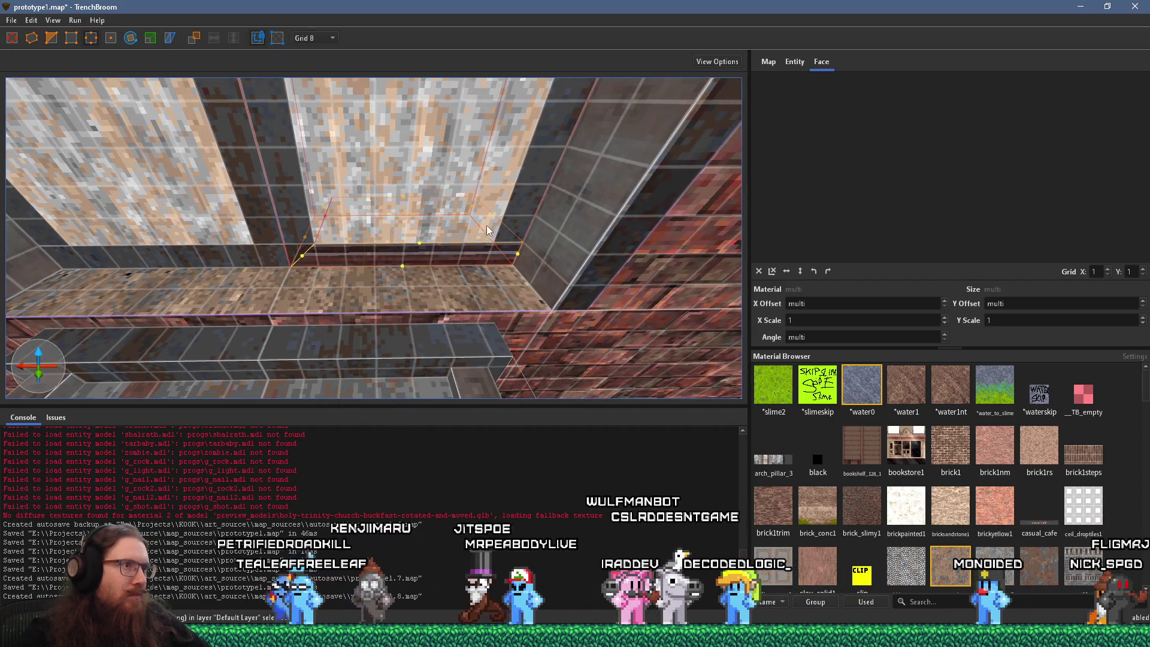
{"action": "left_click_drag", "start_coordinate": [493, 214], "coordinate": [477, 216]}
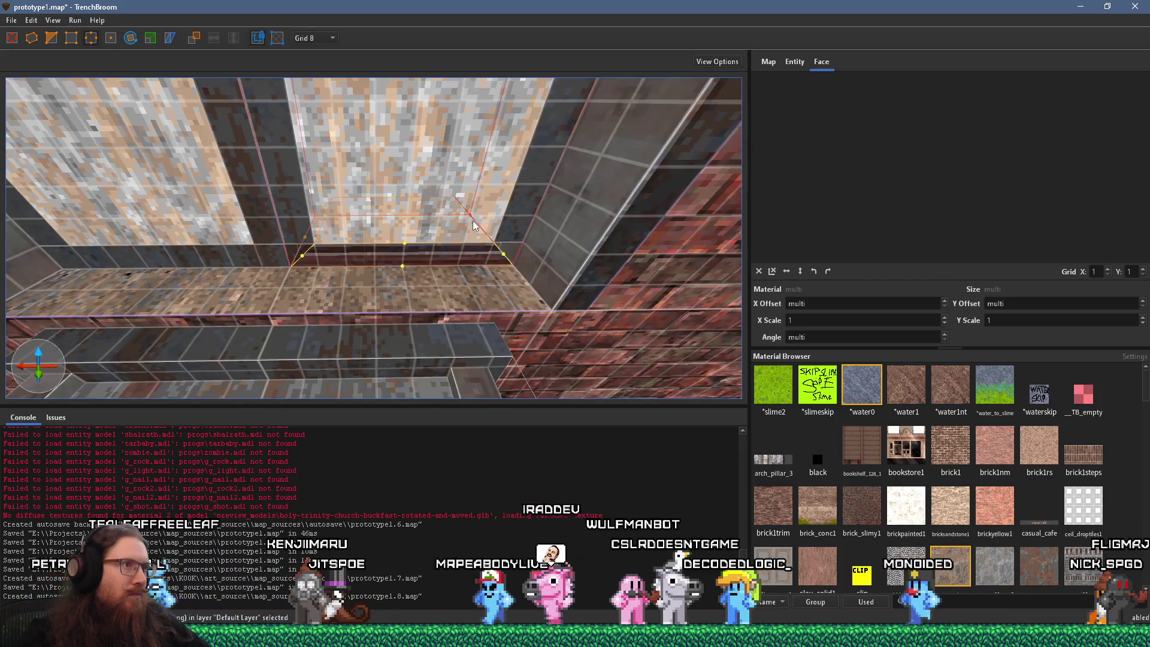
Step: Reselect the strip's front face, then look around the room toward the marble wall and floor
{"action": "right_click", "coordinate": [446, 230]}
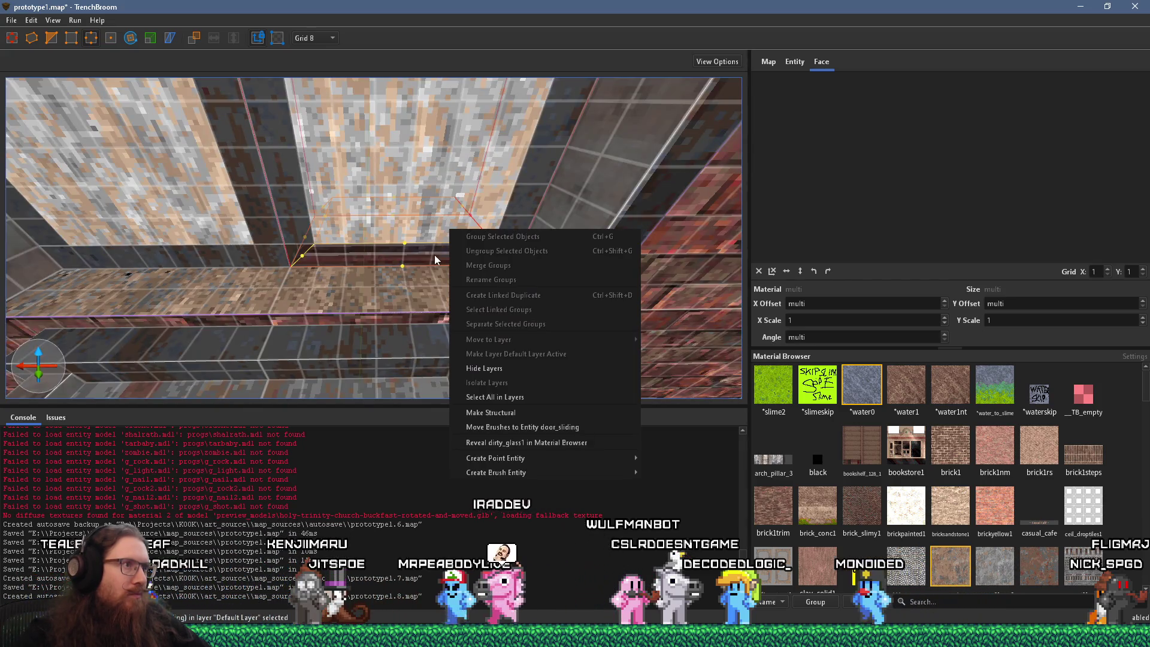
{"action": "left_click", "coordinate": [409, 254], "text": "shift"}
{"action": "left_click_drag", "start_coordinate": [378, 254], "coordinate": [584, 239]}
{"action": "left_click_drag", "start_coordinate": [641, 228], "coordinate": [431, 209]}
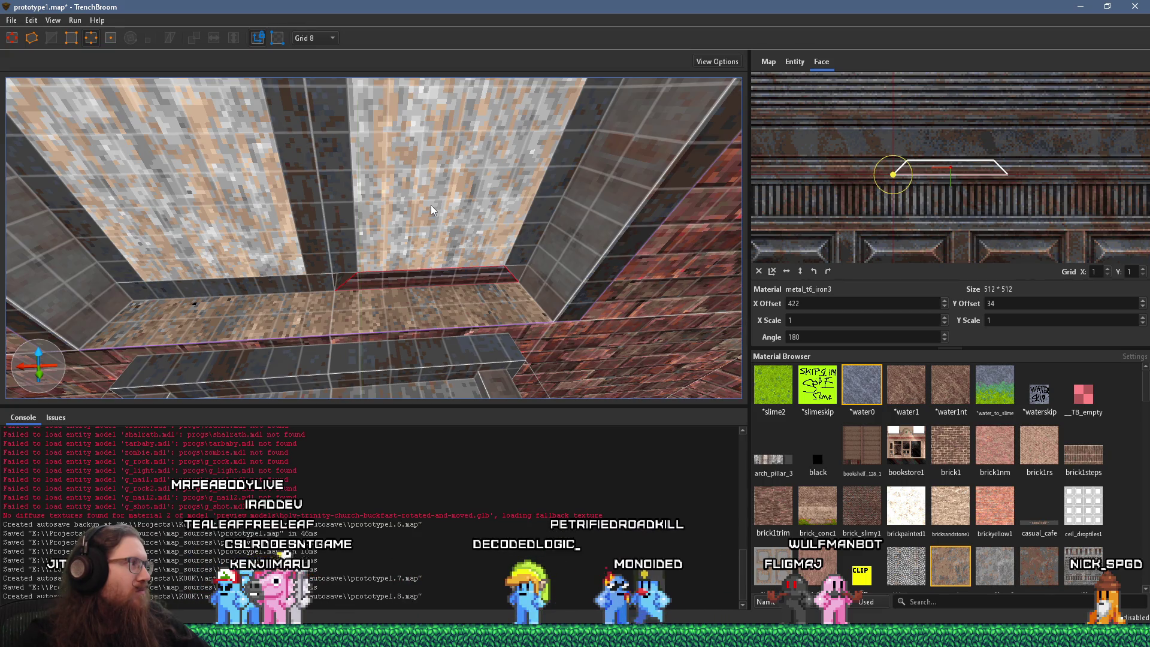
{"action": "mouse_move", "coordinate": [430, 204]}
{"action": "left_mouse_down"}
{"action": "mouse_move", "coordinate": [436, 240]}
{"action": "mouse_move", "coordinate": [451, 192]}
{"action": "left_mouse_up"}
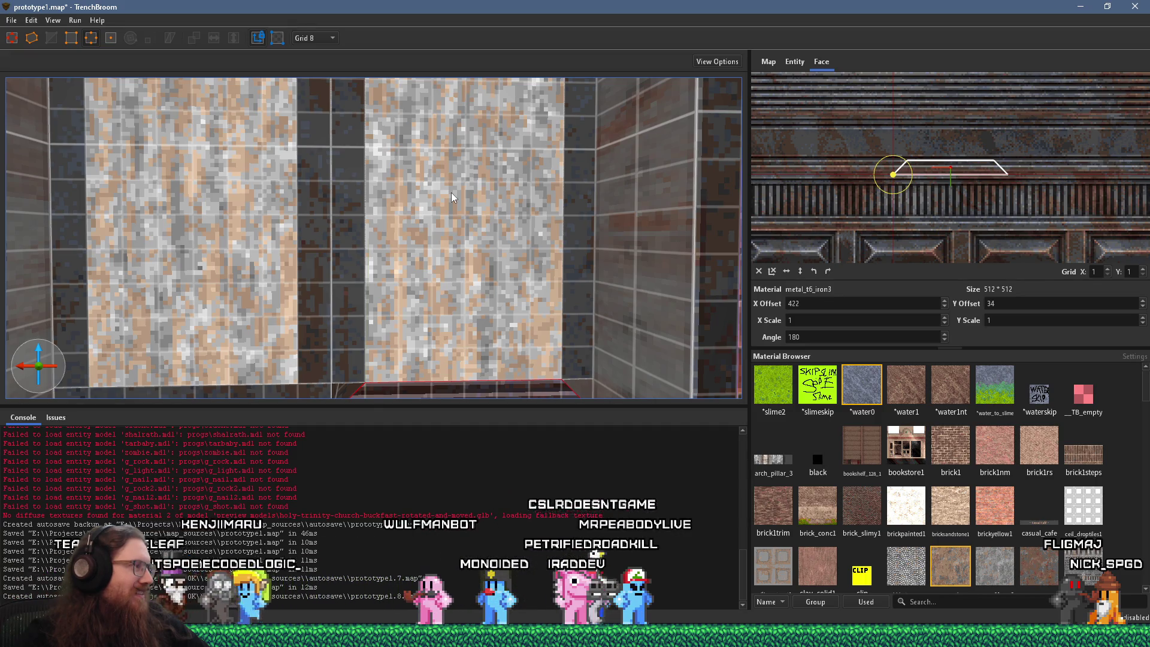
{"action": "mouse_move", "coordinate": [447, 213]}
{"action": "left_mouse_down"}
{"action": "mouse_move", "coordinate": [438, 293]}
{"action": "mouse_move", "coordinate": [430, 257]}
{"action": "mouse_move", "coordinate": [420, 272]}
{"action": "mouse_move", "coordinate": [454, 293]}
{"action": "left_mouse_up"}
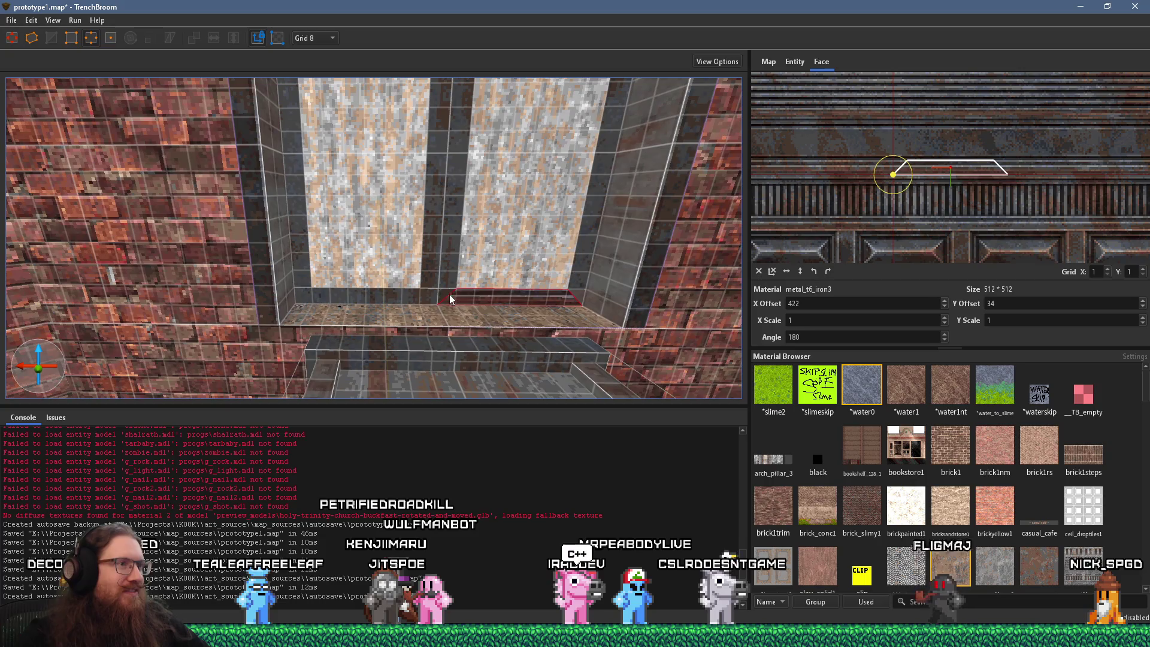
Step: Move the brush below the marble wall 8 units left
{"action": "left_click", "coordinate": [415, 297]}
{"action": "scroll", "coordinate": [415, 297], "scroll_direction": "up", "scroll_amount": 3}
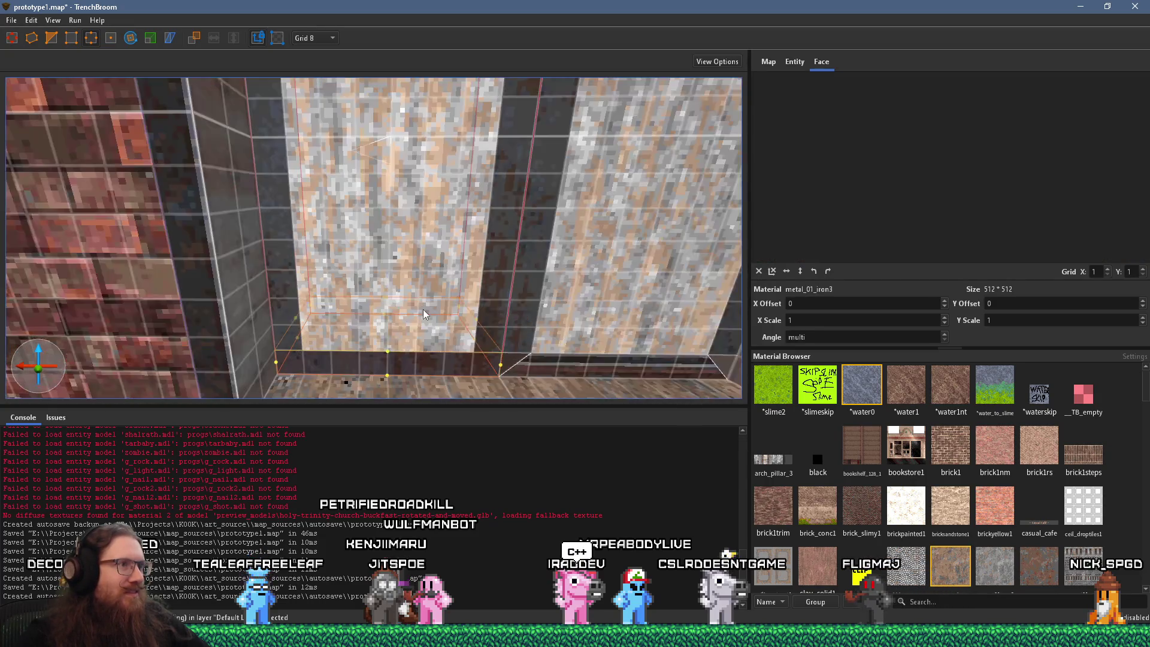
{"action": "mouse_move", "coordinate": [312, 329]}
{"action": "left_mouse_down"}
{"action": "mouse_move", "coordinate": [299, 318]}
{"action": "mouse_move", "coordinate": [346, 320]}
{"action": "left_mouse_up"}
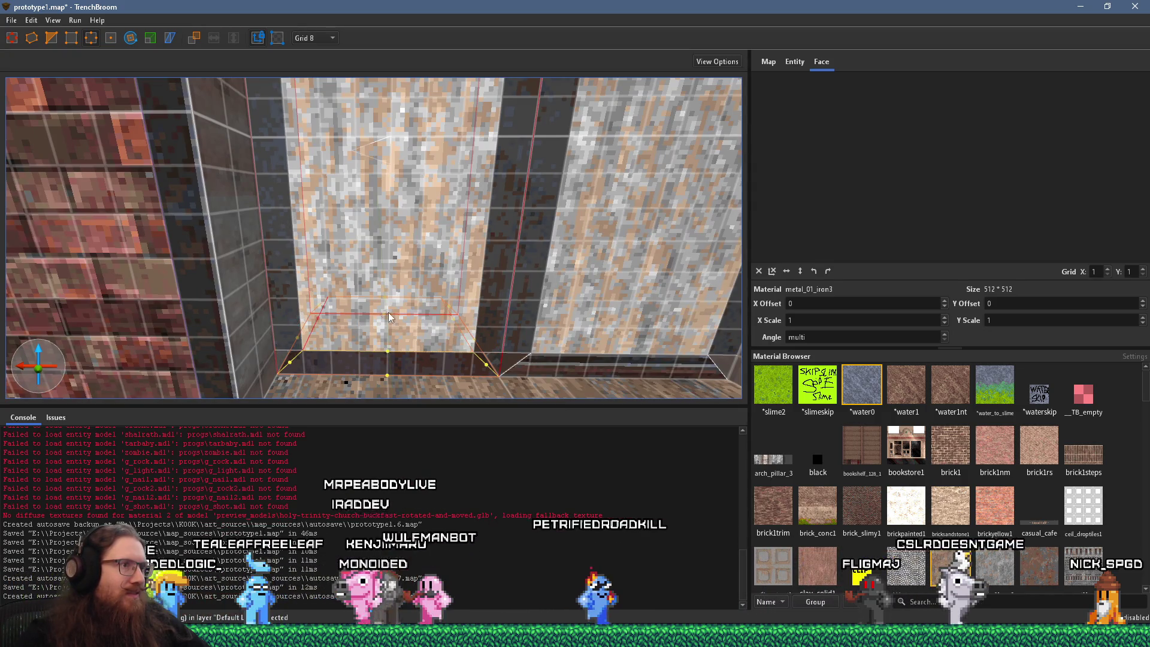
Step: Shift the frame brush's left vertices 8 units beside the door, undoing a bad first move
{"action": "left_click", "coordinate": [491, 319]}
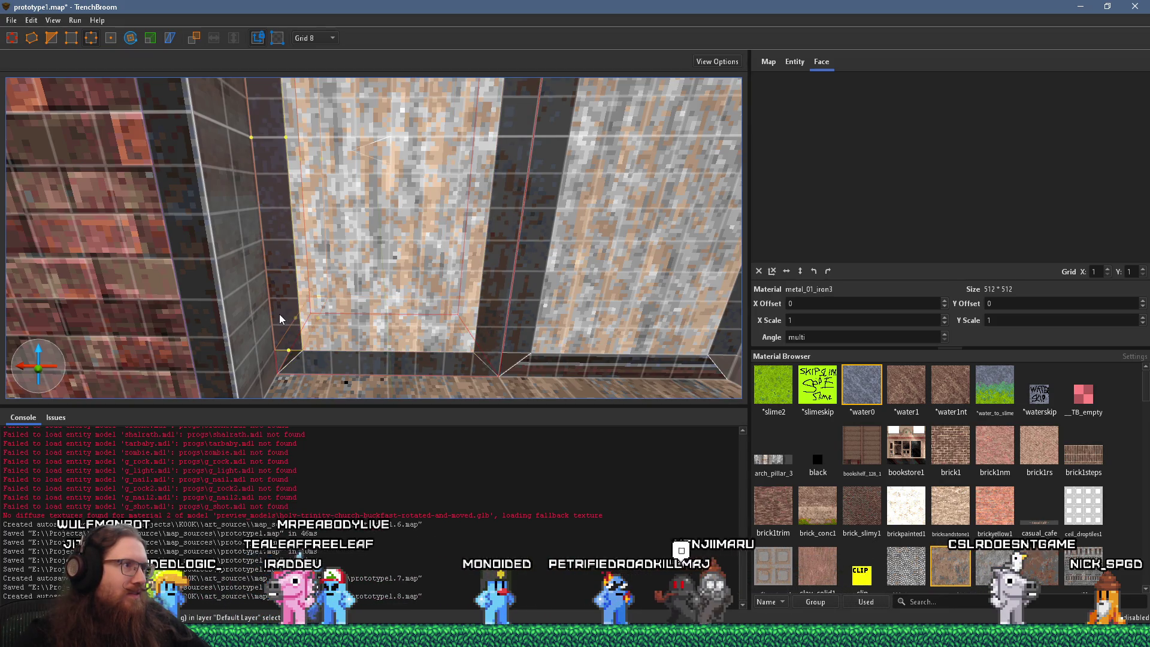
{"action": "scroll", "coordinate": [323, 294], "scroll_direction": "up", "scroll_amount": 2}
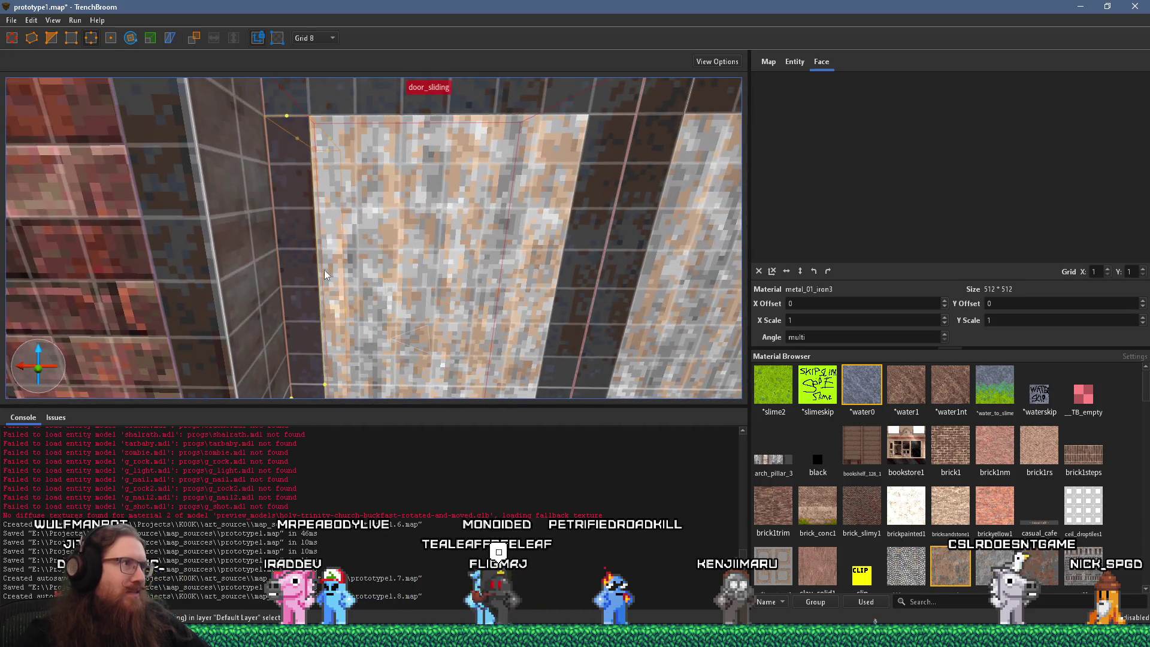
{"action": "mouse_move", "coordinate": [295, 192]}
{"action": "left_mouse_down"}
{"action": "mouse_move", "coordinate": [304, 208]}
{"action": "mouse_move", "coordinate": [295, 237]}
{"action": "left_mouse_up"}
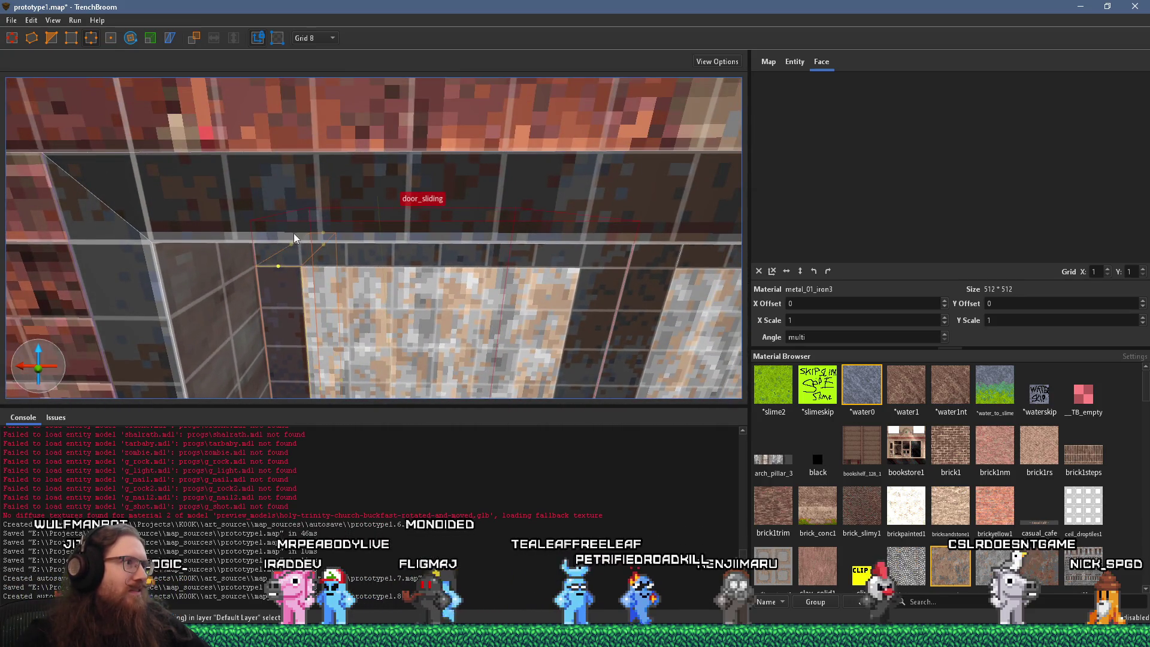
{"action": "mouse_move", "coordinate": [435, 260]}
{"action": "left_mouse_down"}
{"action": "mouse_move", "coordinate": [414, 260]}
{"action": "mouse_move", "coordinate": [425, 222]}
{"action": "mouse_move", "coordinate": [416, 235]}
{"action": "mouse_move", "coordinate": [396, 234]}
{"action": "left_mouse_up"}
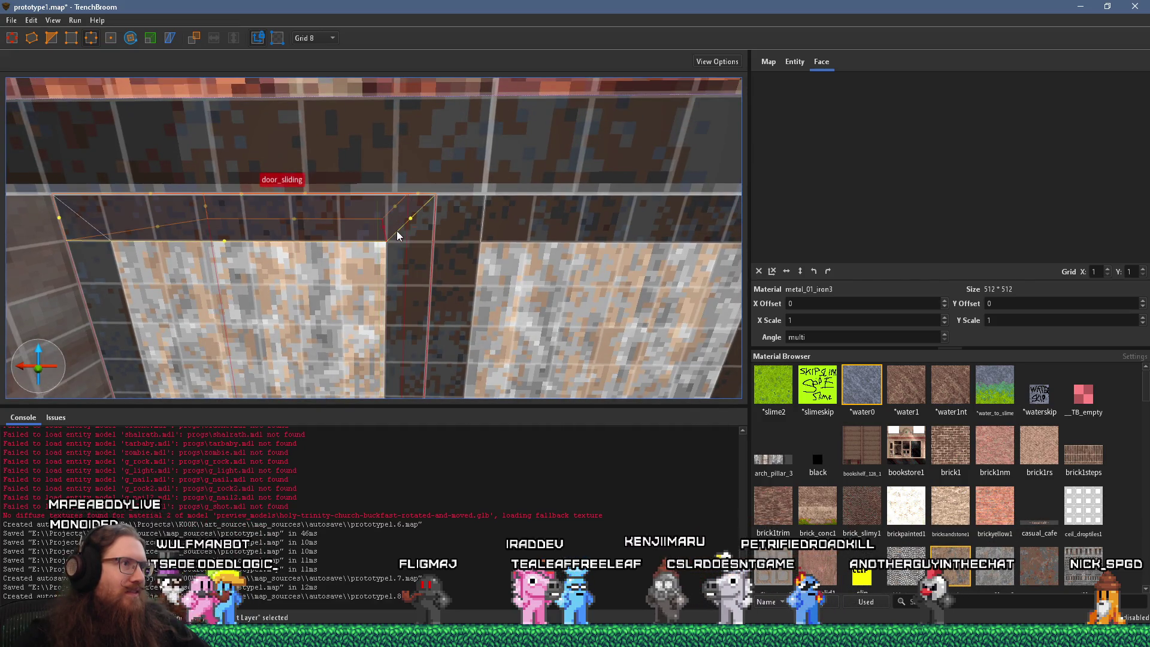
{"action": "left_click_drag", "start_coordinate": [155, 228], "coordinate": [171, 233]}
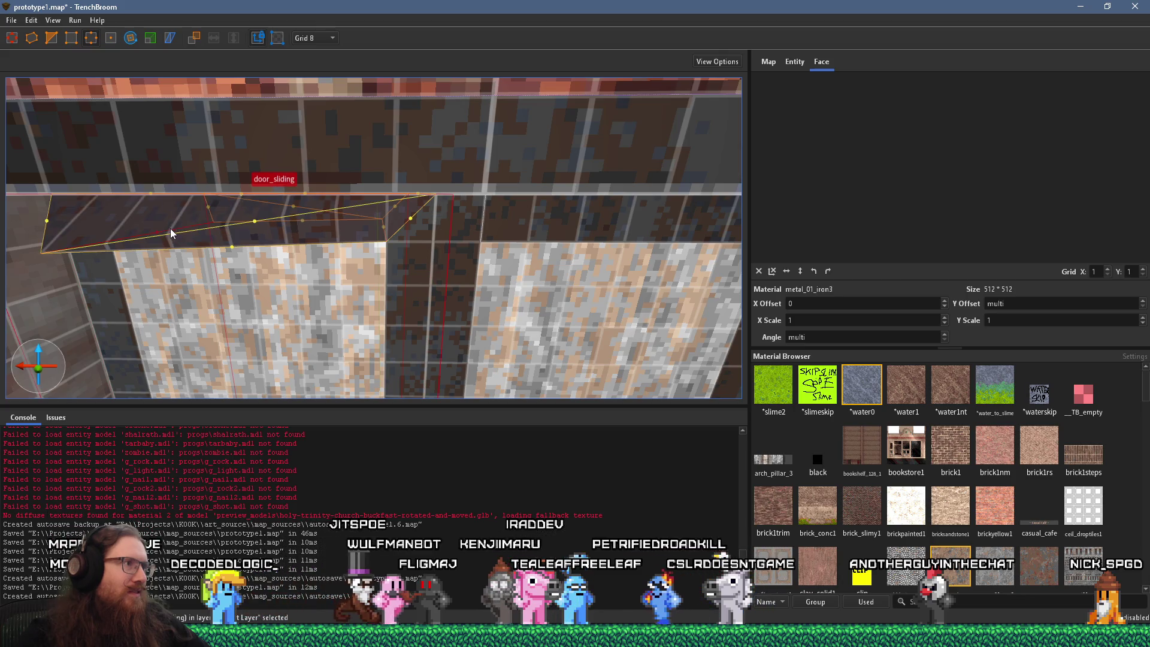
{"action": "key", "text": "ctrl+z"}
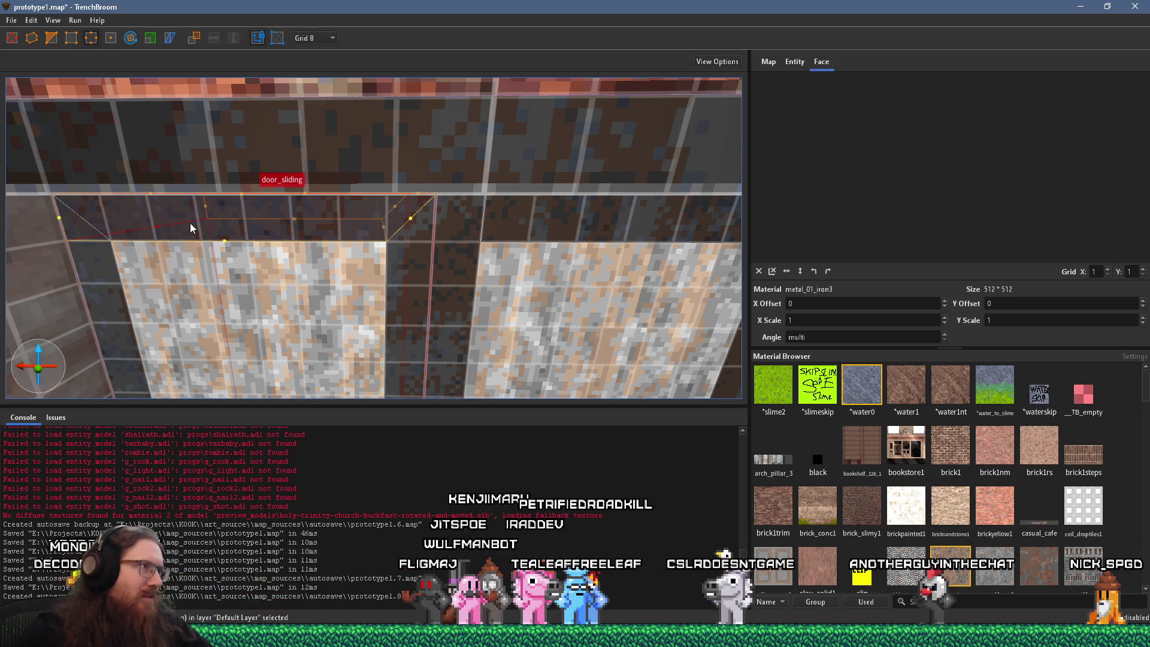
{"action": "mouse_move", "coordinate": [167, 227]}
{"action": "left_mouse_down"}
{"action": "mouse_move", "coordinate": [156, 231]}
{"action": "mouse_move", "coordinate": [167, 228]}
{"action": "left_mouse_up"}
{"action": "scroll", "coordinate": [221, 236], "scroll_direction": "down", "scroll_amount": 5}
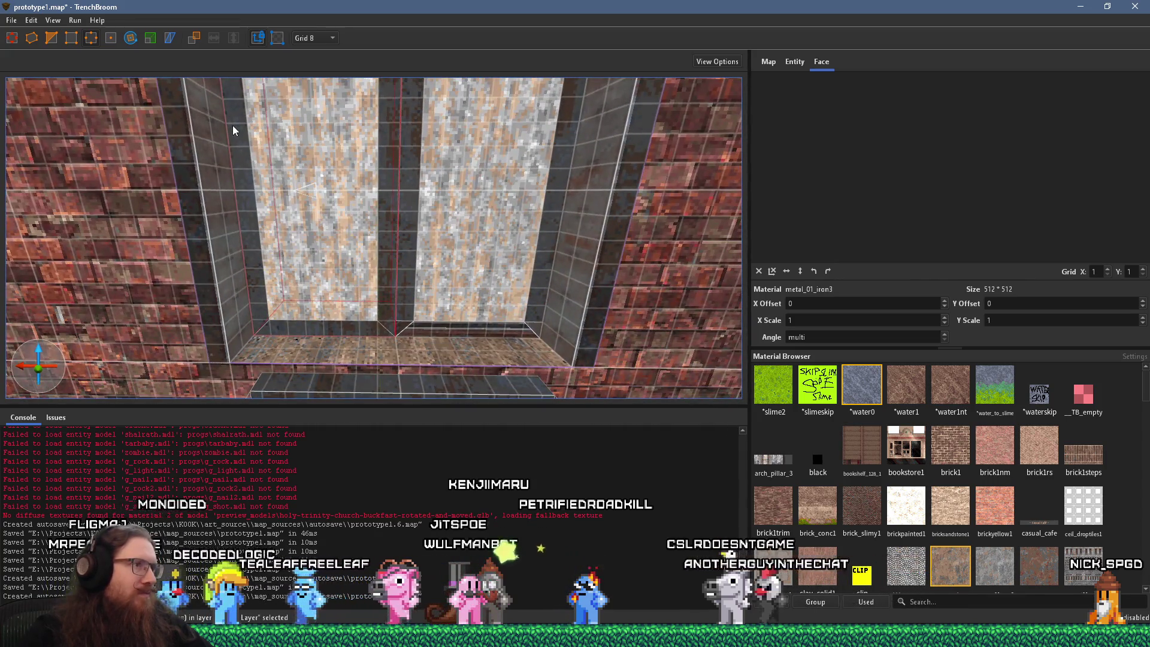
{"action": "scroll", "coordinate": [326, 229], "scroll_direction": "down", "scroll_amount": 3}
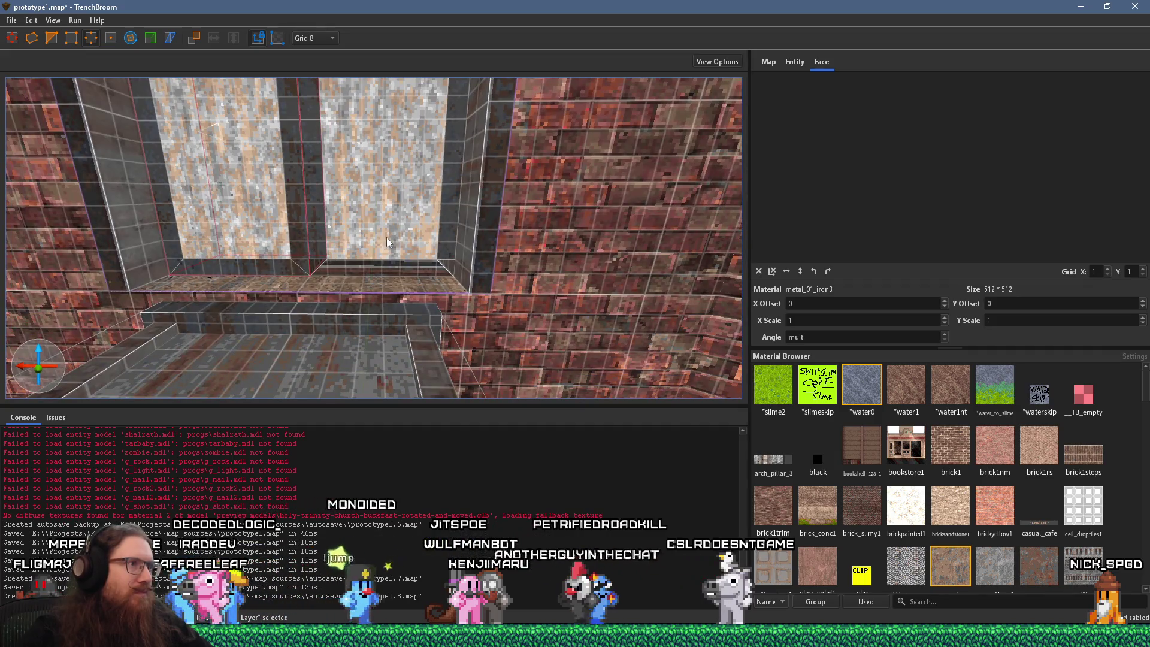
Step: Lower the door frame's right edge vertices and move the top lintel's corner vertex into place
{"action": "left_click", "coordinate": [315, 238]}
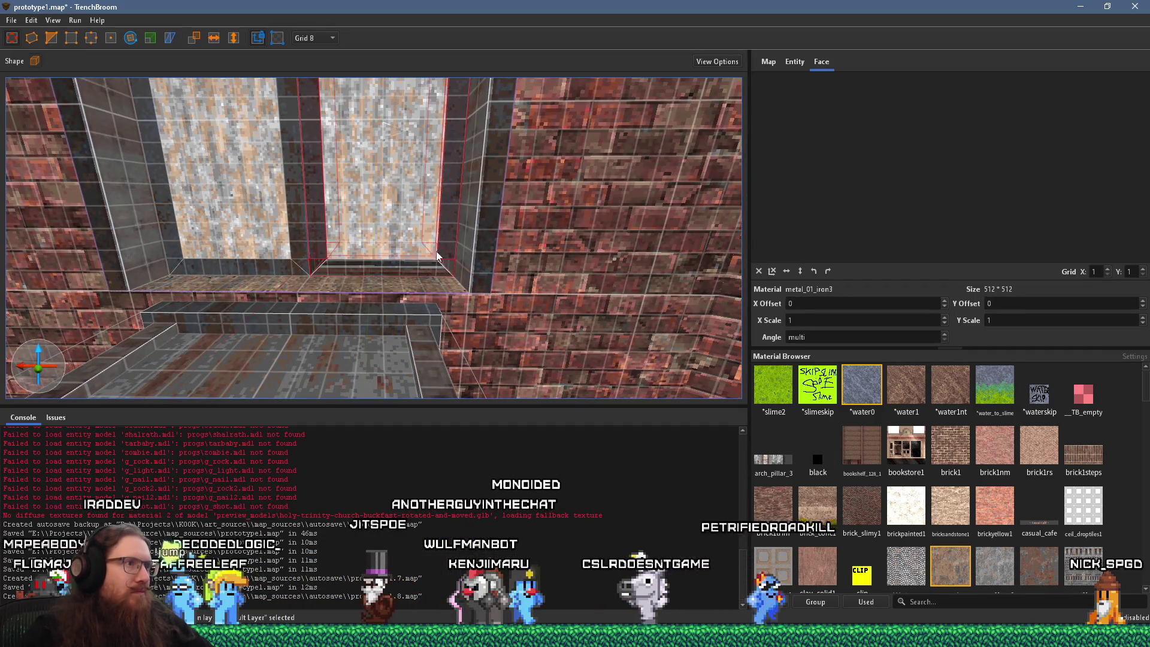
{"action": "scroll", "coordinate": [319, 176], "scroll_direction": "up", "scroll_amount": 3}
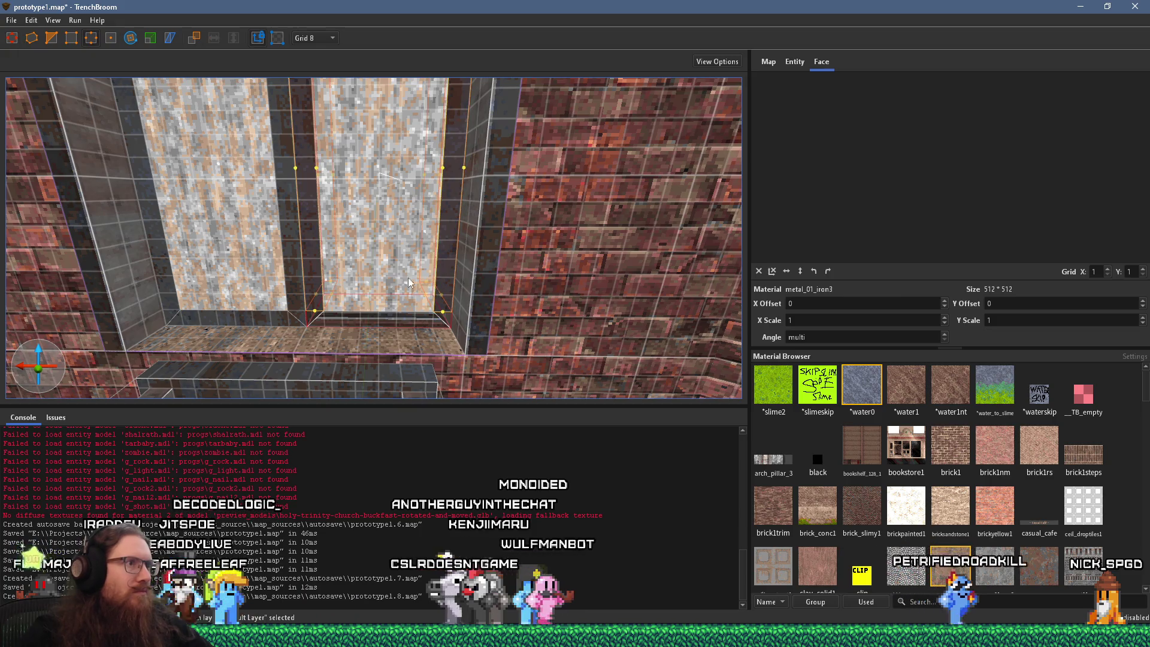
{"action": "left_click_drag", "start_coordinate": [442, 292], "coordinate": [442, 302]}
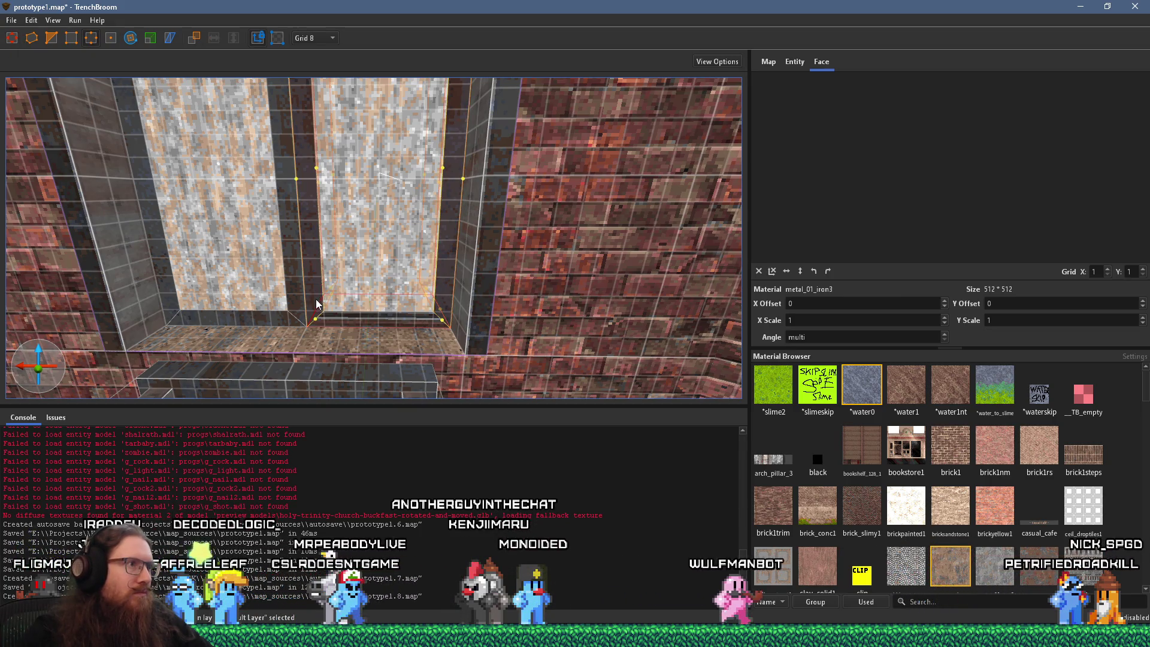
{"action": "scroll", "coordinate": [316, 306], "scroll_direction": "up", "scroll_amount": 3}
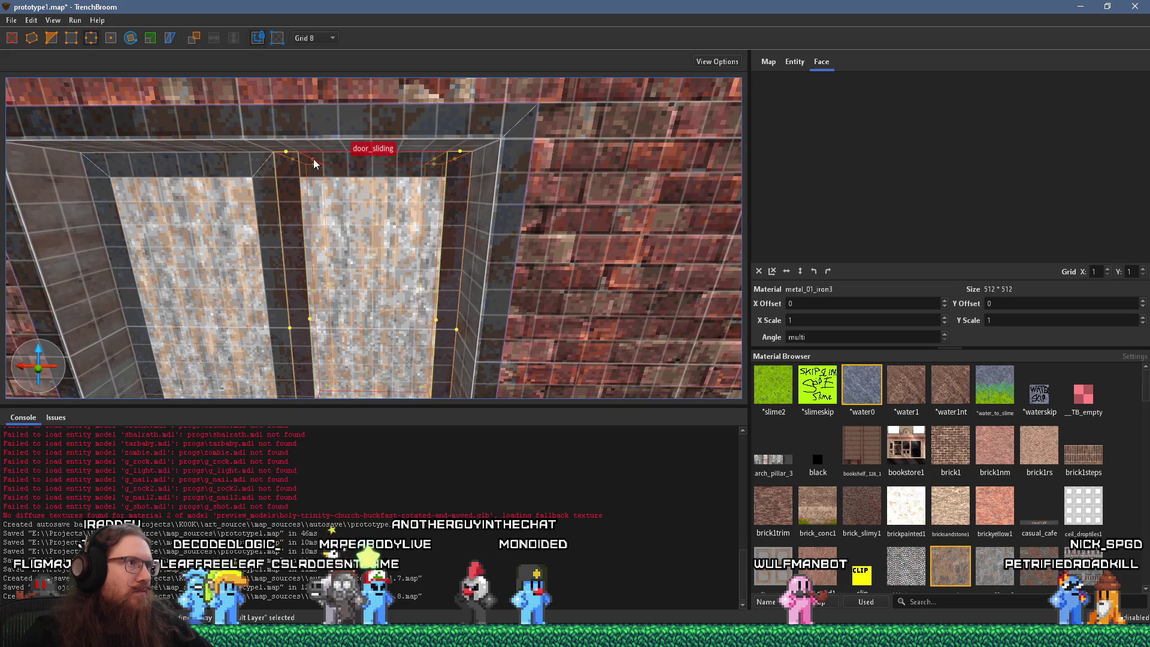
{"action": "left_click", "coordinate": [422, 158]}
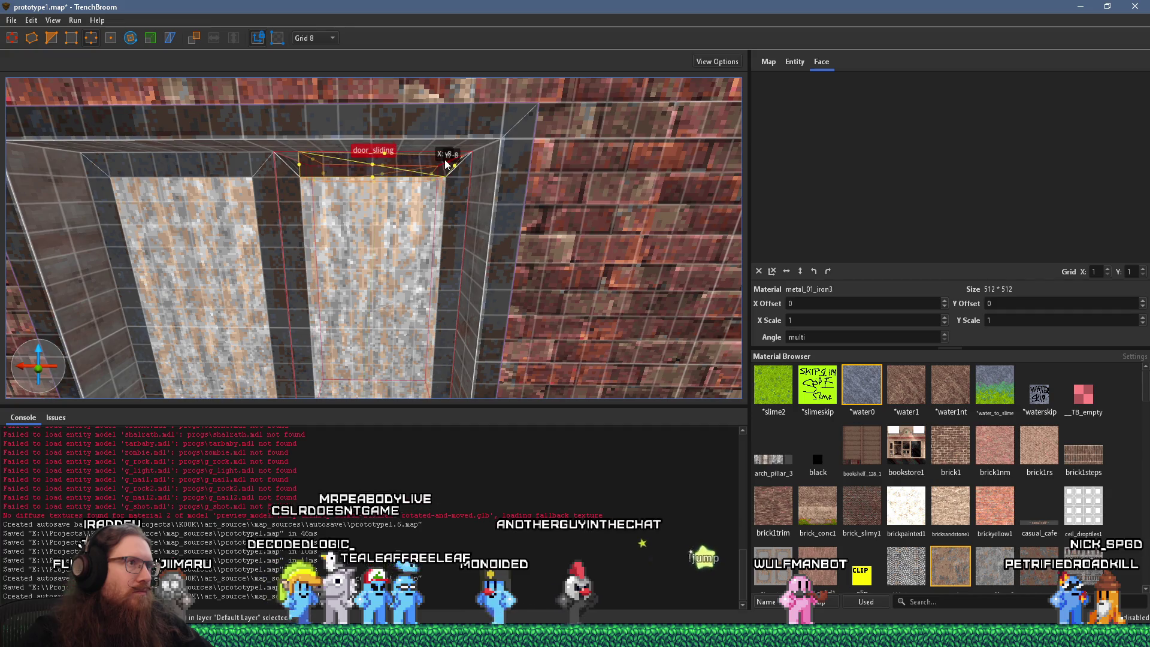
{"action": "left_click_drag", "start_coordinate": [444, 159], "coordinate": [444, 159]}
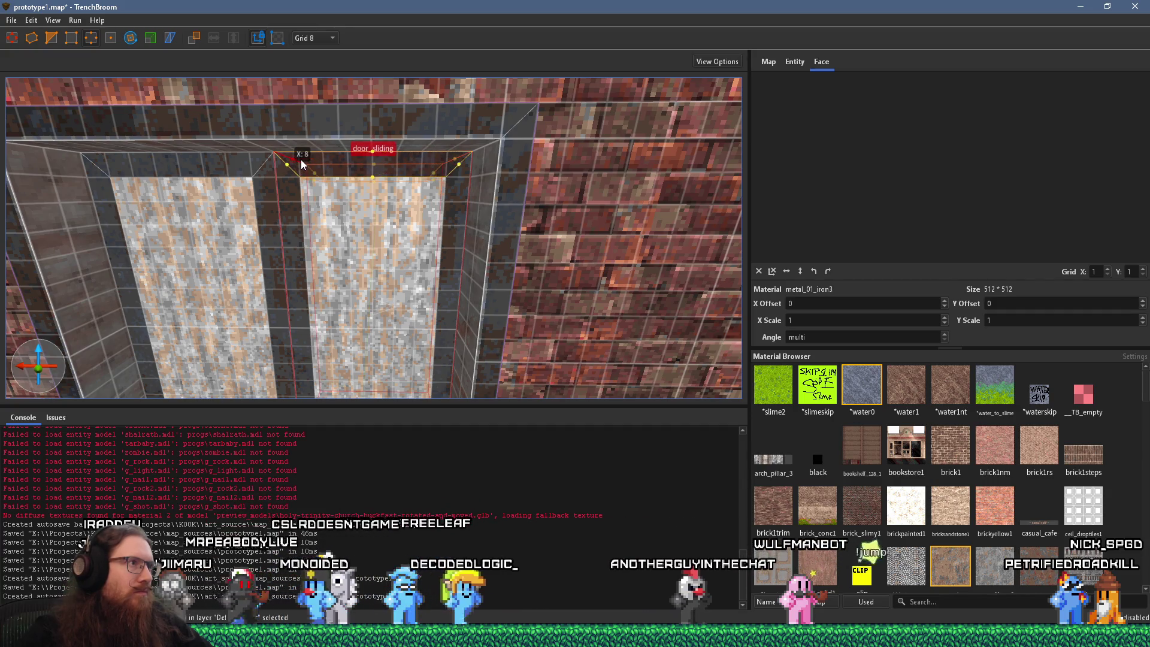
Step: Select the door jamb face and move its texture origin to the face corner
{"action": "mouse_move", "coordinate": [324, 174]}
{"action": "left_mouse_down"}
{"action": "mouse_move", "coordinate": [347, 142]}
{"action": "mouse_move", "coordinate": [393, 311]}
{"action": "left_mouse_up"}
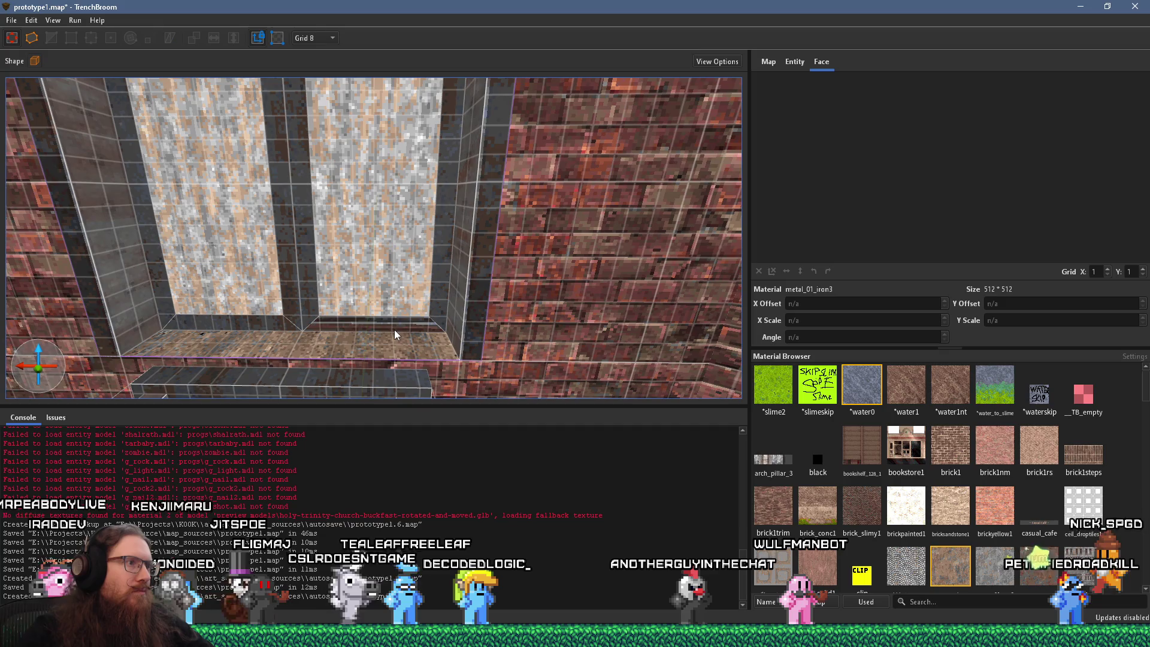
{"action": "left_click", "coordinate": [394, 325], "text": "shift"}
{"action": "left_click", "coordinate": [439, 319], "text": "shift"}
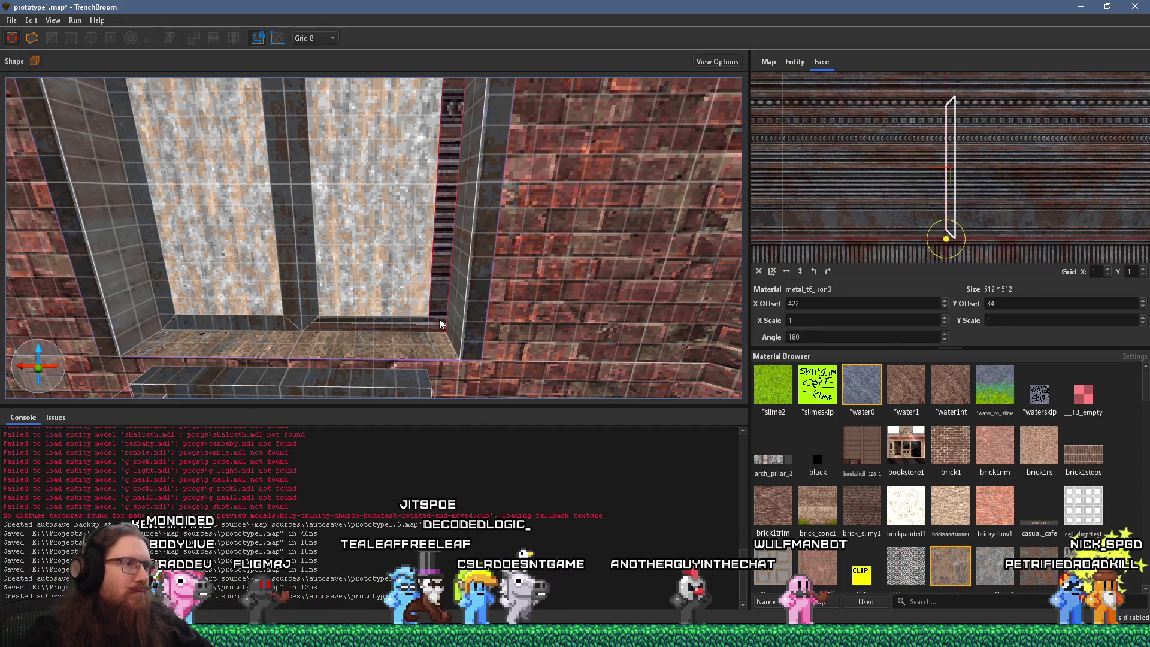
{"action": "scroll", "coordinate": [954, 222], "scroll_direction": "up", "scroll_amount": 5}
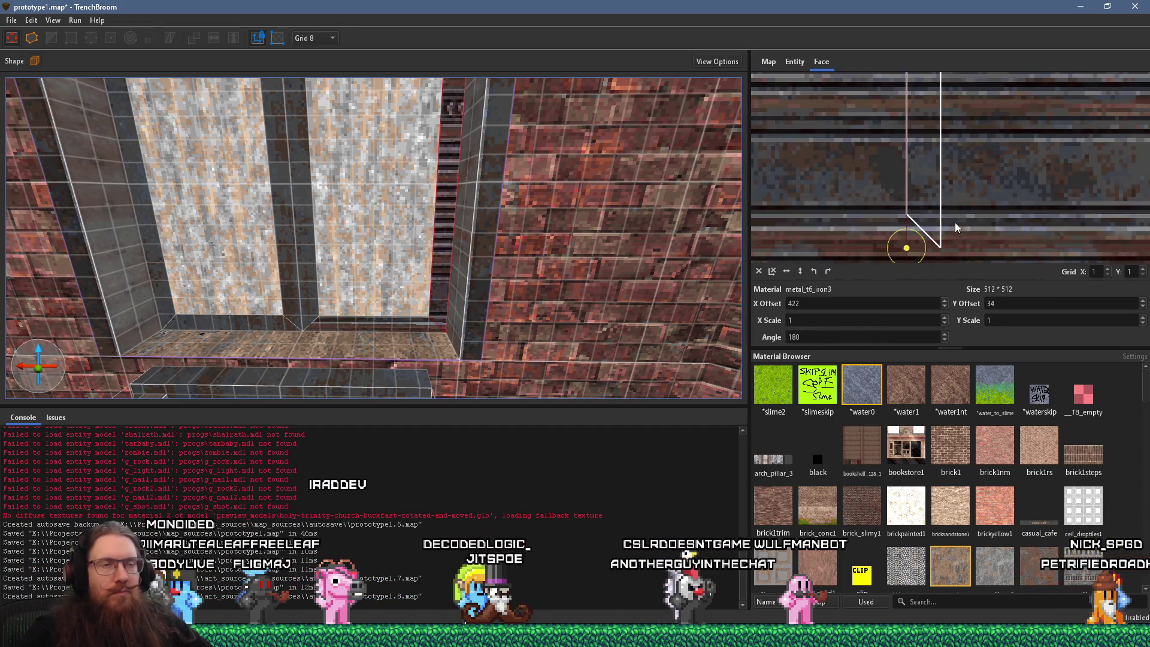
{"action": "mouse_move", "coordinate": [899, 250]}
{"action": "left_mouse_down"}
{"action": "mouse_move", "coordinate": [943, 252]}
{"action": "mouse_move", "coordinate": [950, 229]}
{"action": "mouse_move", "coordinate": [921, 231]}
{"action": "left_mouse_up"}
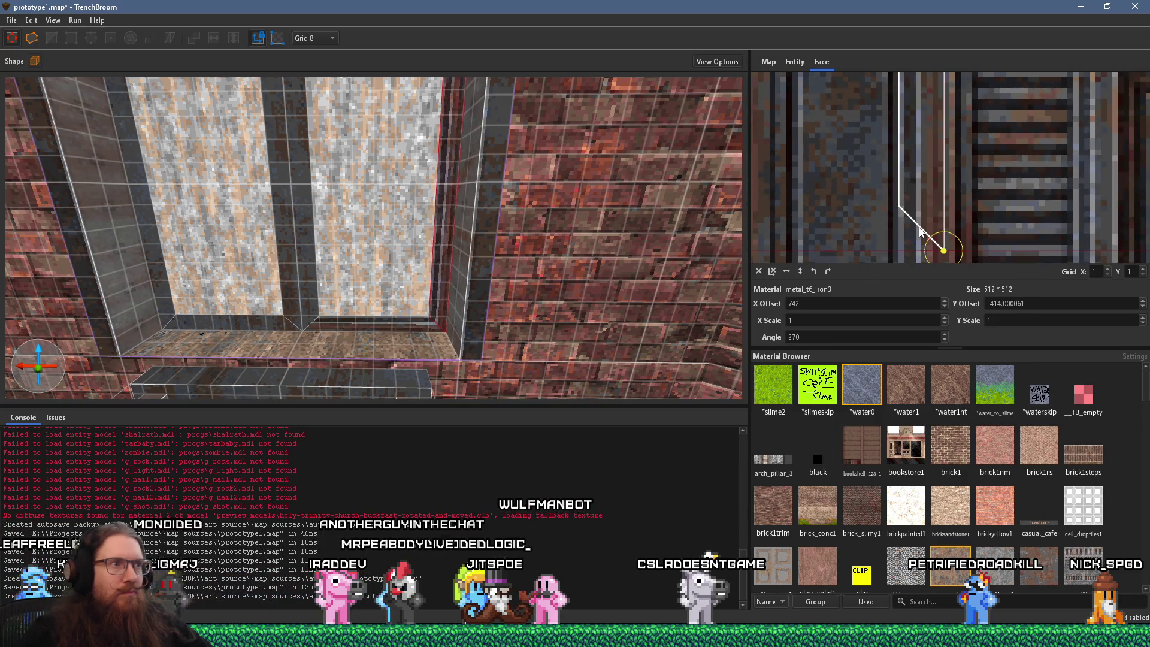
{"action": "scroll", "coordinate": [469, 187], "scroll_direction": "down", "scroll_amount": 10}
Step: Rotate the texture on the frame's top soffit and give the middle gap face the striped metal
{"action": "mouse_move", "coordinate": [415, 264]}
{"action": "left_mouse_down"}
{"action": "mouse_move", "coordinate": [547, 202]}
{"action": "mouse_move", "coordinate": [629, 214]}
{"action": "mouse_move", "coordinate": [638, 235]}
{"action": "mouse_move", "coordinate": [382, 273]}
{"action": "mouse_move", "coordinate": [689, 216]}
{"action": "left_mouse_up"}
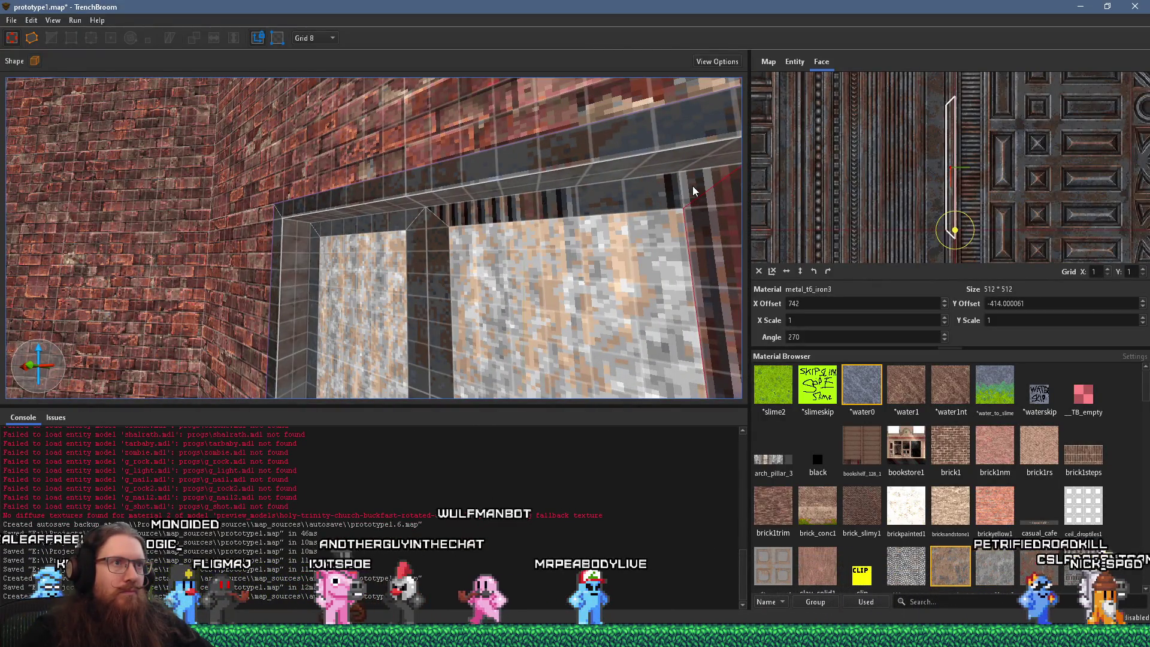
{"action": "left_click", "coordinate": [696, 186], "text": "shift"}
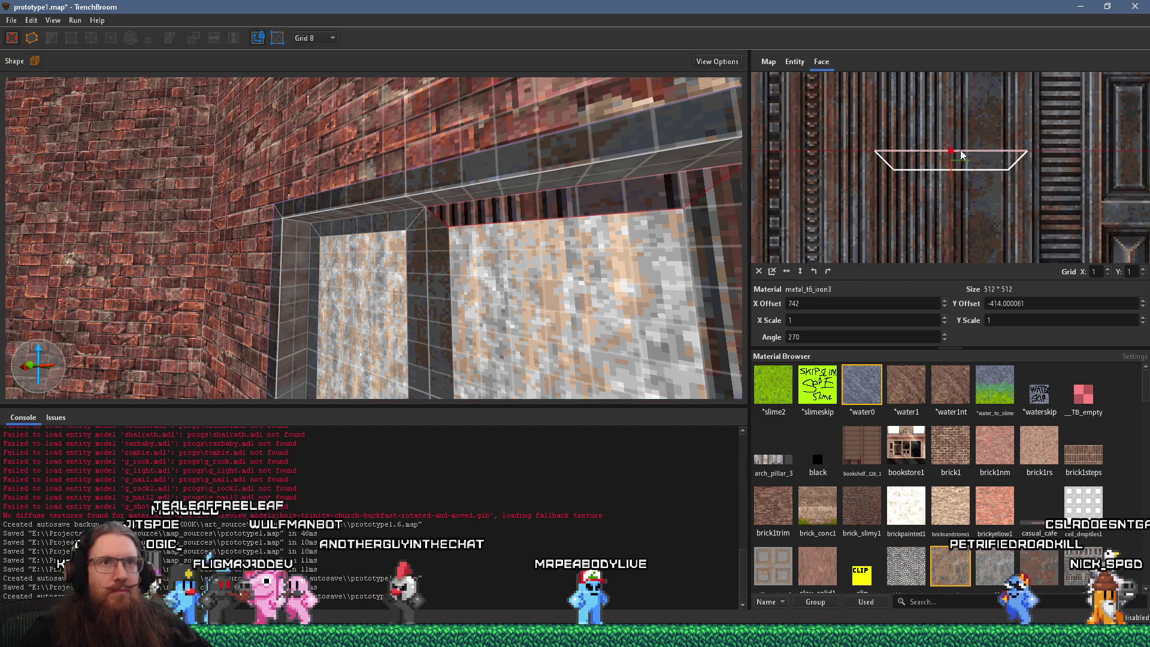
{"action": "mouse_move", "coordinate": [1030, 153]}
{"action": "left_mouse_down"}
{"action": "mouse_move", "coordinate": [1040, 136]}
{"action": "mouse_move", "coordinate": [1050, 172]}
{"action": "mouse_move", "coordinate": [1051, 119]}
{"action": "mouse_move", "coordinate": [993, 116]}
{"action": "left_mouse_up"}
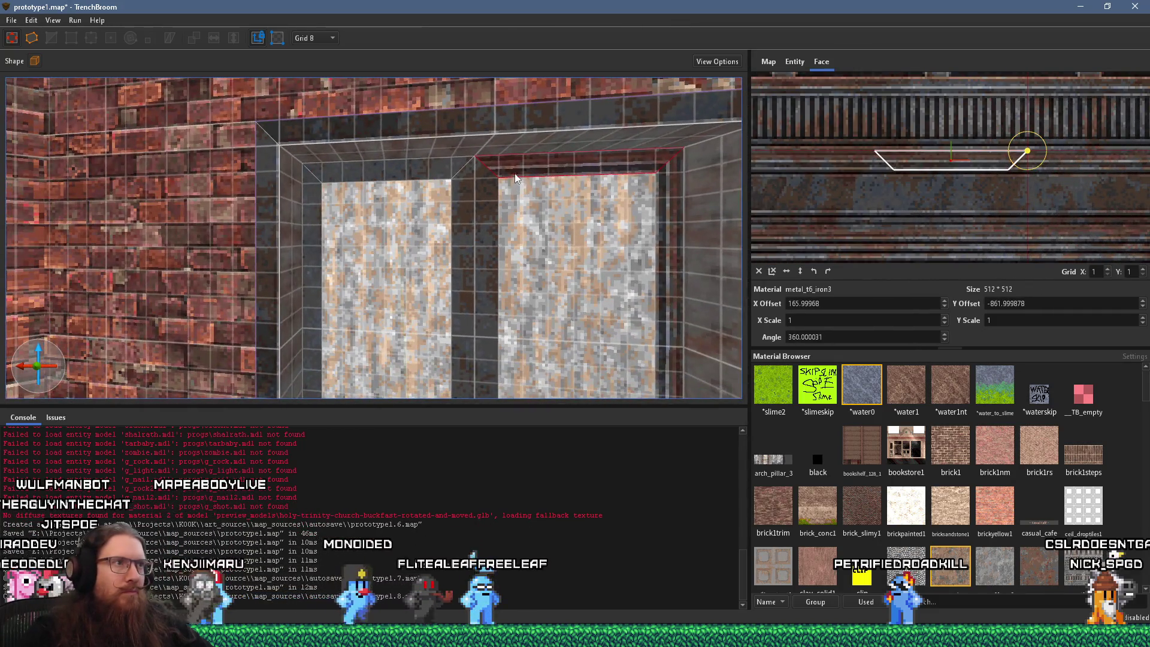
{"action": "left_click", "coordinate": [483, 181], "text": "alt"}
Step: Turn back toward the window frame and select its narrow dark frame face
{"action": "left_click_drag", "start_coordinate": [497, 171], "coordinate": [782, 213]}
{"action": "mouse_move", "coordinate": [666, 224]}
{"action": "left_mouse_down"}
{"action": "mouse_move", "coordinate": [408, 193]}
{"action": "mouse_move", "coordinate": [637, 200]}
{"action": "mouse_move", "coordinate": [559, 227]}
{"action": "mouse_move", "coordinate": [547, 220]}
{"action": "left_mouse_up"}
{"action": "scroll", "coordinate": [521, 228], "scroll_direction": "up", "scroll_amount": 5}
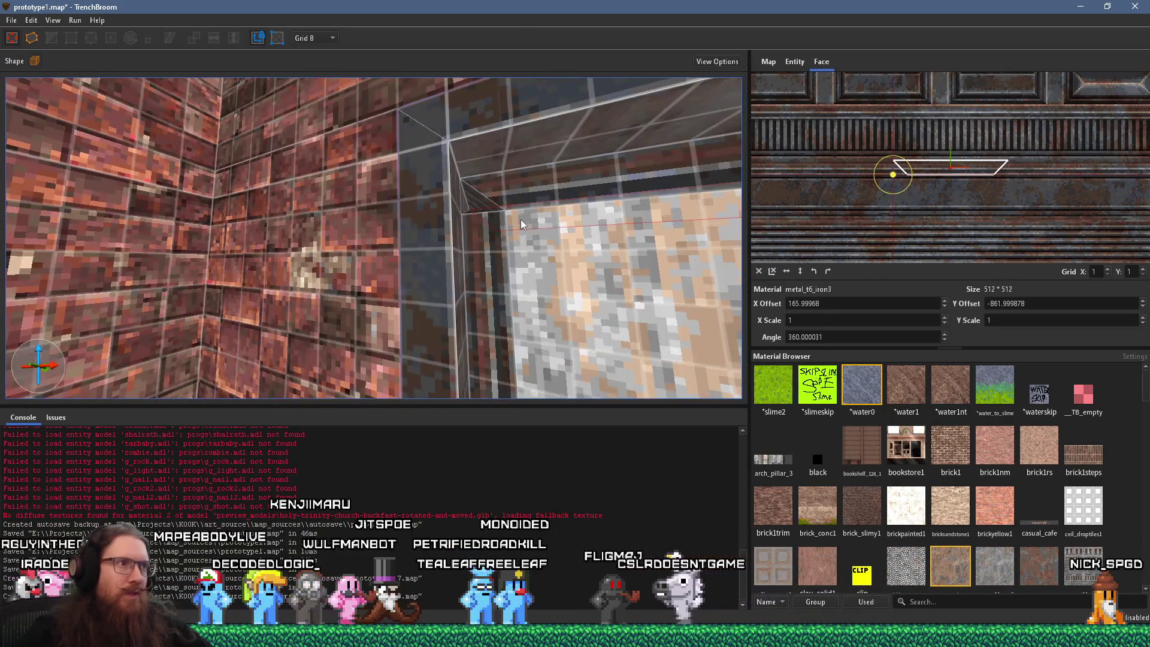
{"action": "left_click", "coordinate": [482, 278]}
{"action": "mouse_move", "coordinate": [483, 278]}
{"action": "left_mouse_down"}
{"action": "mouse_move", "coordinate": [494, 265]}
{"action": "mouse_move", "coordinate": [480, 102]}
{"action": "mouse_move", "coordinate": [468, 128]}
{"action": "mouse_move", "coordinate": [472, 271]}
{"action": "mouse_move", "coordinate": [490, 272]}
{"action": "mouse_move", "coordinate": [441, 270]}
{"action": "mouse_move", "coordinate": [447, 238]}
{"action": "mouse_move", "coordinate": [394, 241]}
{"action": "mouse_move", "coordinate": [484, 239]}
{"action": "mouse_move", "coordinate": [387, 210]}
{"action": "mouse_move", "coordinate": [370, 221]}
{"action": "left_mouse_up"}
{"action": "mouse_move", "coordinate": [471, 219]}
{"action": "left_mouse_down"}
{"action": "mouse_move", "coordinate": [470, 243]}
{"action": "mouse_move", "coordinate": [415, 248]}
{"action": "mouse_move", "coordinate": [267, 200]}
{"action": "left_mouse_up"}
{"action": "key", "text": "Escape"}
{"action": "left_click", "coordinate": [282, 168], "text": "shift"}
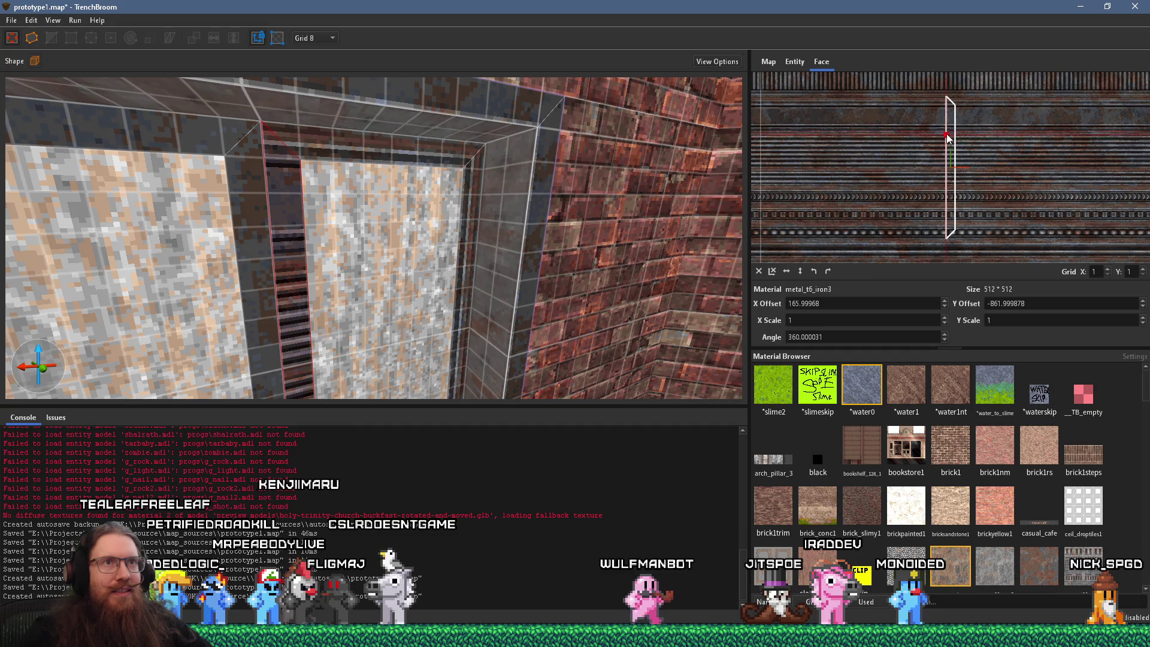
Step: Rotate the narrow frame face's texture 90 degrees, then rotate the middle mullion's texture too
{"action": "mouse_move", "coordinate": [963, 85]}
{"action": "left_mouse_down"}
{"action": "mouse_move", "coordinate": [944, 71]}
{"action": "mouse_move", "coordinate": [743, 151]}
{"action": "mouse_move", "coordinate": [499, 188]}
{"action": "mouse_move", "coordinate": [486, 135]}
{"action": "mouse_move", "coordinate": [451, 162]}
{"action": "mouse_move", "coordinate": [460, 199]}
{"action": "mouse_move", "coordinate": [446, 221]}
{"action": "mouse_move", "coordinate": [406, 189]}
{"action": "mouse_move", "coordinate": [410, 264]}
{"action": "mouse_move", "coordinate": [506, 239]}
{"action": "mouse_move", "coordinate": [383, 242]}
{"action": "mouse_move", "coordinate": [400, 230]}
{"action": "mouse_move", "coordinate": [473, 229]}
{"action": "mouse_move", "coordinate": [421, 222]}
{"action": "mouse_move", "coordinate": [378, 282]}
{"action": "left_mouse_up"}
{"action": "scroll", "coordinate": [410, 264], "scroll_direction": "up", "scroll_amount": 5}
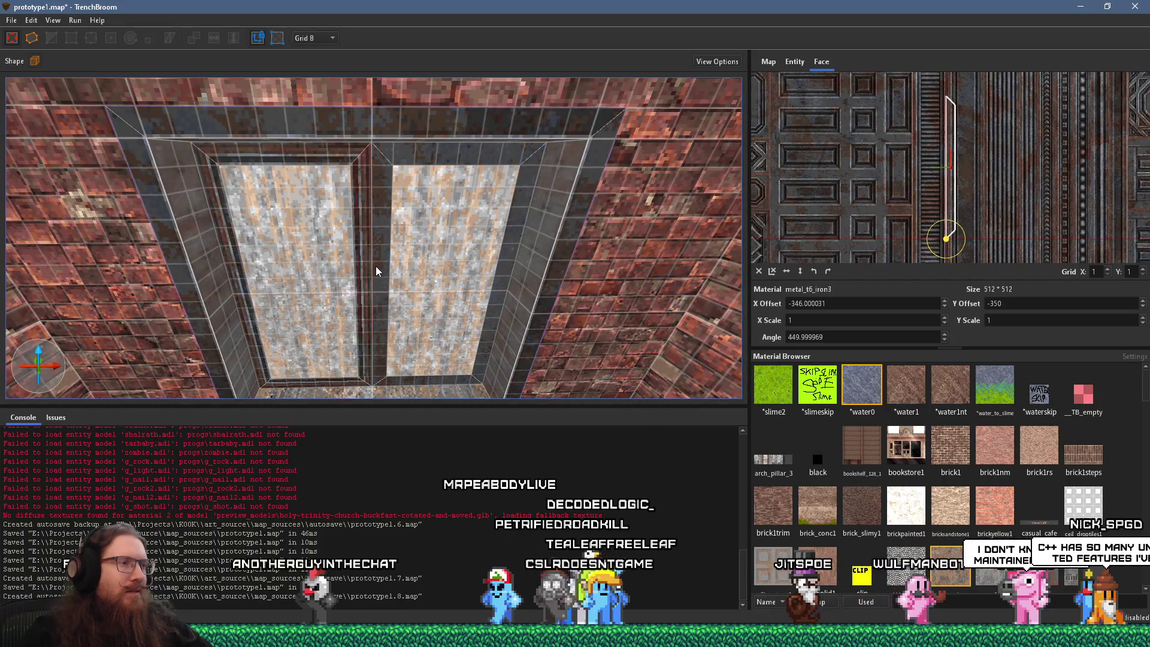
{"action": "left_click", "coordinate": [366, 268]}
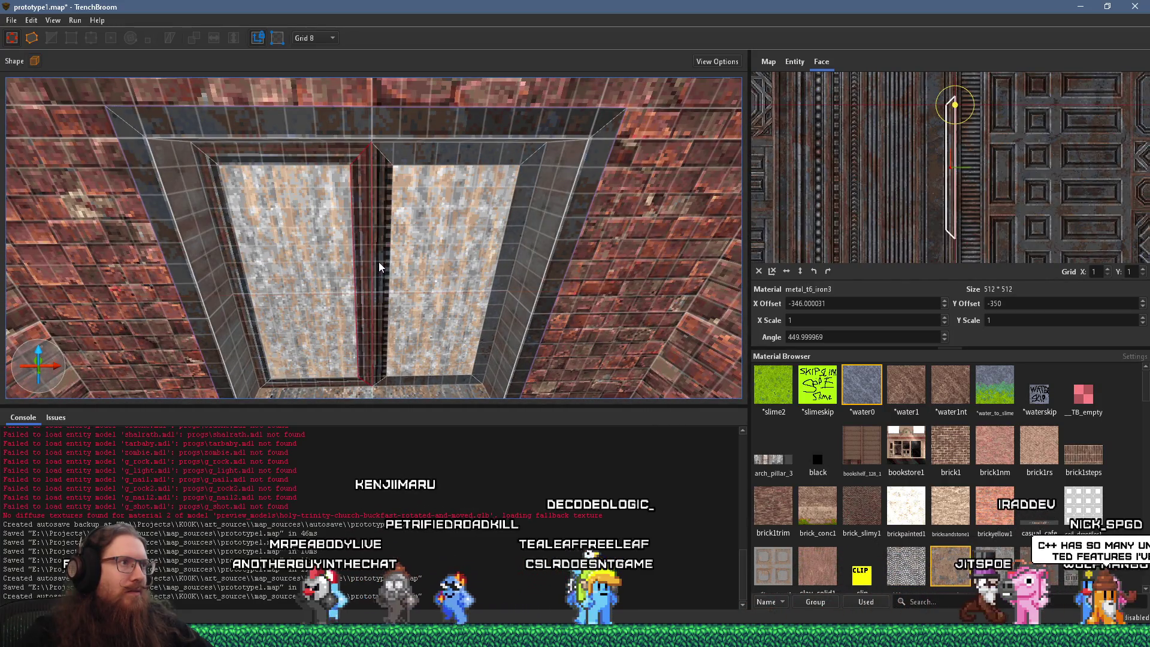
{"action": "left_click", "coordinate": [378, 261]}
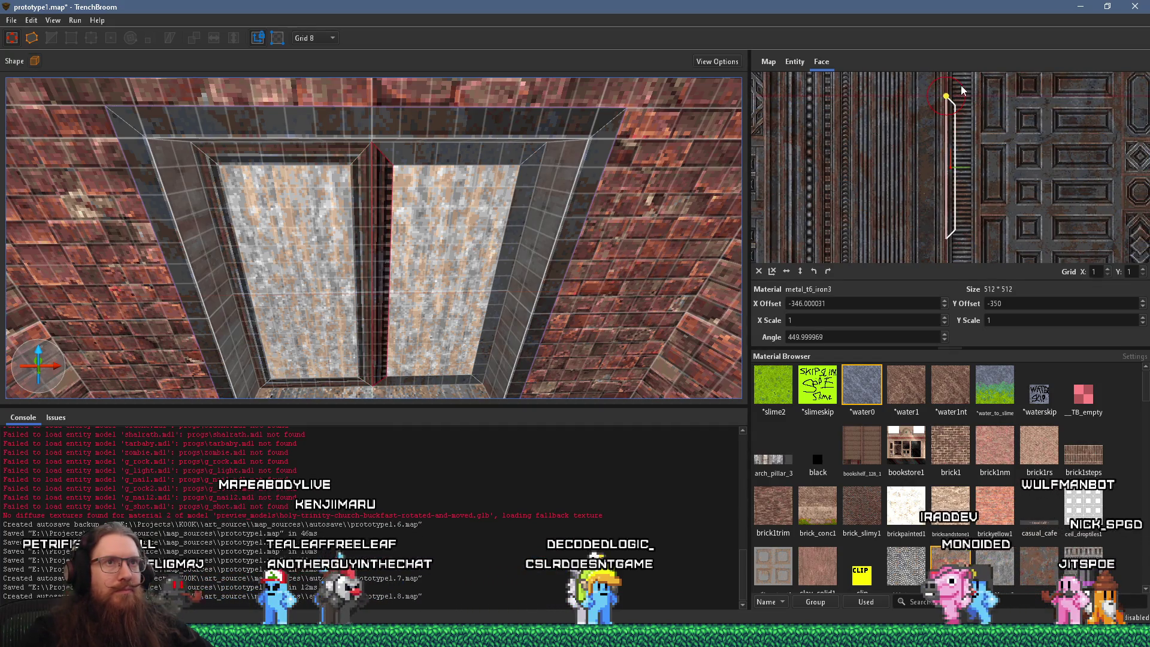
{"action": "mouse_move", "coordinate": [963, 85]}
{"action": "left_mouse_down"}
{"action": "mouse_move", "coordinate": [942, 78]}
{"action": "mouse_move", "coordinate": [850, 101]}
{"action": "mouse_move", "coordinate": [781, 155]}
{"action": "mouse_move", "coordinate": [791, 206]}
{"action": "left_mouse_up"}
Step: Select the frame's top strip face and rotate its texture so the stripes run horizontally
{"action": "left_click_drag", "start_coordinate": [419, 211], "coordinate": [398, 232]}
{"action": "left_click", "coordinate": [396, 233], "text": "shift"}
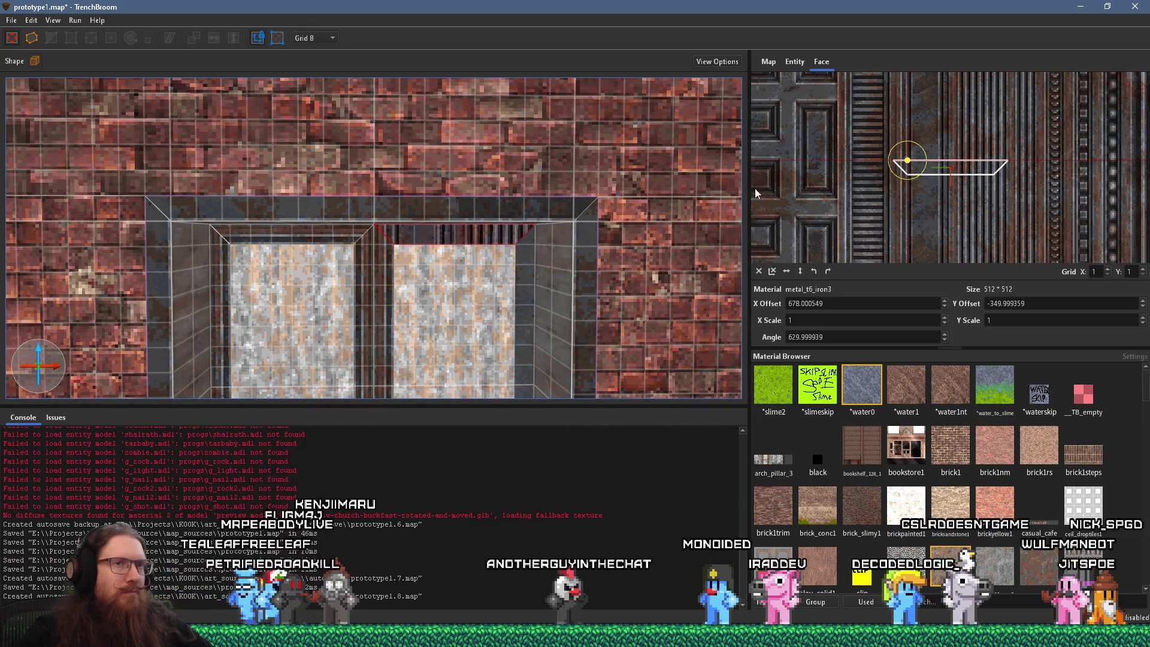
{"action": "mouse_move", "coordinate": [905, 146]}
{"action": "left_mouse_down"}
{"action": "mouse_move", "coordinate": [899, 131]}
{"action": "mouse_move", "coordinate": [843, 112]}
{"action": "left_mouse_up"}
{"action": "mouse_move", "coordinate": [900, 142]}
{"action": "left_mouse_down"}
{"action": "mouse_move", "coordinate": [841, 121]}
{"action": "mouse_move", "coordinate": [715, 212]}
{"action": "mouse_move", "coordinate": [815, 296]}
{"action": "mouse_move", "coordinate": [808, 289]}
{"action": "left_mouse_up"}
{"action": "scroll", "coordinate": [434, 258], "scroll_direction": "up", "scroll_amount": 5}
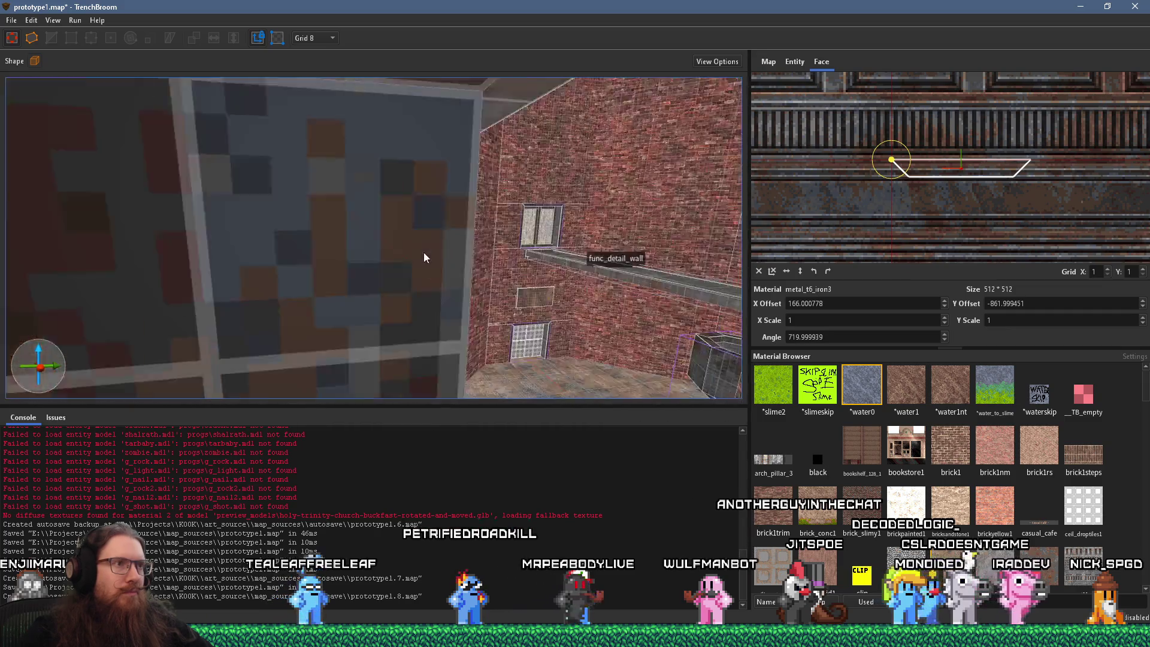
Step: Rotate the left inner jamb's metal trim texture by 90 degrees
{"action": "scroll", "coordinate": [433, 252], "scroll_direction": "down", "scroll_amount": 5}
{"action": "scroll", "coordinate": [373, 239], "scroll_direction": "up", "scroll_amount": 5}
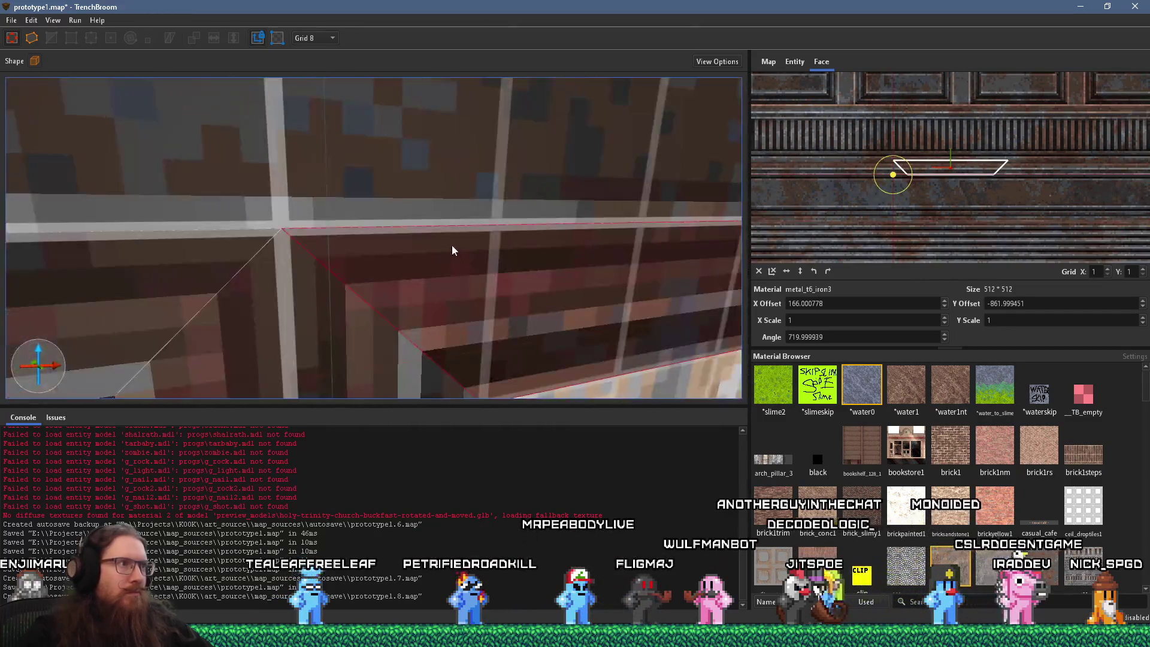
{"action": "scroll", "coordinate": [380, 289], "scroll_direction": "down", "scroll_amount": 5}
{"action": "left_click", "coordinate": [373, 289], "text": "shift"}
{"action": "scroll", "coordinate": [394, 282], "scroll_direction": "up", "scroll_amount": 5}
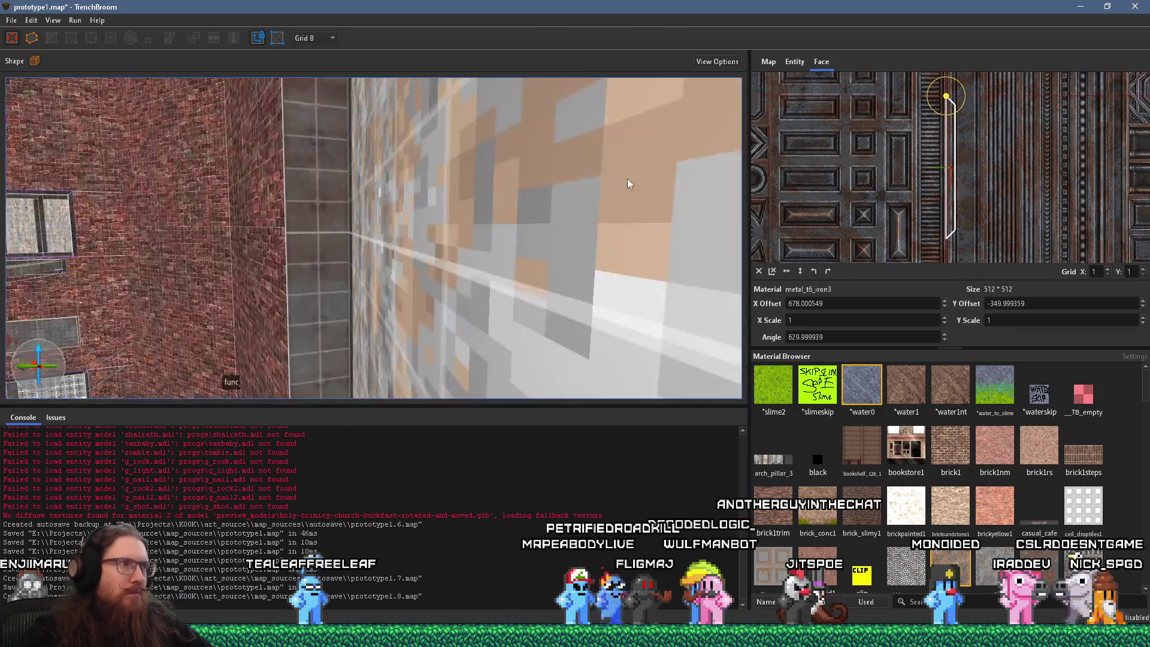
{"action": "scroll", "coordinate": [629, 209], "scroll_direction": "down", "scroll_amount": 5}
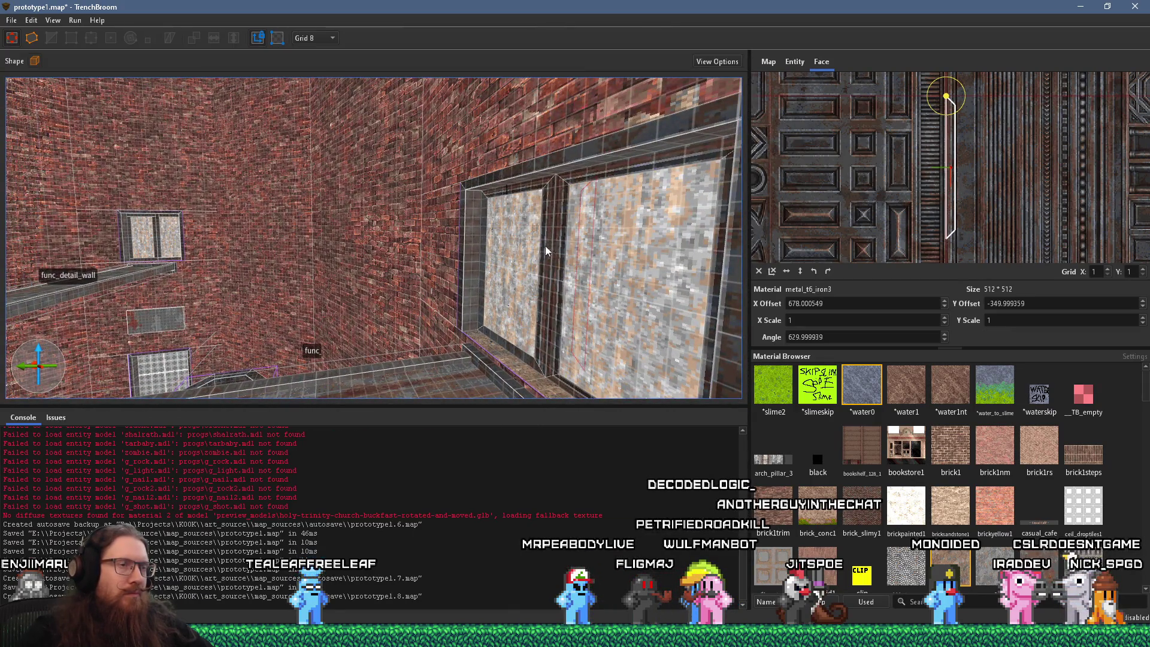
{"action": "scroll", "coordinate": [595, 232], "scroll_direction": "up", "scroll_amount": 5}
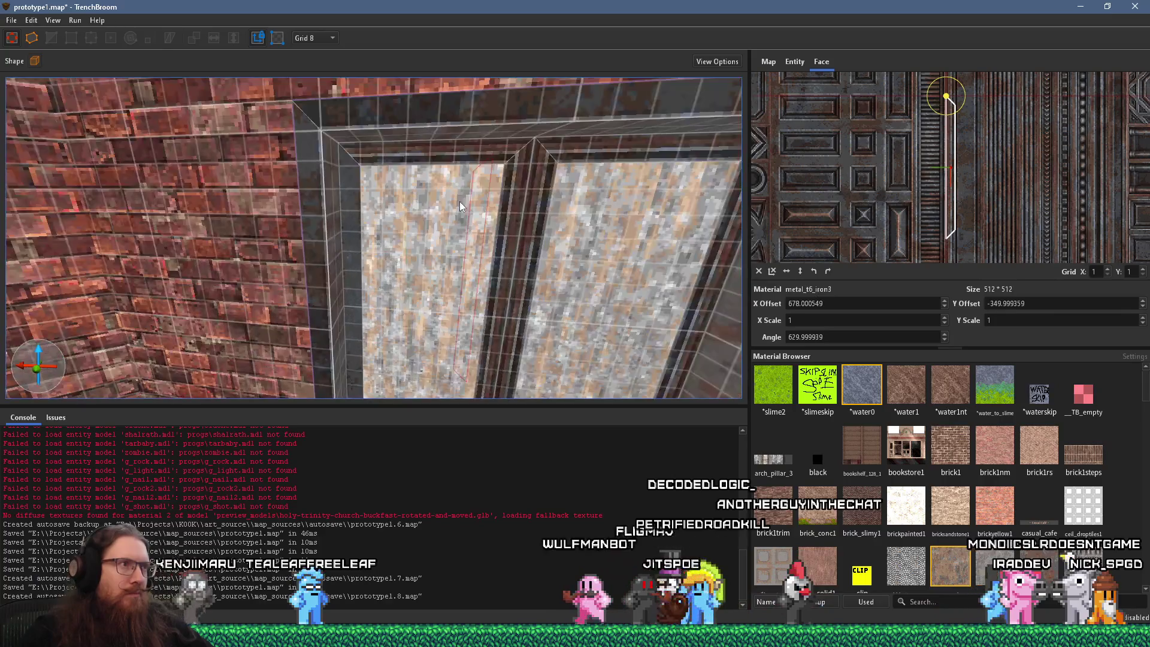
{"action": "left_click", "coordinate": [347, 183], "text": "shift"}
{"action": "key", "text": "shift+Page_Up"}
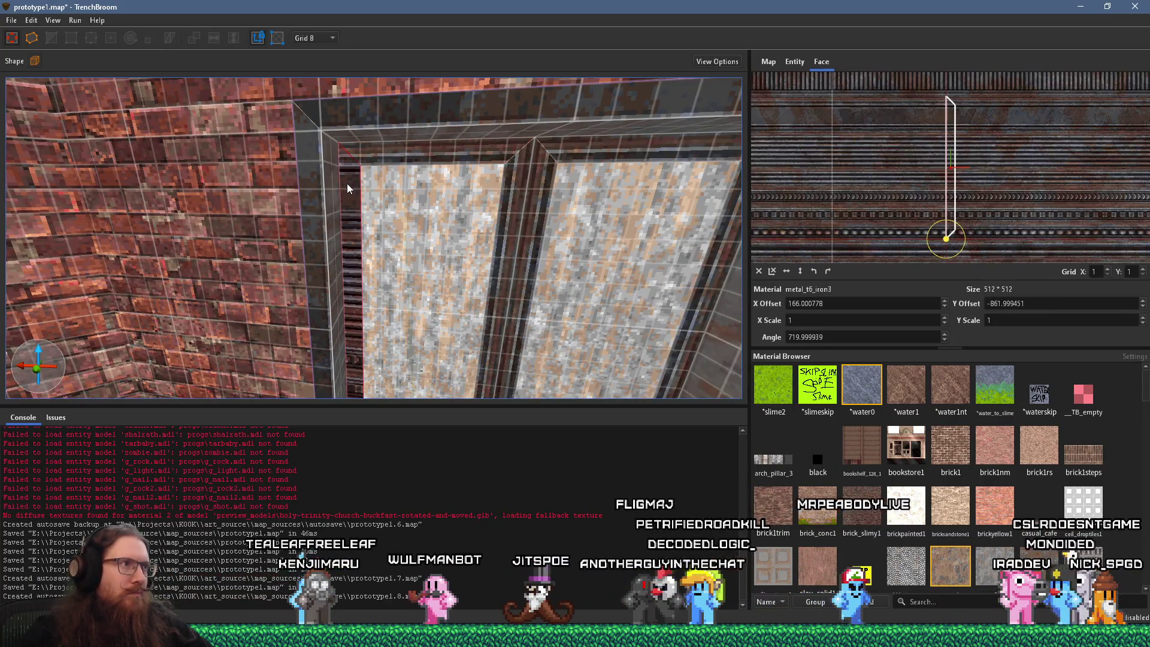
{"action": "scroll", "coordinate": [944, 231], "scroll_direction": "up", "scroll_amount": 1}
{"action": "mouse_move", "coordinate": [964, 233]}
{"action": "left_mouse_down"}
{"action": "mouse_move", "coordinate": [928, 228]}
{"action": "mouse_move", "coordinate": [944, 230]}
{"action": "left_mouse_up"}
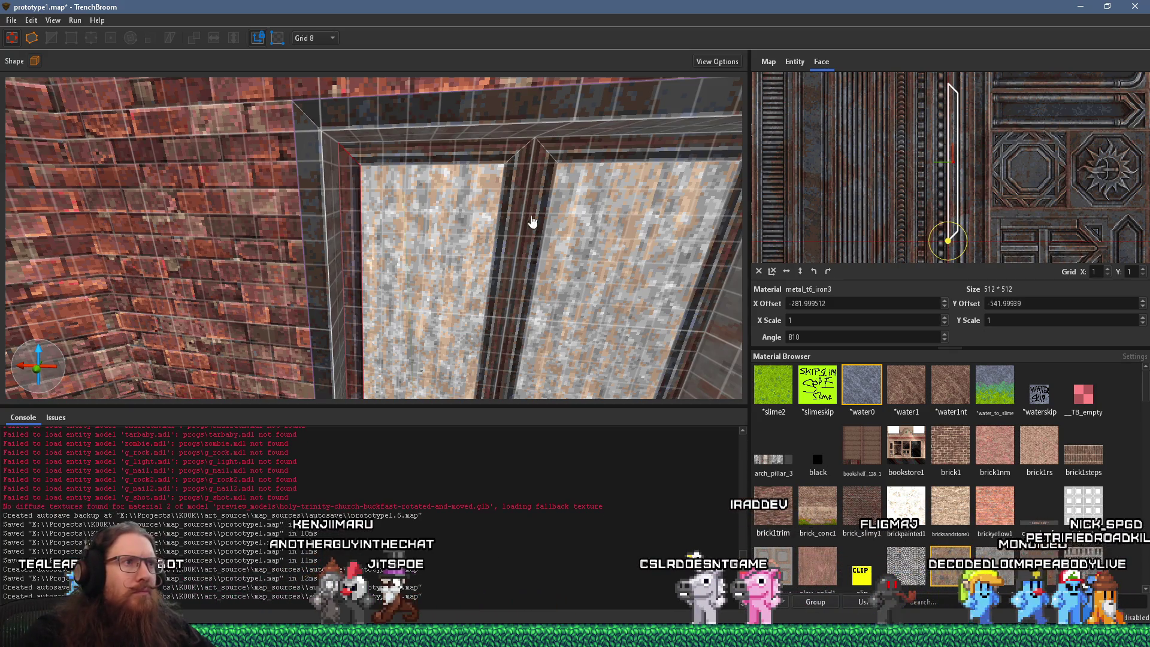
Step: Rotate the small inner sill's texture so its stripes run horizontally
{"action": "scroll", "coordinate": [535, 189], "scroll_direction": "down", "scroll_amount": 3}
{"action": "left_click", "coordinate": [495, 321], "text": "alt"}
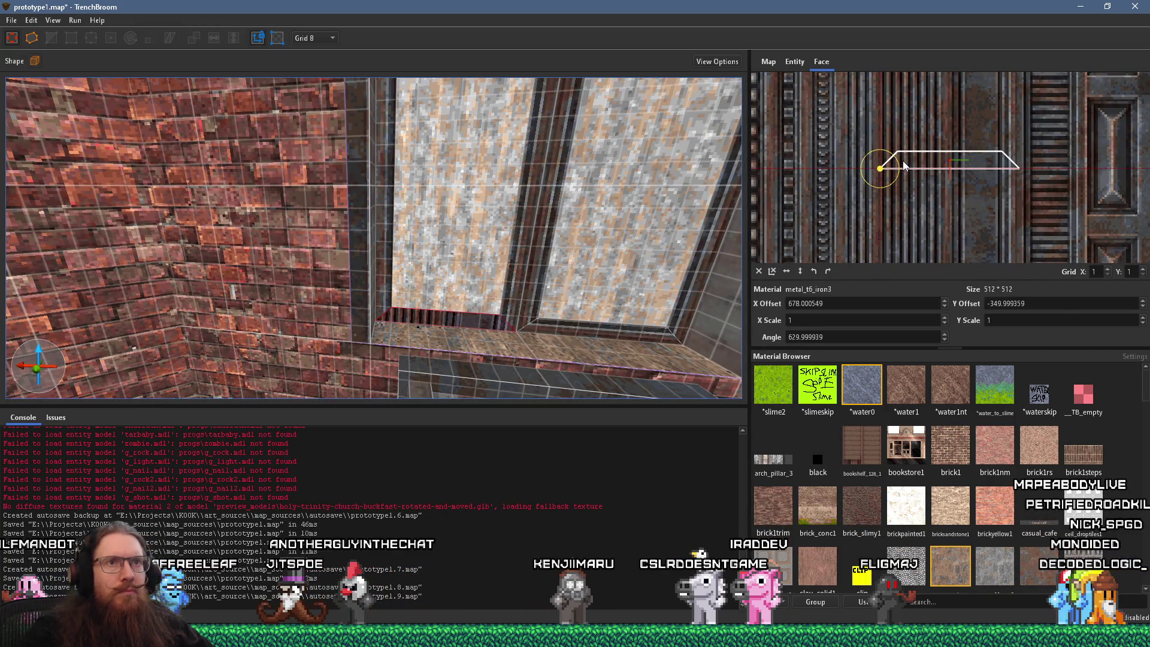
{"action": "left_click_drag", "start_coordinate": [900, 160], "coordinate": [896, 202]}
{"action": "scroll", "coordinate": [541, 264], "scroll_direction": "up", "scroll_amount": 5}
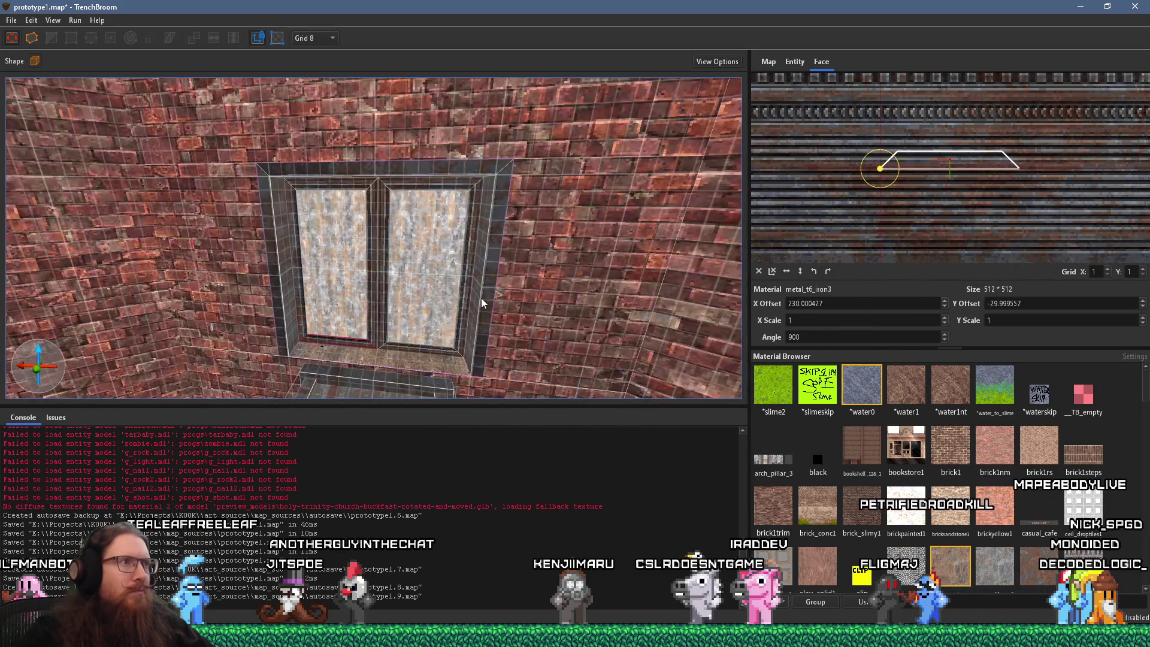
{"action": "mouse_move", "coordinate": [400, 288]}
{"action": "left_mouse_down"}
{"action": "mouse_move", "coordinate": [285, 208]}
{"action": "mouse_move", "coordinate": [318, 257]}
{"action": "mouse_move", "coordinate": [664, 264]}
{"action": "mouse_move", "coordinate": [277, 264]}
{"action": "mouse_move", "coordinate": [171, 300]}
{"action": "mouse_move", "coordinate": [170, 275]}
{"action": "mouse_move", "coordinate": [256, 227]}
{"action": "left_mouse_up"}
{"action": "key", "text": "Page_Down"}
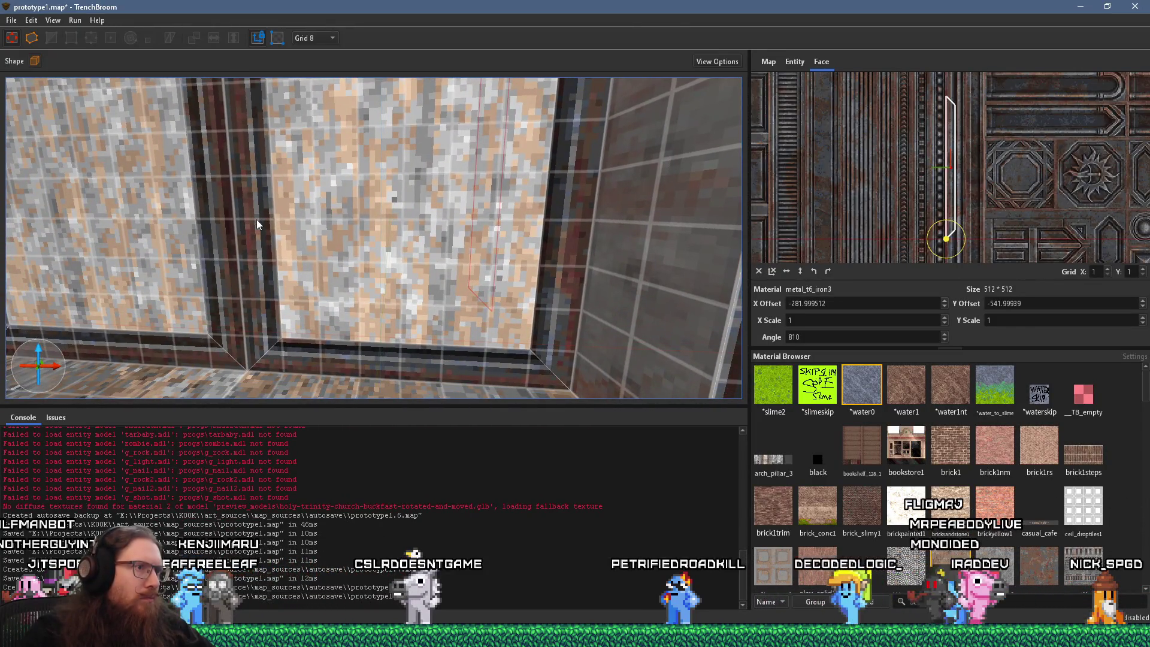
Step: Copy the recess top's metal_t6_iron3 texture onto the right recess face and rotate it into line
{"action": "scroll", "coordinate": [257, 220], "scroll_direction": "down", "scroll_amount": 5}
{"action": "scroll", "coordinate": [431, 214], "scroll_direction": "up", "scroll_amount": 8}
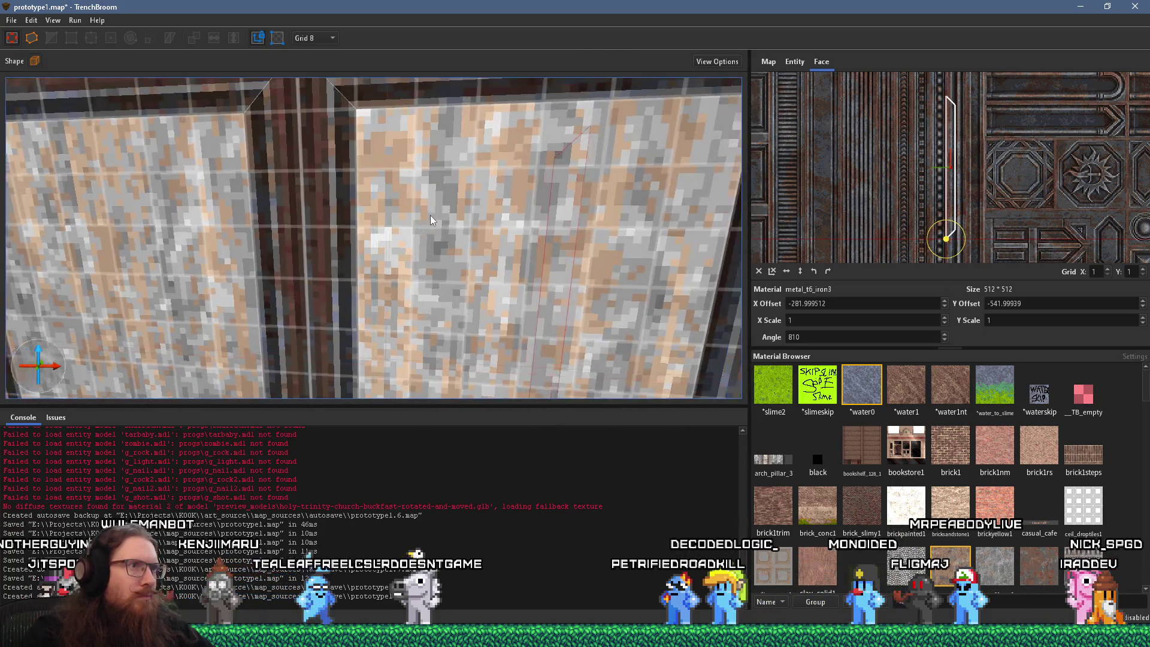
{"action": "left_click", "coordinate": [562, 223], "text": "shift"}
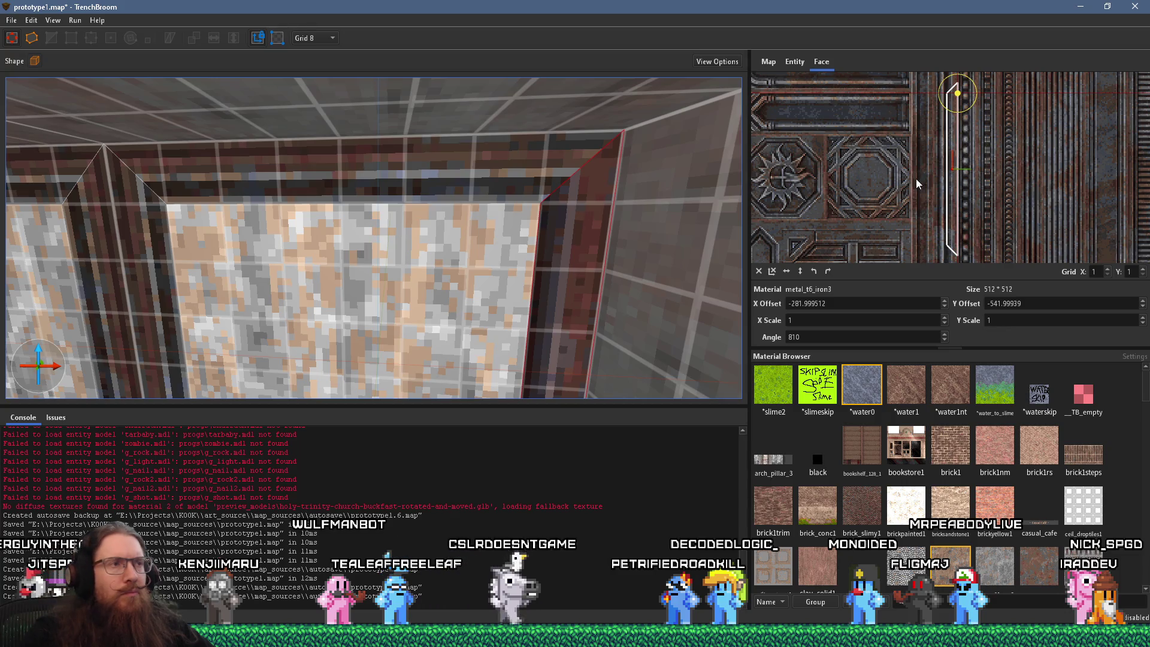
{"action": "left_click", "coordinate": [548, 177], "text": "shift"}
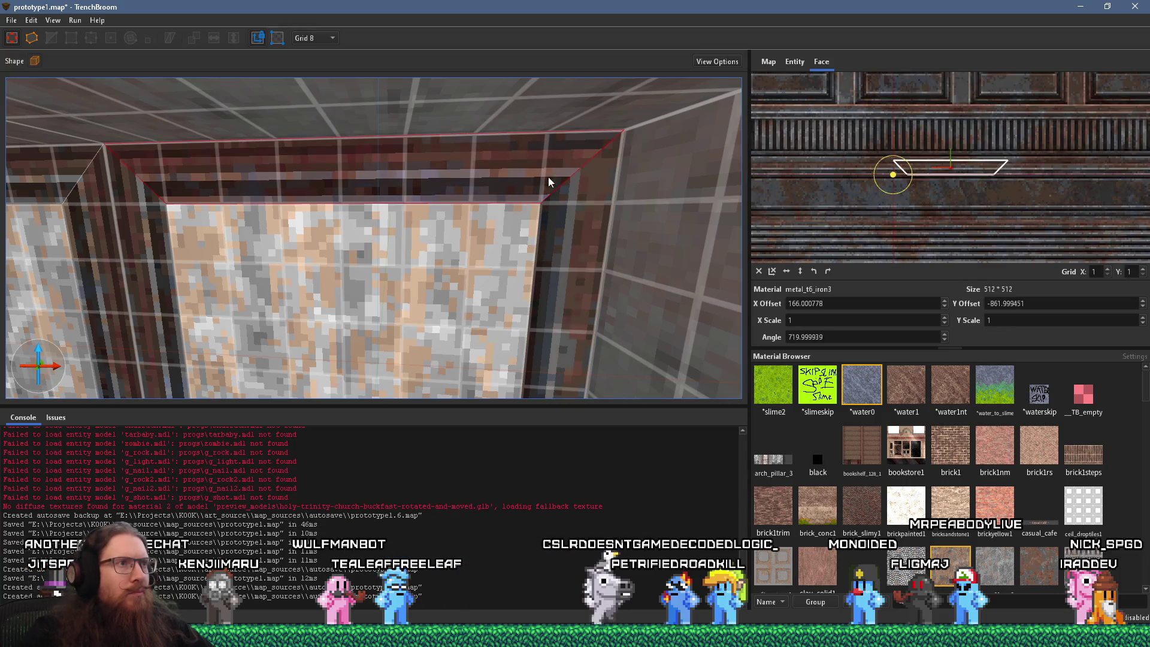
{"action": "left_click", "coordinate": [590, 193], "text": "alt"}
{"action": "left_click", "coordinate": [602, 198], "text": "shift"}
{"action": "mouse_move", "coordinate": [915, 201]}
{"action": "left_mouse_down"}
{"action": "mouse_move", "coordinate": [985, 37]}
{"action": "mouse_move", "coordinate": [977, 33]}
{"action": "mouse_move", "coordinate": [840, 141]}
{"action": "mouse_move", "coordinate": [927, 189]}
{"action": "mouse_move", "coordinate": [908, 192]}
{"action": "left_mouse_up"}
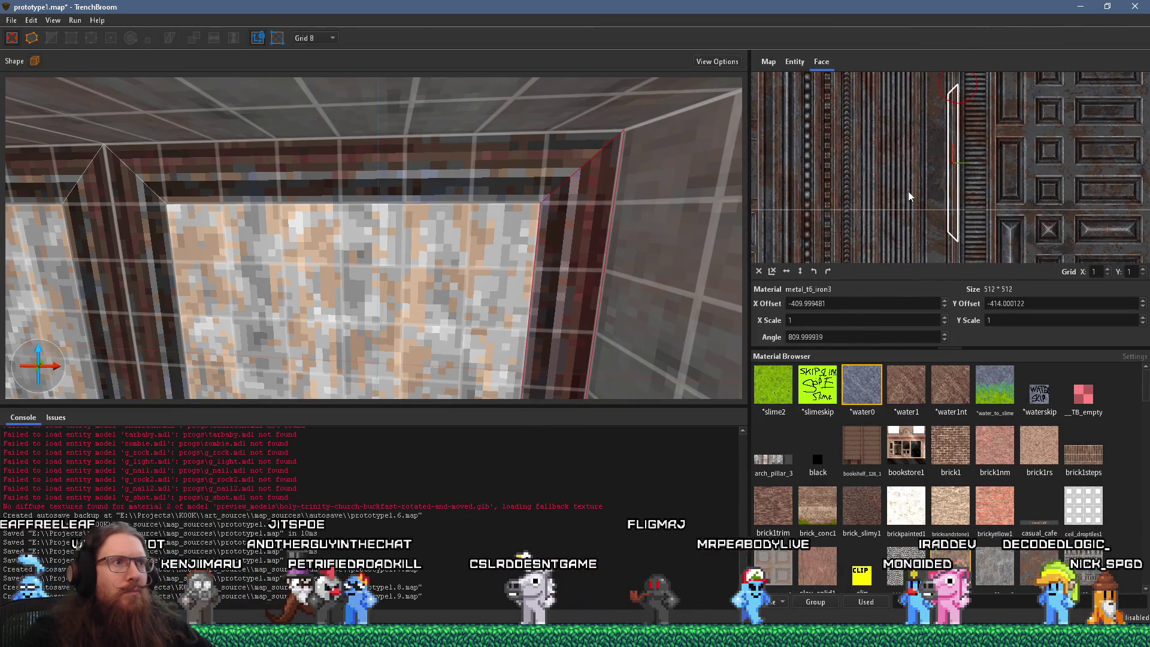
{"action": "key", "text": "Escape"}
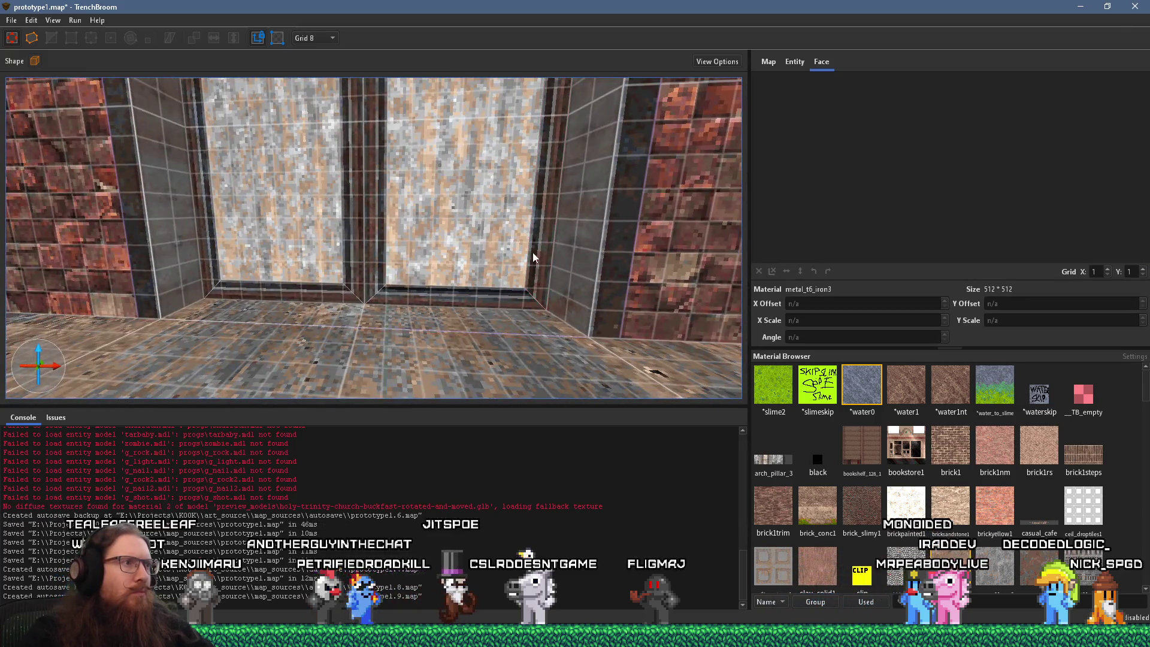
Step: Fly back from the window wall, save the map, then look up at the trimmed frame
{"action": "key", "text": "s"}
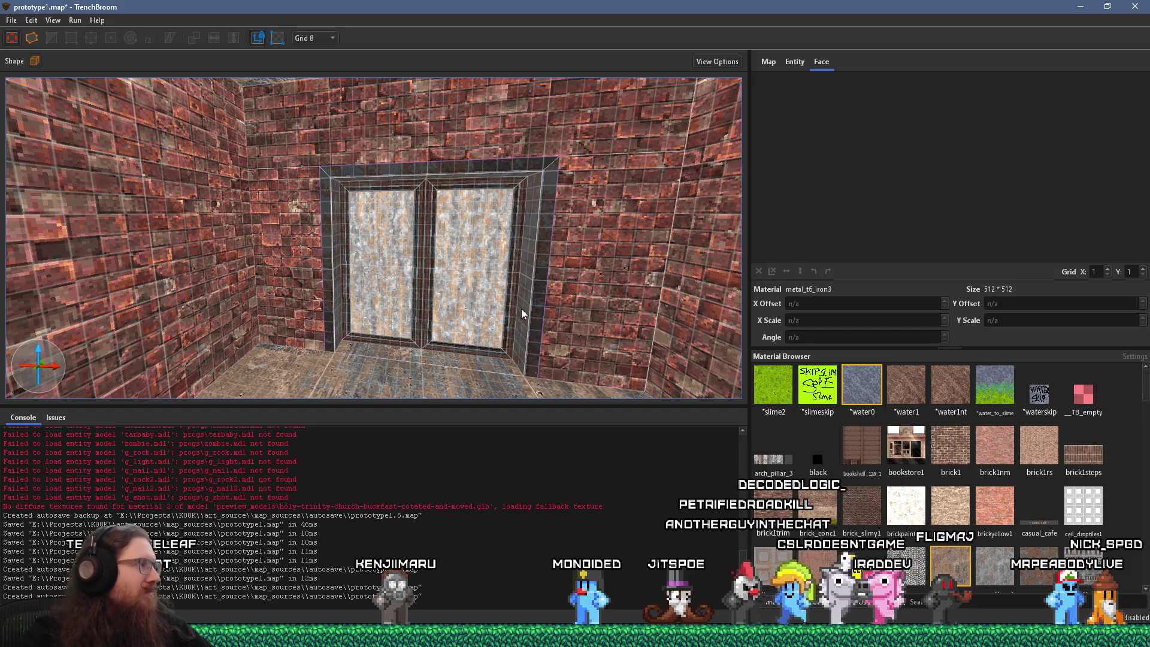
{"action": "left_click", "coordinate": [11, 19]}
{"action": "left_click", "coordinate": [37, 77]}
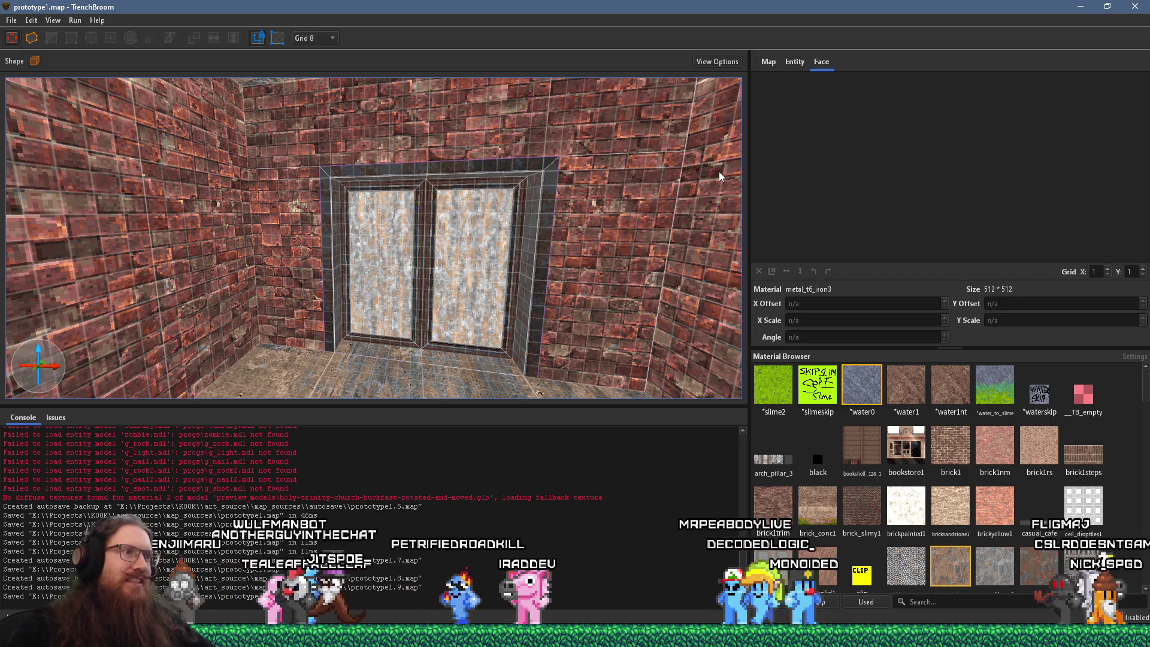
{"action": "scroll", "coordinate": [426, 240], "scroll_direction": "up", "scroll_amount": 5}
{"action": "mouse_move", "coordinate": [364, 190]}
{"action": "left_mouse_down"}
{"action": "mouse_move", "coordinate": [430, 182]}
{"action": "mouse_move", "coordinate": [293, 156]}
{"action": "mouse_move", "coordinate": [377, 182]}
{"action": "left_mouse_up"}
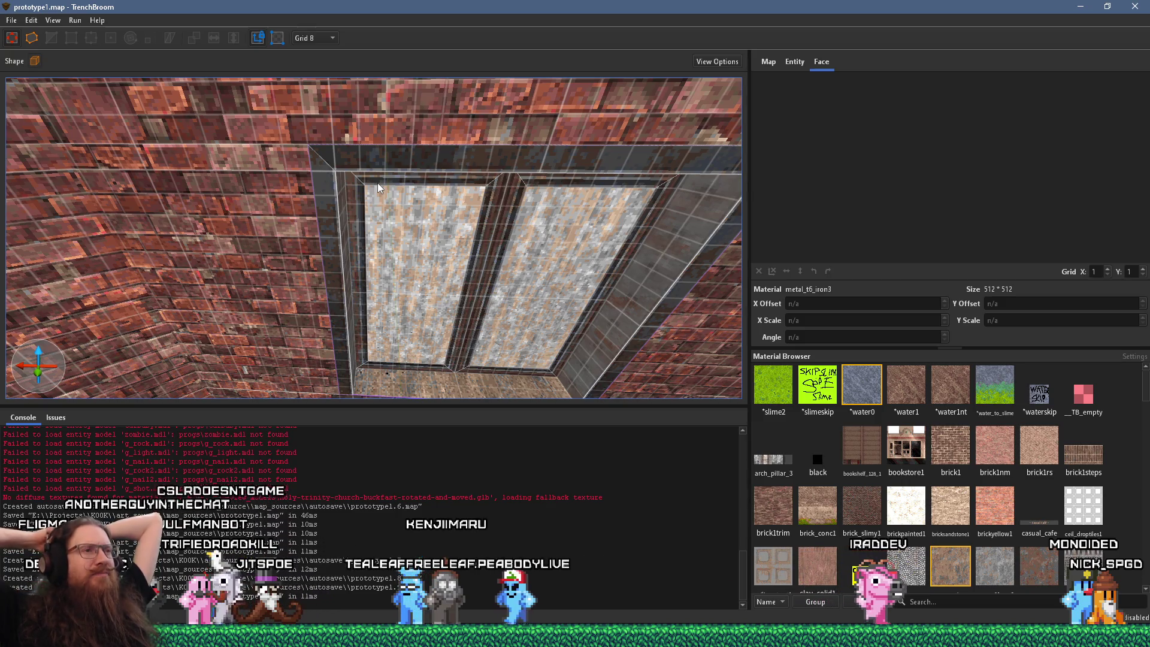
Step: Check the materials on the floor face and a metal frame face
{"action": "left_click", "coordinate": [493, 393]}
{"action": "mouse_move", "coordinate": [458, 332]}
{"action": "left_mouse_down"}
{"action": "mouse_move", "coordinate": [469, 380]}
{"action": "mouse_move", "coordinate": [464, 339]}
{"action": "mouse_move", "coordinate": [721, 328]}
{"action": "mouse_move", "coordinate": [696, 310]}
{"action": "mouse_move", "coordinate": [646, 343]}
{"action": "left_mouse_up"}
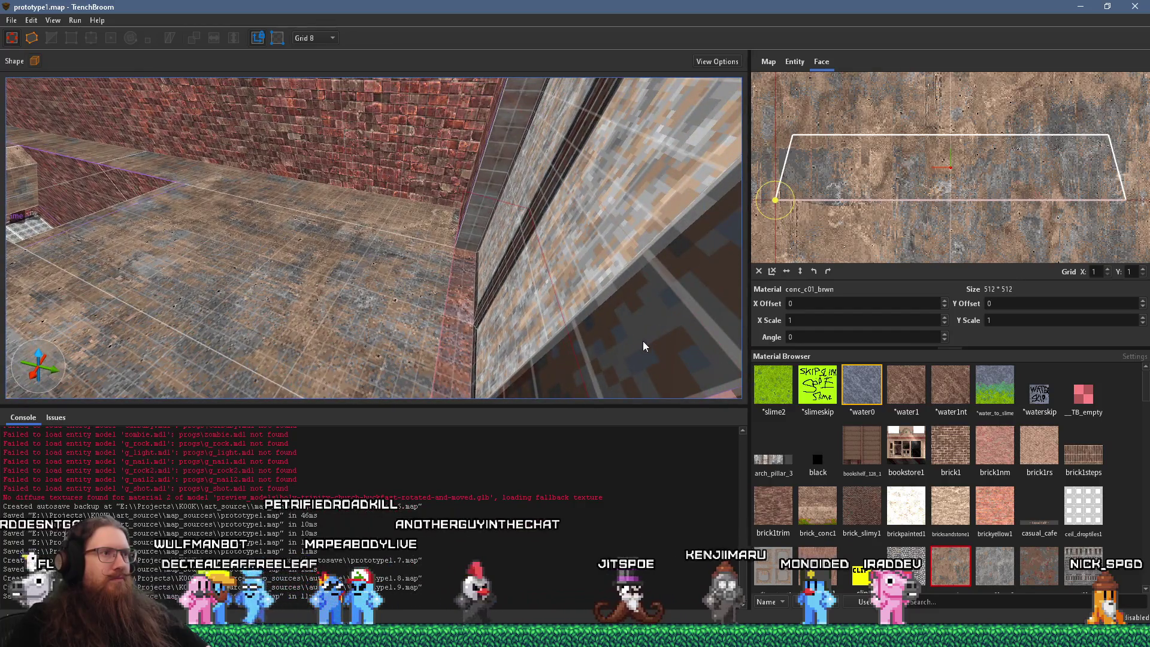
{"action": "mouse_move", "coordinate": [567, 315]}
{"action": "left_mouse_down"}
{"action": "mouse_move", "coordinate": [480, 330]}
{"action": "mouse_move", "coordinate": [452, 273]}
{"action": "left_mouse_up"}
{"action": "left_click", "coordinate": [422, 221]}
{"action": "mouse_move", "coordinate": [421, 221]}
{"action": "left_mouse_down"}
{"action": "mouse_move", "coordinate": [400, 275]}
{"action": "mouse_move", "coordinate": [409, 298]}
{"action": "mouse_move", "coordinate": [493, 311]}
{"action": "mouse_move", "coordinate": [571, 282]}
{"action": "mouse_move", "coordinate": [498, 278]}
{"action": "mouse_move", "coordinate": [522, 322]}
{"action": "mouse_move", "coordinate": [517, 299]}
{"action": "mouse_move", "coordinate": [468, 306]}
{"action": "mouse_move", "coordinate": [426, 354]}
{"action": "mouse_move", "coordinate": [552, 261]}
{"action": "mouse_move", "coordinate": [410, 288]}
{"action": "left_mouse_up"}
{"action": "scroll", "coordinate": [516, 300], "scroll_direction": "up", "scroll_amount": 5}
{"action": "scroll", "coordinate": [516, 300], "scroll_direction": "down", "scroll_amount": 5}
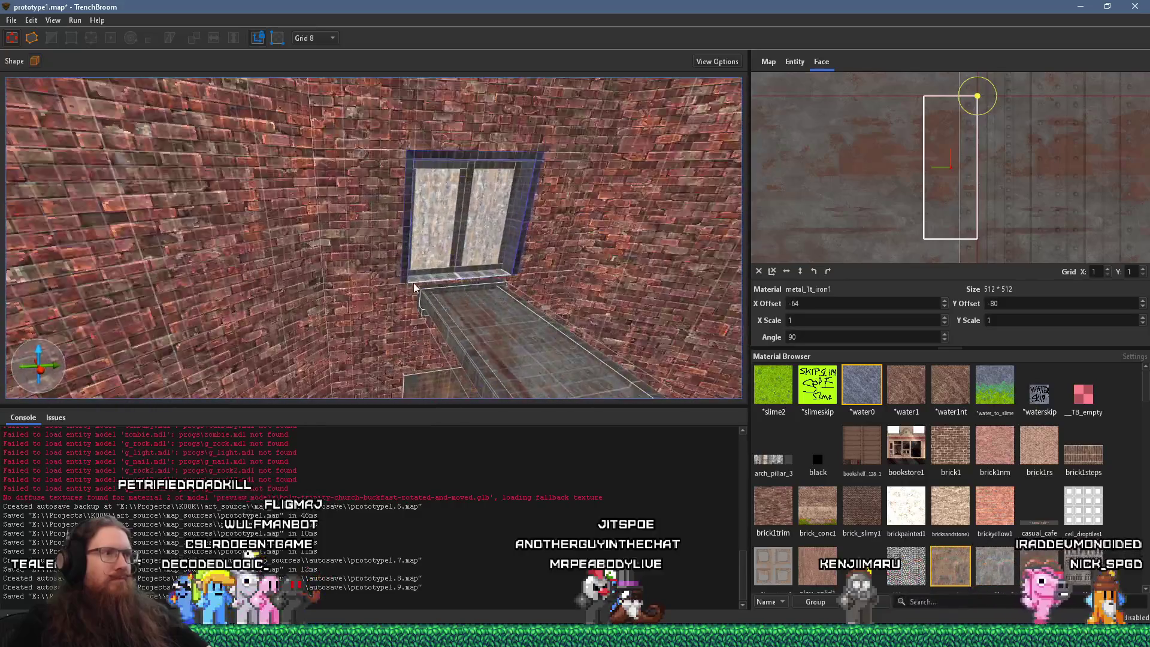
{"action": "scroll", "coordinate": [411, 288], "scroll_direction": "up", "scroll_amount": 2}
Step: Inspect a grid window panel face, a metal frame strip and another grid panel
{"action": "left_click", "coordinate": [566, 271]}
{"action": "scroll", "coordinate": [530, 293], "scroll_direction": "up", "scroll_amount": 3}
{"action": "left_click_drag", "start_coordinate": [488, 296], "coordinate": [389, 263]}
{"action": "left_click", "coordinate": [344, 254]}
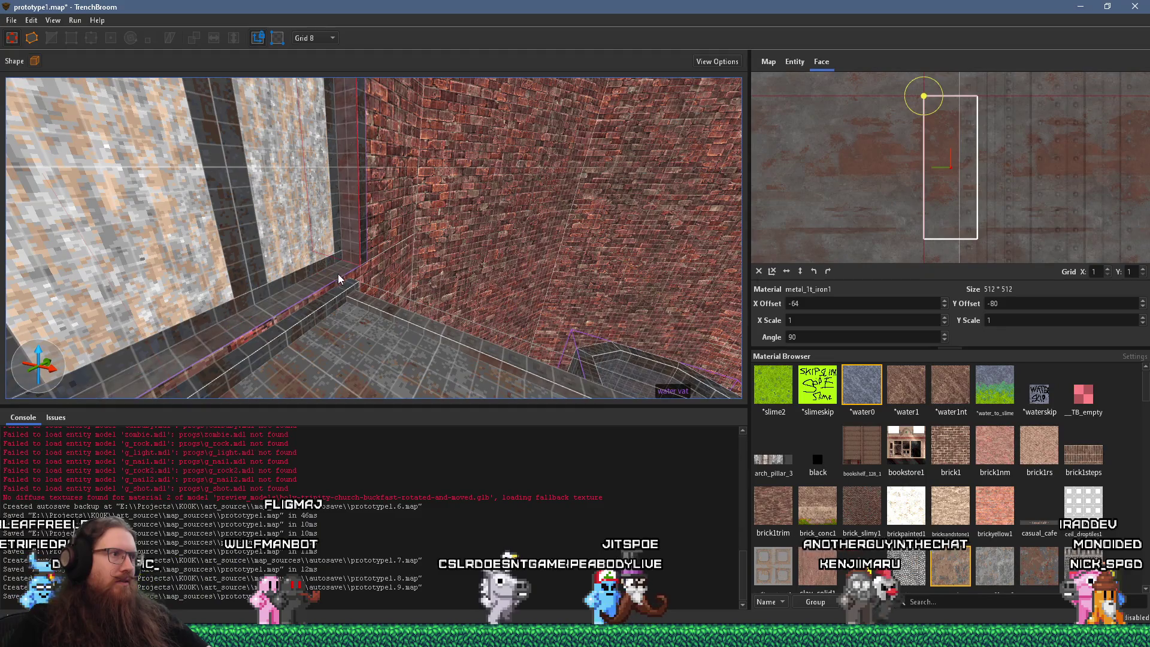
{"action": "mouse_move", "coordinate": [500, 248]}
{"action": "left_mouse_down"}
{"action": "mouse_move", "coordinate": [567, 268]}
{"action": "mouse_move", "coordinate": [318, 268]}
{"action": "left_mouse_up"}
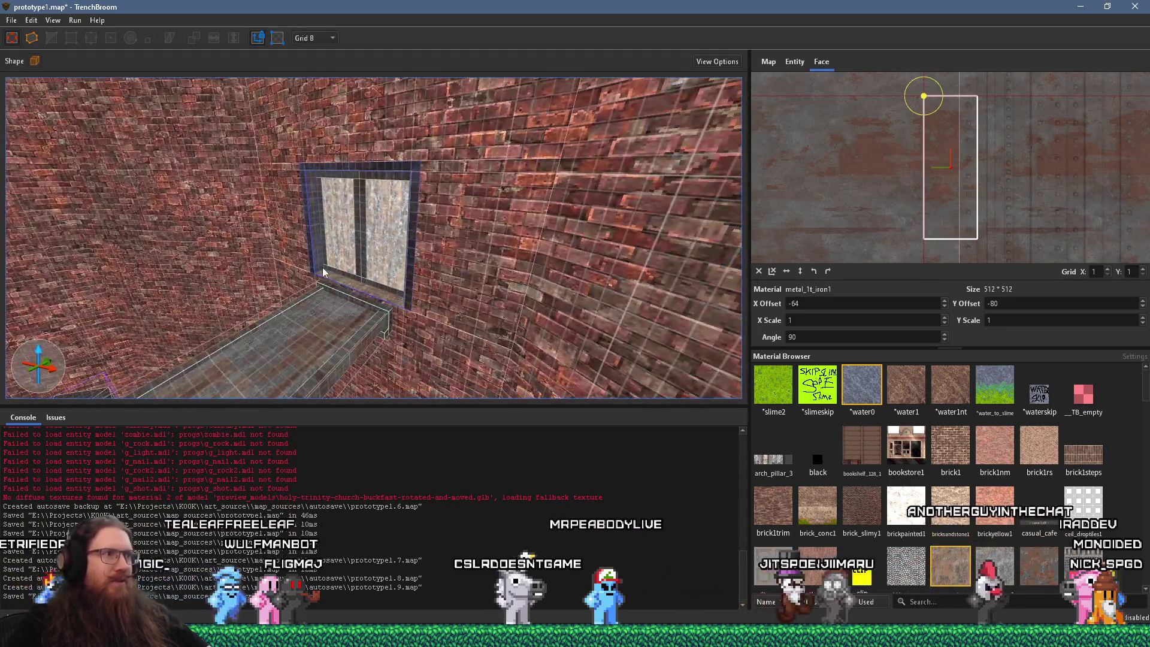
{"action": "scroll", "coordinate": [319, 267], "scroll_direction": "up", "scroll_amount": 3}
{"action": "left_click", "coordinate": [239, 304]}
Step: Back away to the grey panel, check the window frame strip, then clear the selection
{"action": "scroll", "coordinate": [323, 335], "scroll_direction": "up", "scroll_amount": 2}
{"action": "left_click_drag", "start_coordinate": [366, 340], "coordinate": [262, 336]}
{"action": "scroll", "coordinate": [262, 337], "scroll_direction": "down", "scroll_amount": 3}
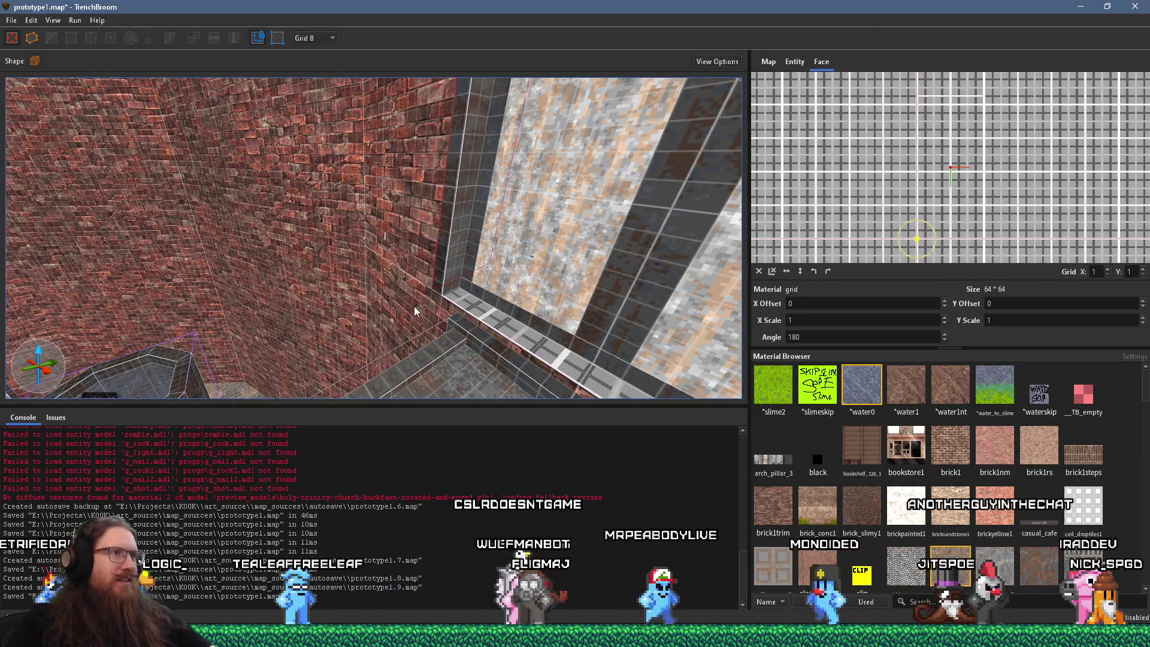
{"action": "left_click", "coordinate": [459, 277]}
{"action": "mouse_move", "coordinate": [442, 257]}
{"action": "left_mouse_down"}
{"action": "mouse_move", "coordinate": [627, 265]}
{"action": "mouse_move", "coordinate": [505, 258]}
{"action": "mouse_move", "coordinate": [412, 287]}
{"action": "mouse_move", "coordinate": [552, 269]}
{"action": "mouse_move", "coordinate": [383, 264]}
{"action": "mouse_move", "coordinate": [486, 291]}
{"action": "mouse_move", "coordinate": [361, 211]}
{"action": "mouse_move", "coordinate": [341, 286]}
{"action": "mouse_move", "coordinate": [354, 154]}
{"action": "mouse_move", "coordinate": [398, 312]}
{"action": "mouse_move", "coordinate": [350, 202]}
{"action": "left_mouse_up"}
{"action": "key", "text": "Escape"}
Step: Select the whole grid window panel brush, then switch away from TrenchBroom
{"action": "left_click", "coordinate": [359, 210]}
{"action": "left_click", "coordinate": [355, 225]}
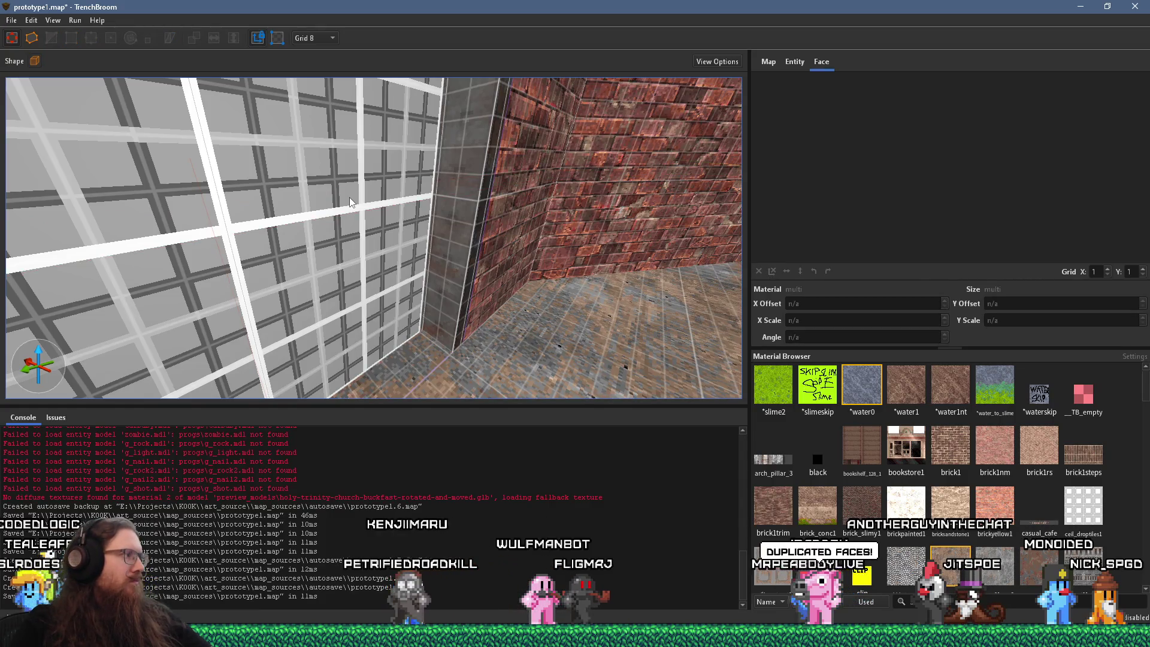
{"action": "key", "text": "alt+Tab"}
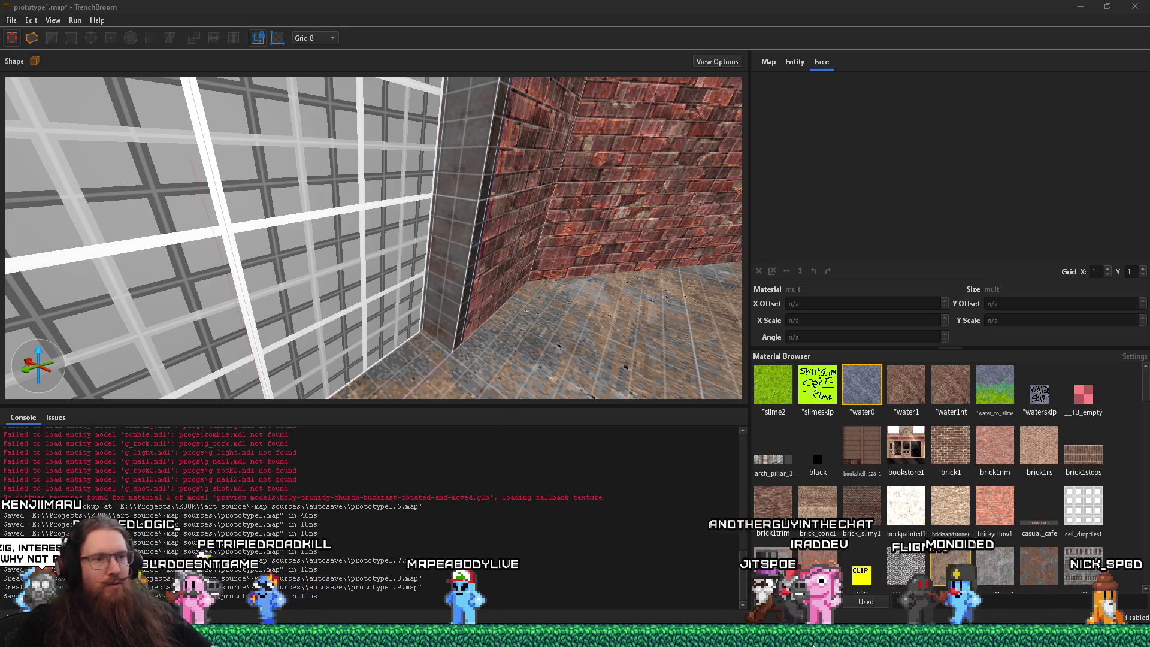
{"action": "mouse_move", "coordinate": [966, 643]}
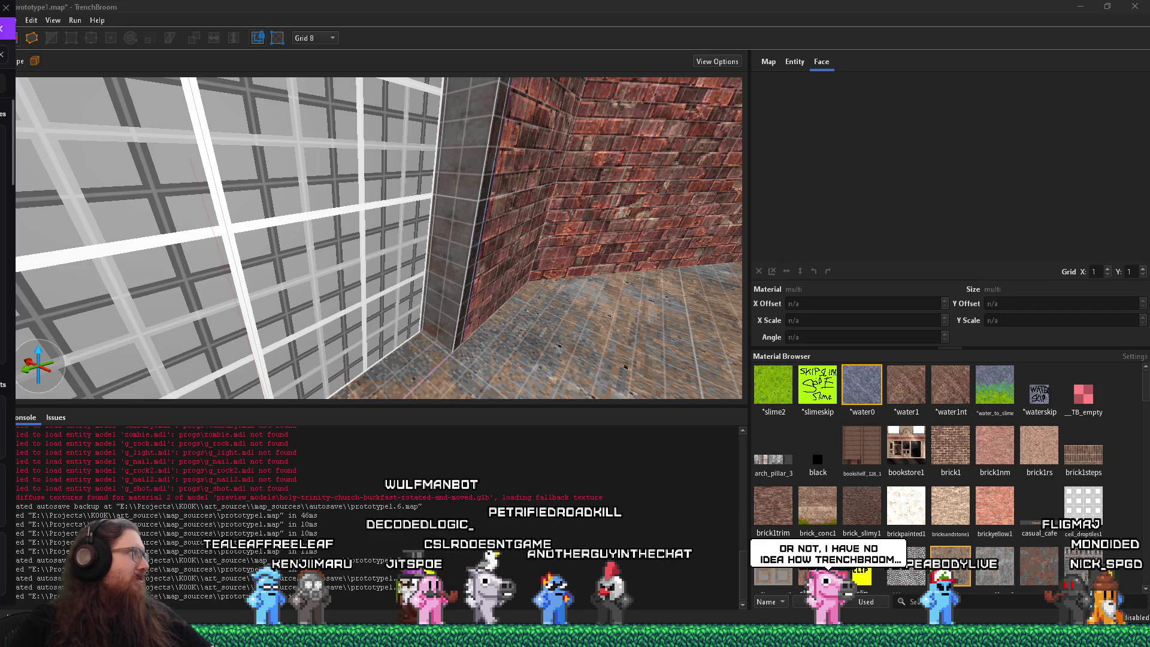
Step: Glance at Discord's links-and-media channel, then return to TrenchBroom
{"action": "key", "text": "alt+Tab"}
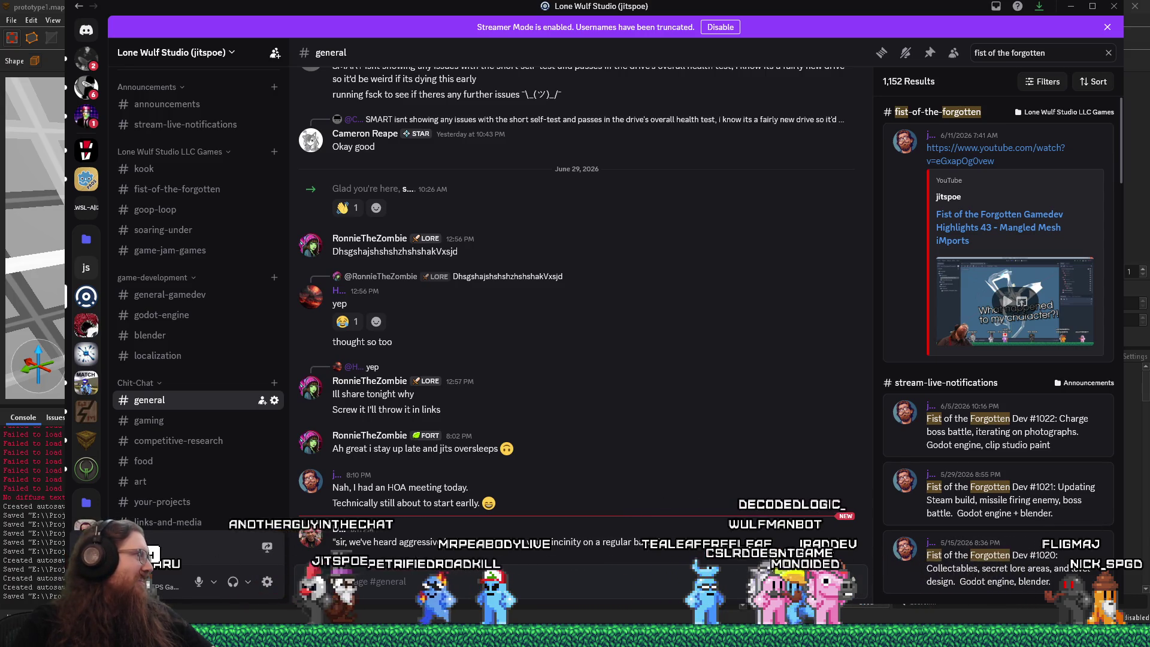
{"action": "scroll", "coordinate": [190, 485], "scroll_direction": "down", "scroll_amount": 2}
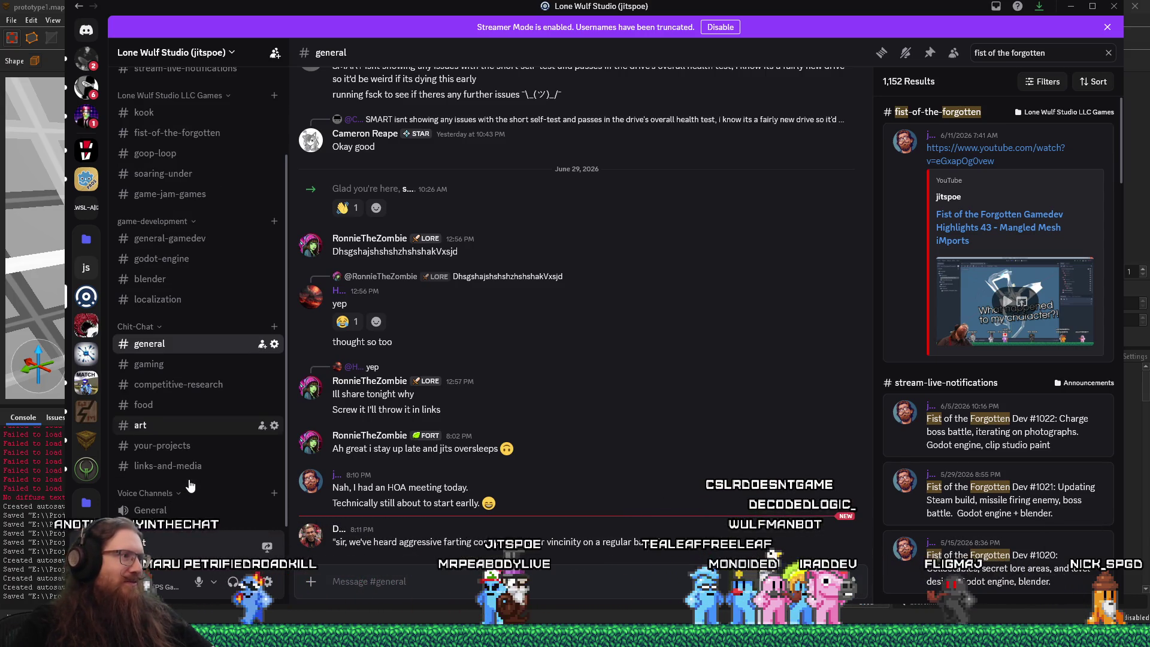
{"action": "left_click", "coordinate": [188, 472]}
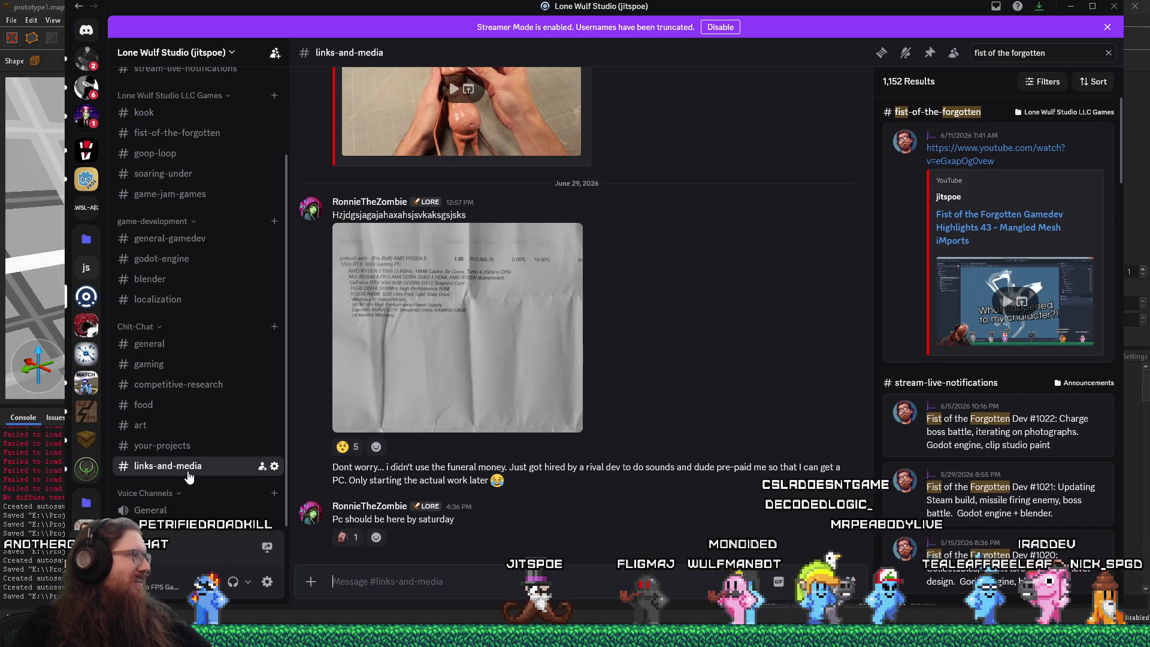
{"action": "scroll", "coordinate": [189, 473], "scroll_direction": "up", "scroll_amount": 4}
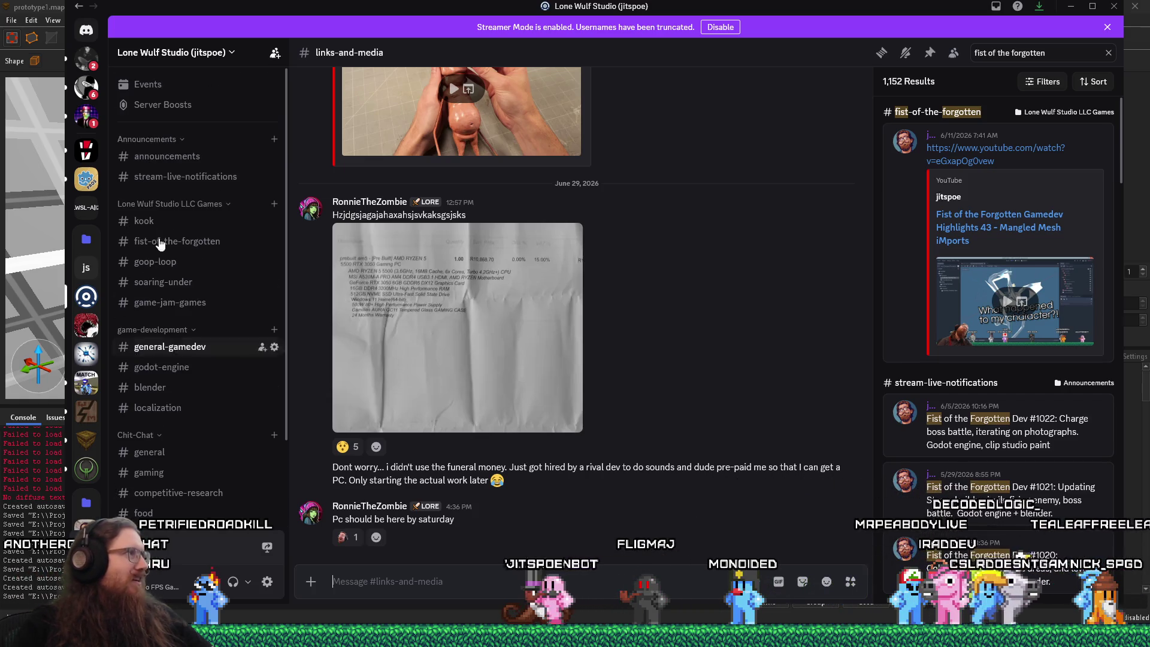
{"action": "key", "text": "alt+Tab"}
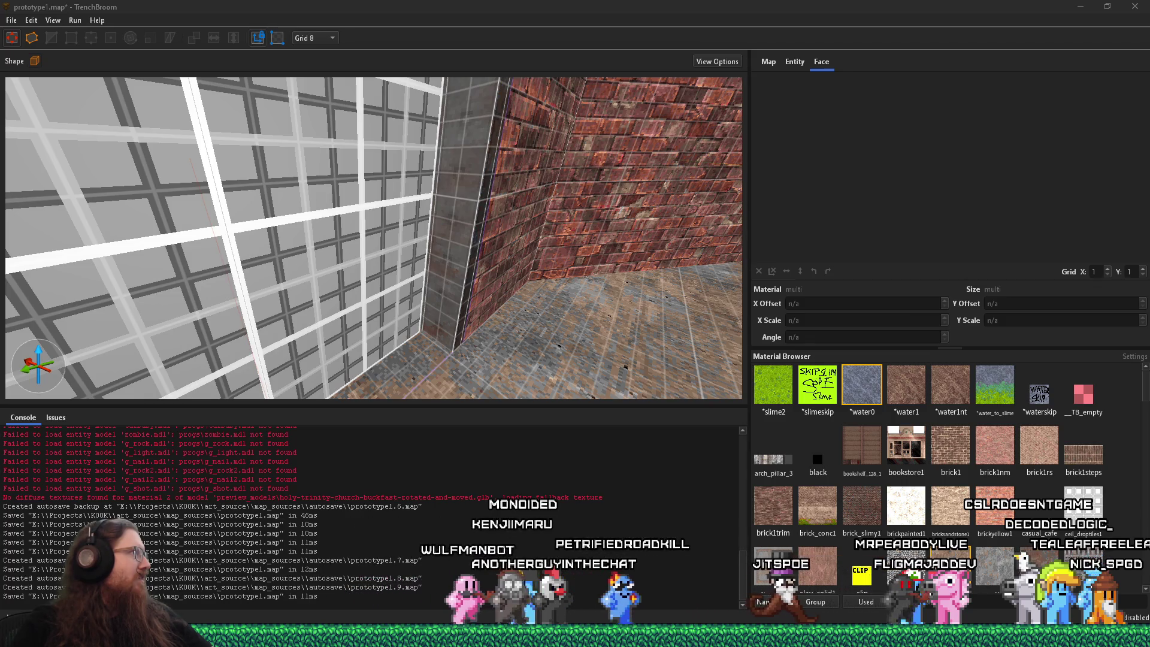
Step: Bring up the shared green matrix image and zoom it to full size
{"action": "key", "text": "alt+Tab"}
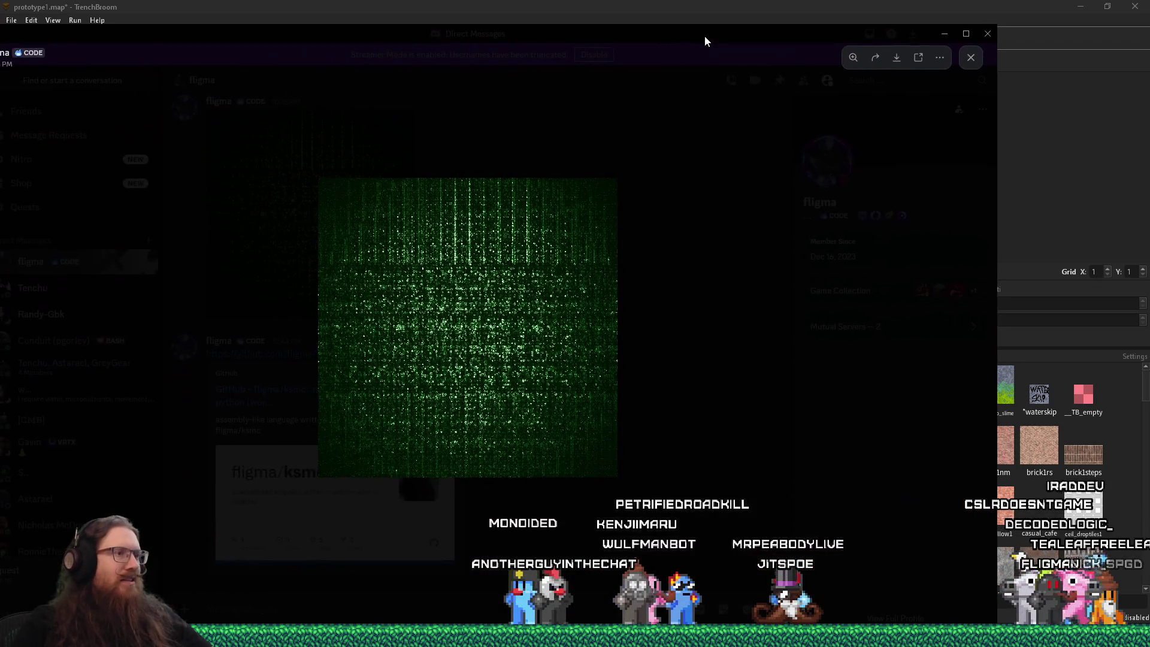
{"action": "left_click", "coordinate": [563, 263]}
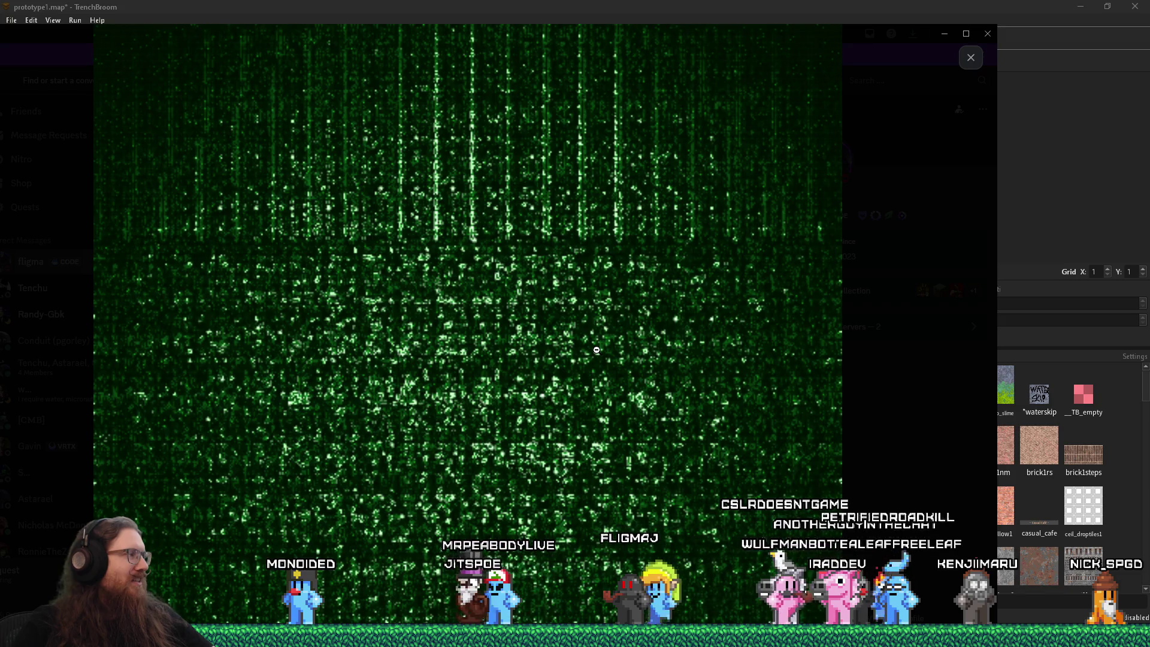
{"action": "left_click", "coordinate": [583, 15]}
{"action": "key", "text": "alt+Tab"}
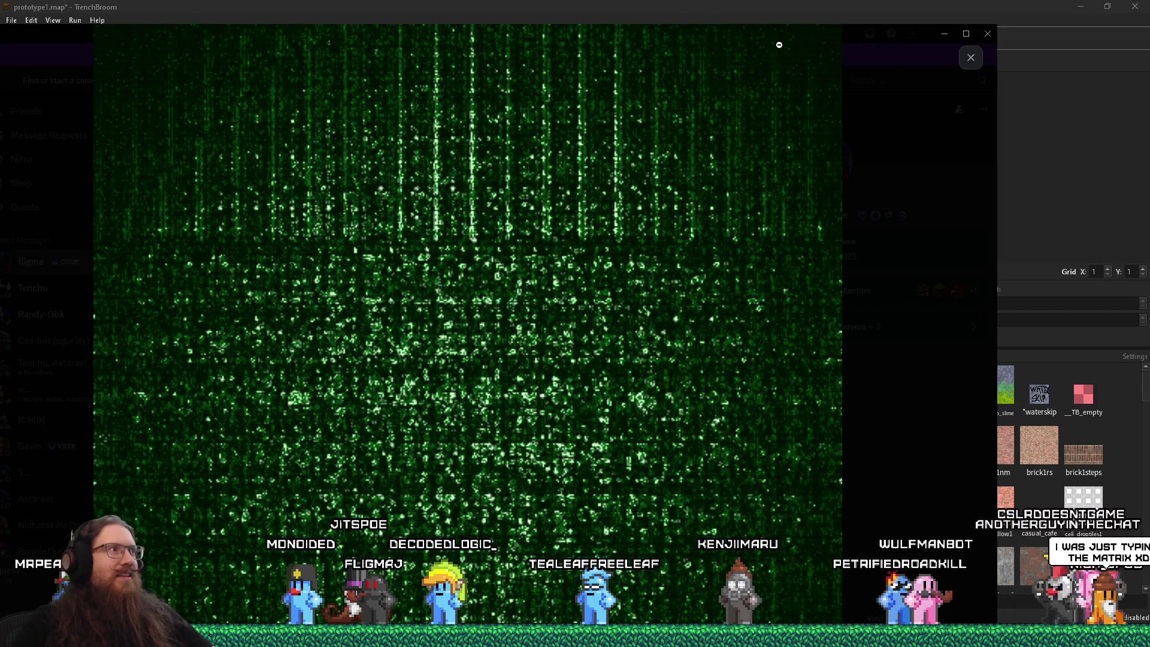
Step: Drag the image viewer window around, finally pushing it aside to reveal the editor
{"action": "mouse_move", "coordinate": [781, 39]}
{"action": "left_mouse_down"}
{"action": "mouse_move", "coordinate": [762, 41]}
{"action": "mouse_move", "coordinate": [786, 57]}
{"action": "left_mouse_up"}
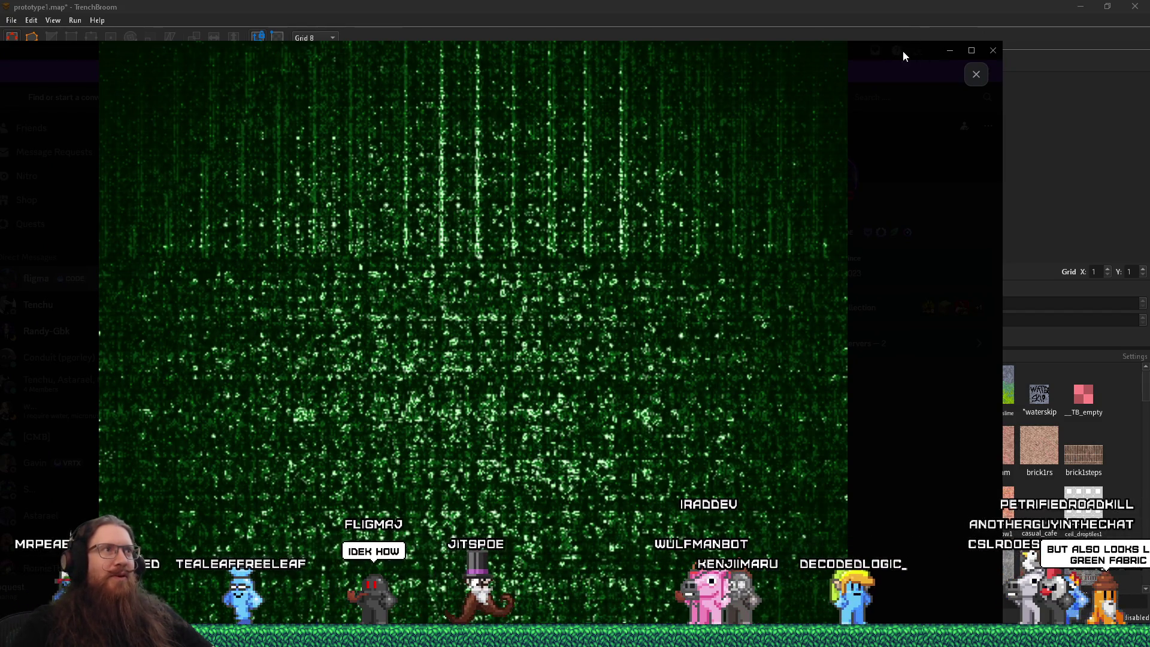
{"action": "mouse_move", "coordinate": [88, 44]}
{"action": "left_mouse_down"}
{"action": "mouse_move", "coordinate": [77, 48]}
{"action": "mouse_move", "coordinate": [243, 48]}
{"action": "left_mouse_up"}
{"action": "mouse_move", "coordinate": [637, 46]}
{"action": "left_mouse_down"}
{"action": "mouse_move", "coordinate": [809, 47]}
{"action": "mouse_move", "coordinate": [802, 57]}
{"action": "left_mouse_up"}
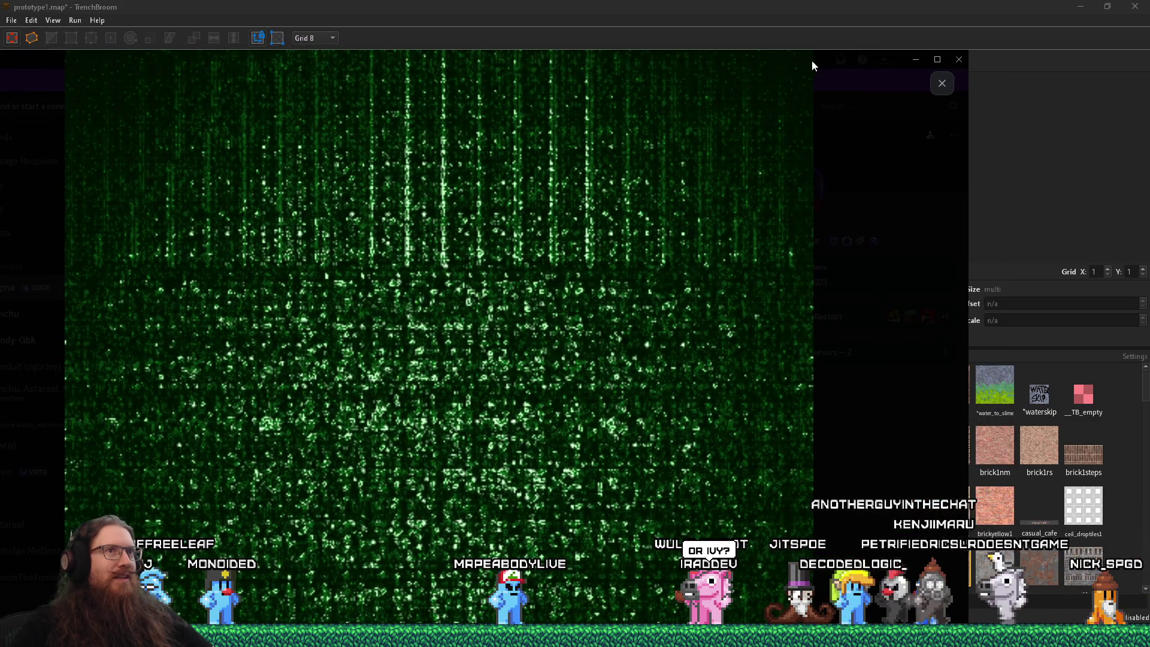
{"action": "left_click_drag", "start_coordinate": [818, 60], "coordinate": [753, 57]}
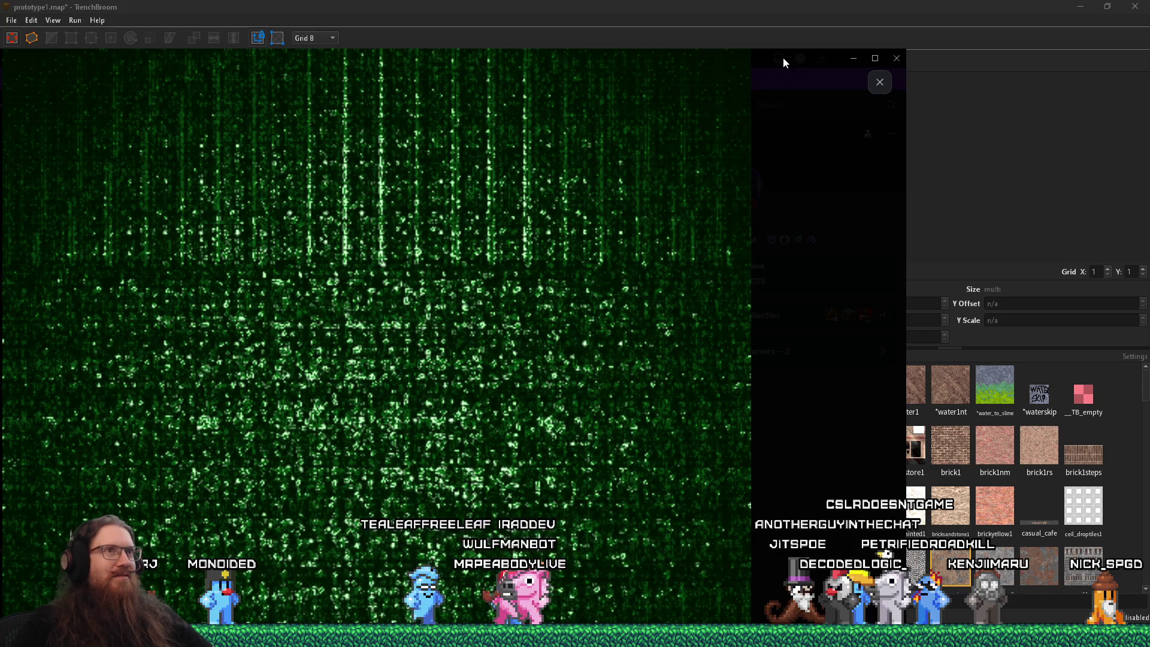
{"action": "mouse_move", "coordinate": [769, 61]}
{"action": "left_mouse_down"}
{"action": "mouse_move", "coordinate": [821, 58]}
{"action": "mouse_move", "coordinate": [580, 72]}
{"action": "mouse_move", "coordinate": [0, 66]}
{"action": "left_mouse_up"}
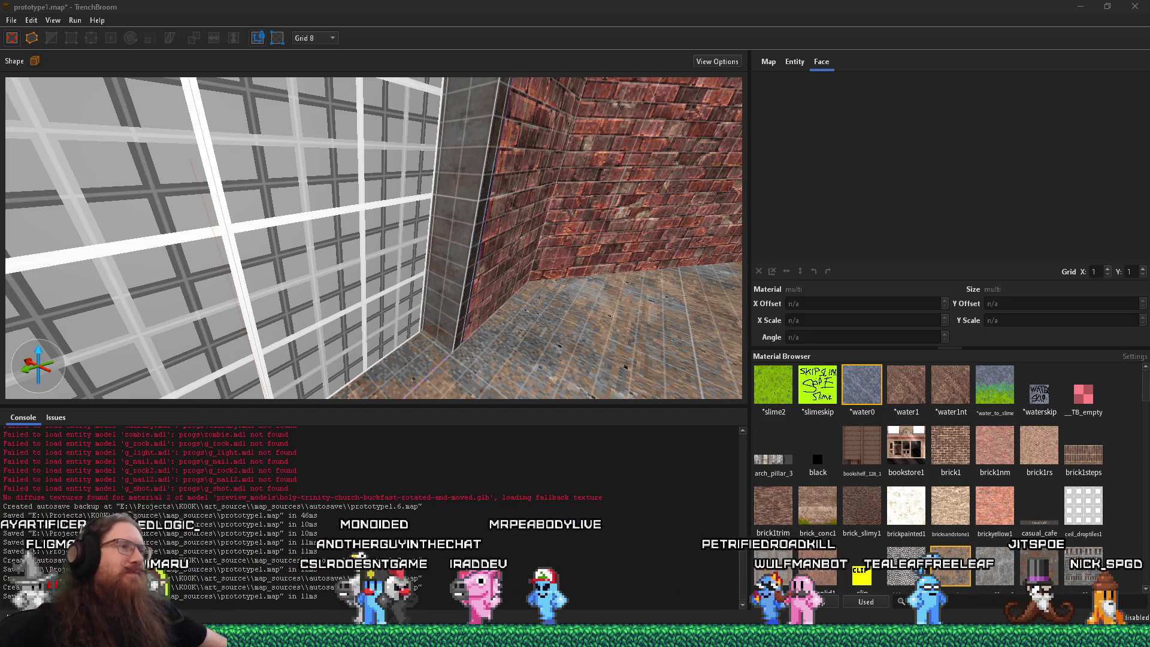
Step: Save prototype1.map and pull the camera back to frame the grid door
{"action": "left_click", "coordinate": [12, 20]}
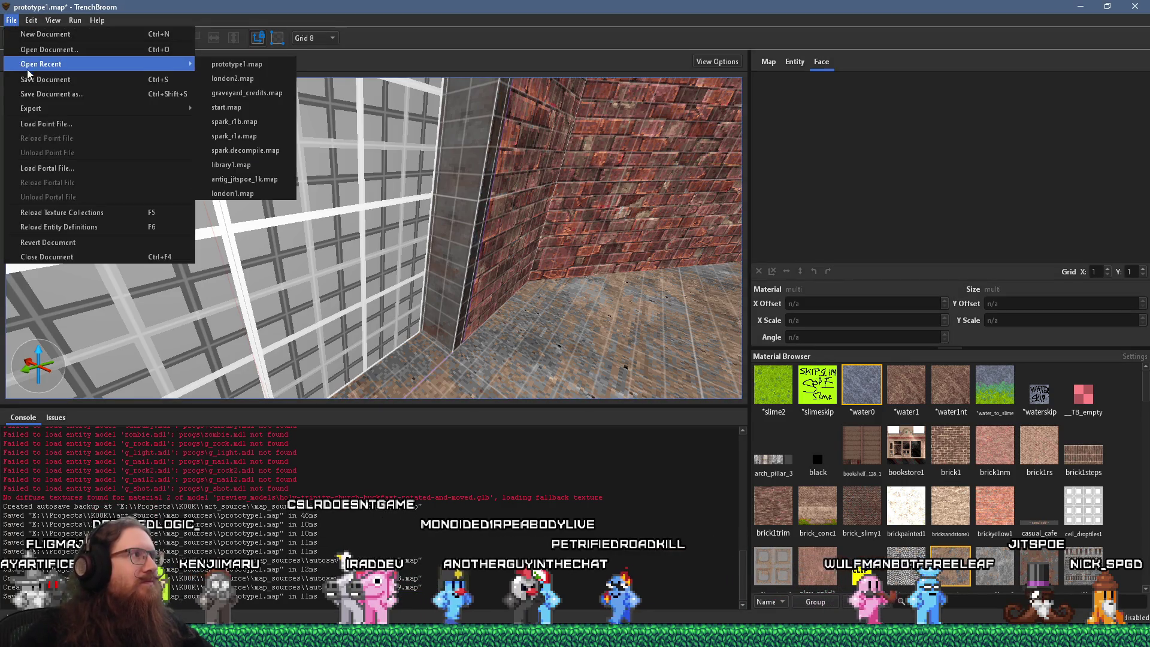
{"action": "left_click", "coordinate": [54, 104]}
{"action": "mouse_move", "coordinate": [54, 104]}
{"action": "left_mouse_down"}
{"action": "mouse_move", "coordinate": [275, 211]}
{"action": "mouse_move", "coordinate": [333, 206]}
{"action": "mouse_move", "coordinate": [322, 213]}
{"action": "mouse_move", "coordinate": [354, 225]}
{"action": "left_mouse_up"}
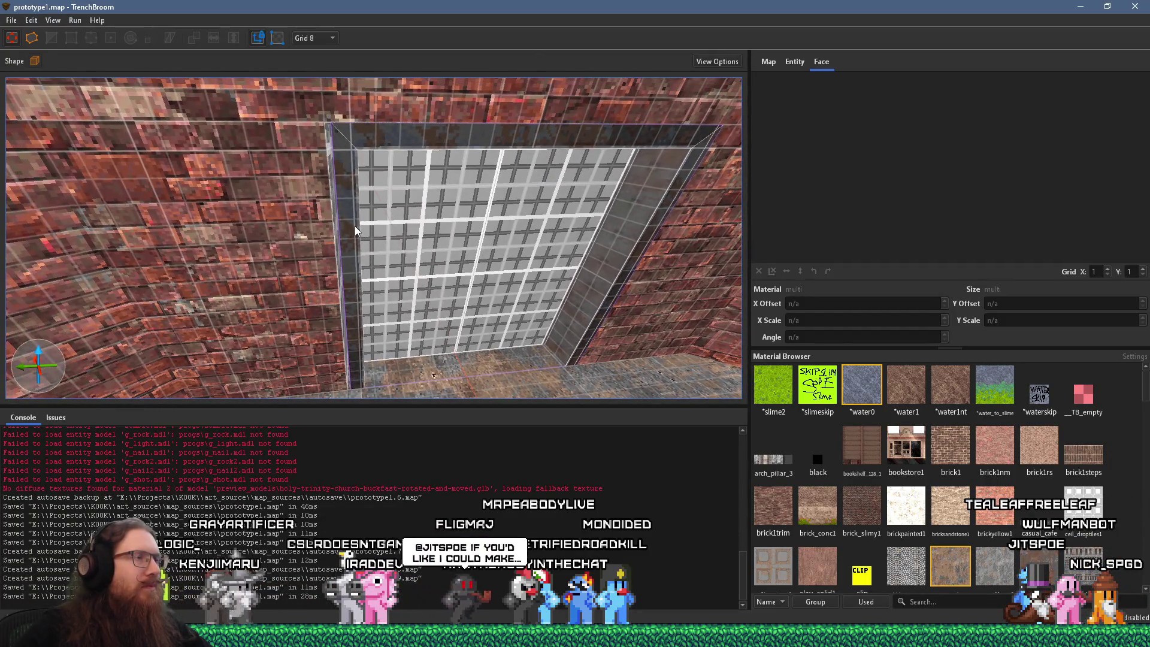
Step: Select the big door frame brush, reposition it on a 4- then 2-unit grid, and deselect
{"action": "left_click", "coordinate": [352, 225]}
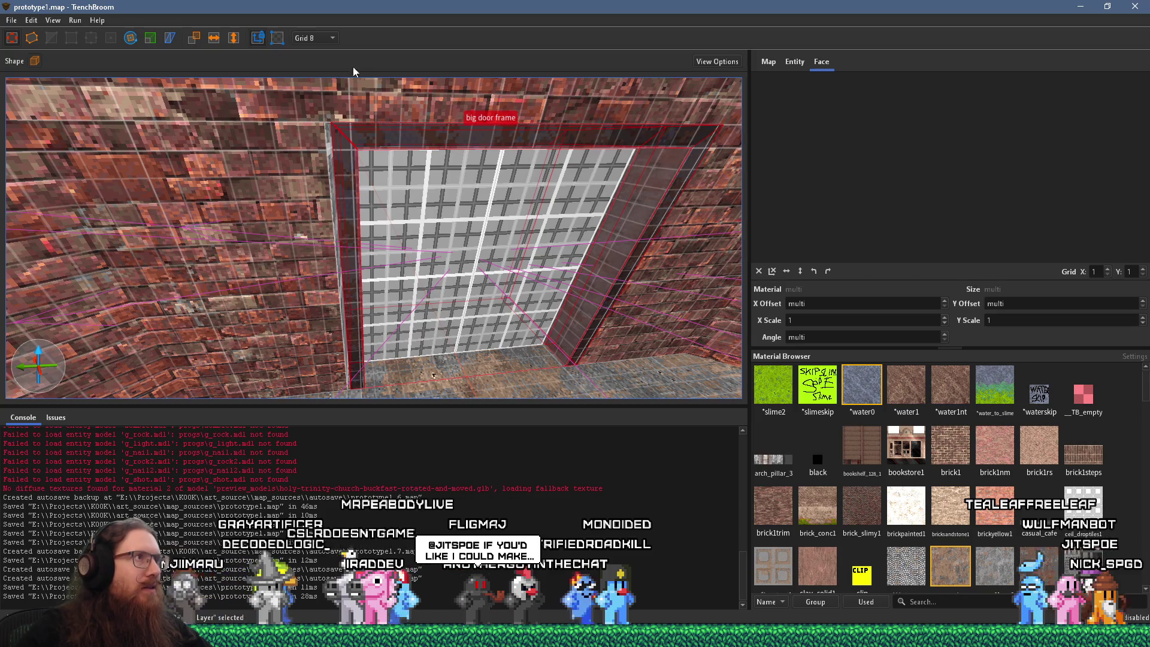
{"action": "left_click", "coordinate": [319, 41]}
{"action": "left_click", "coordinate": [323, 91]}
{"action": "mouse_move", "coordinate": [324, 91]}
{"action": "left_mouse_down"}
{"action": "mouse_move", "coordinate": [335, 177]}
{"action": "mouse_move", "coordinate": [368, 139]}
{"action": "left_mouse_up"}
{"action": "left_click", "coordinate": [318, 39]}
{"action": "left_click", "coordinate": [319, 72]}
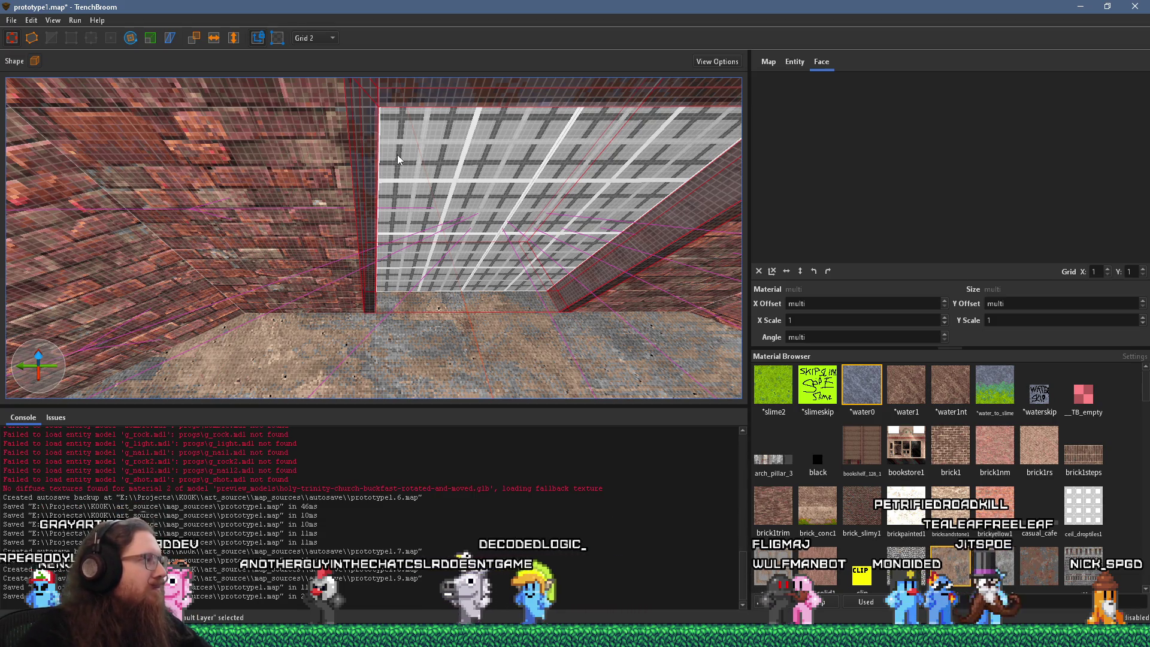
{"action": "key", "text": "Escape"}
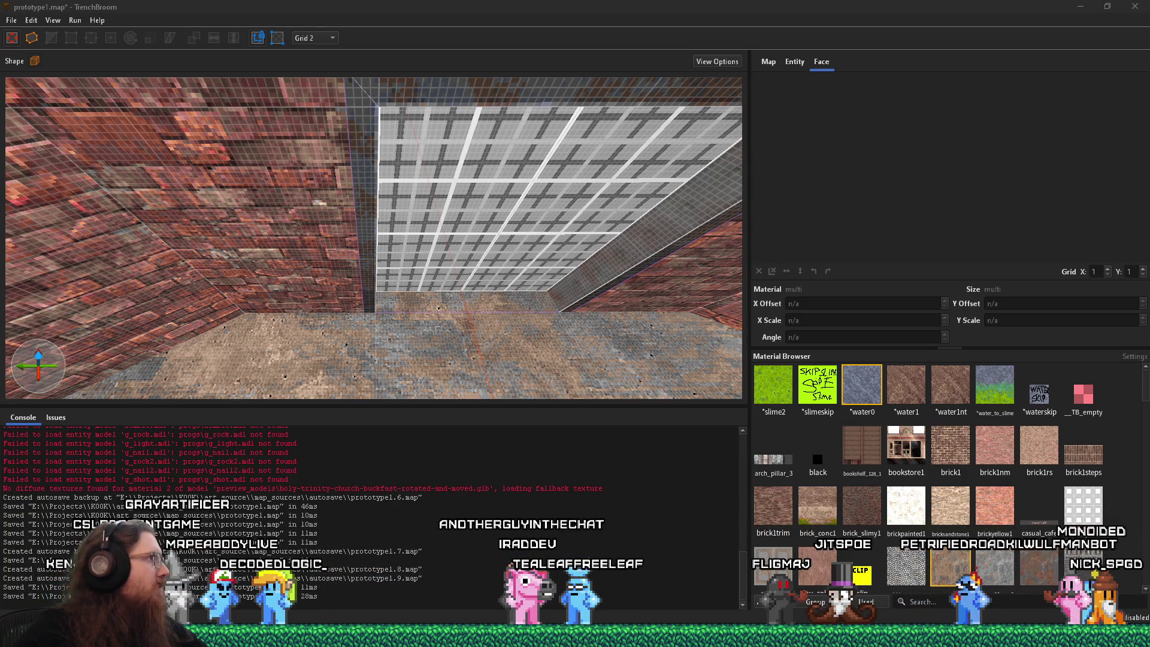
Step: Scroll the ksmc README to the Bitwise Operations table, then shrink the browser downward
{"action": "left_click_drag", "start_coordinate": [0, 24], "coordinate": [831, 24]}
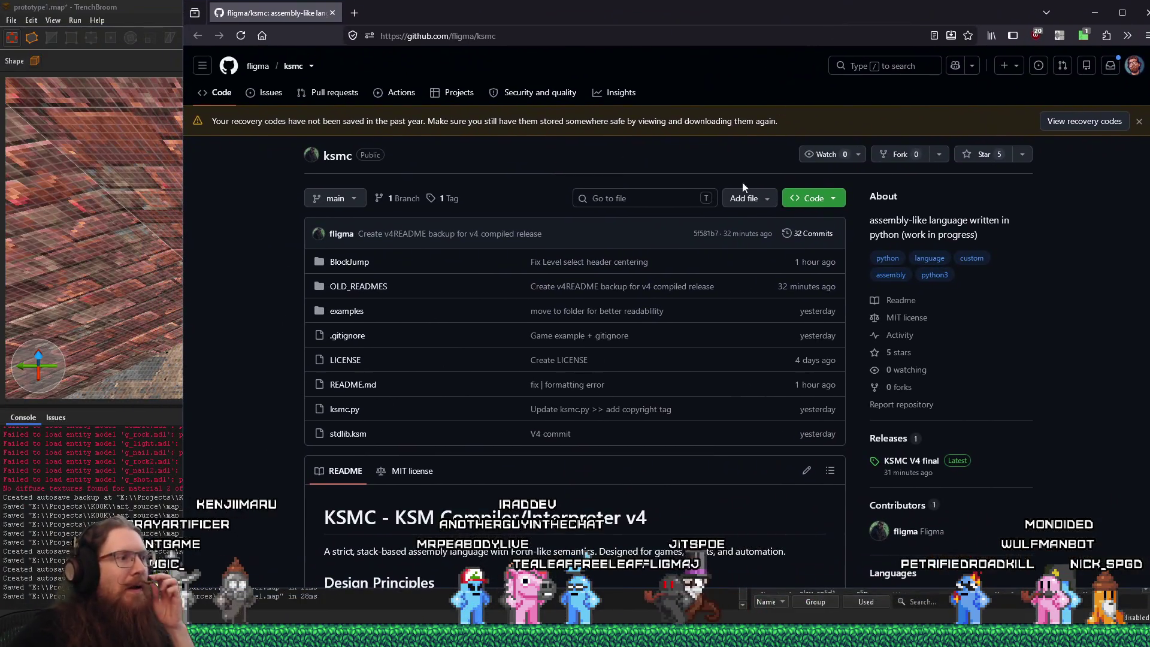
{"action": "scroll", "coordinate": [724, 231], "scroll_direction": "down", "scroll_amount": 2}
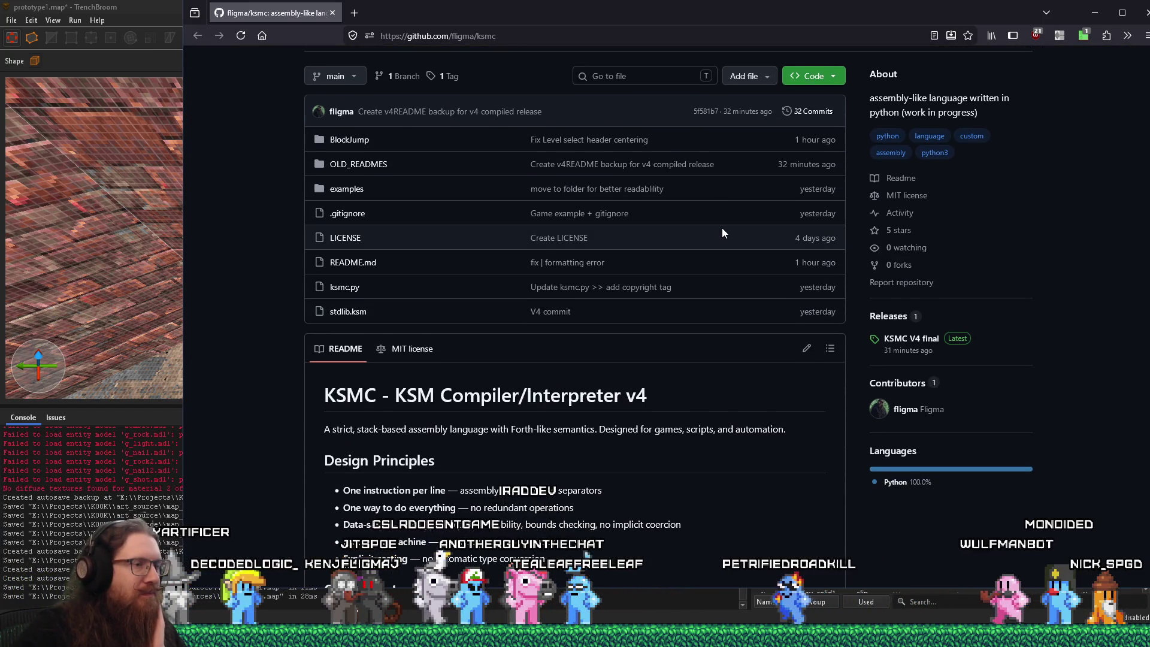
{"action": "scroll", "coordinate": [722, 233], "scroll_direction": "down", "scroll_amount": 2}
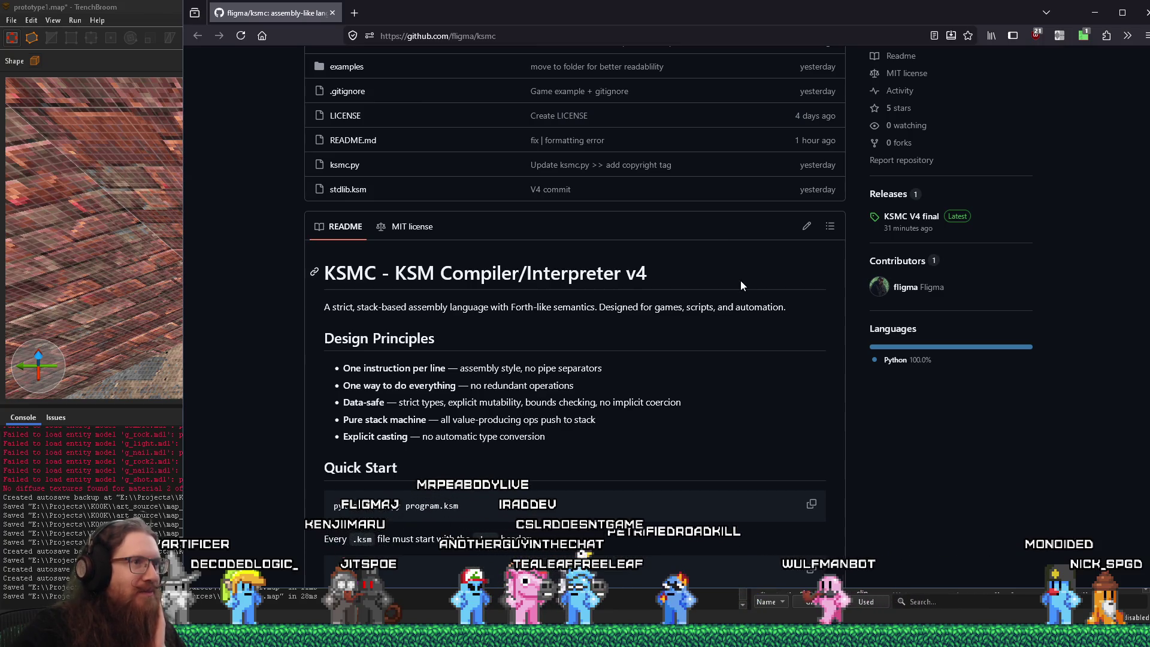
{"action": "scroll", "coordinate": [740, 285], "scroll_direction": "down", "scroll_amount": 4}
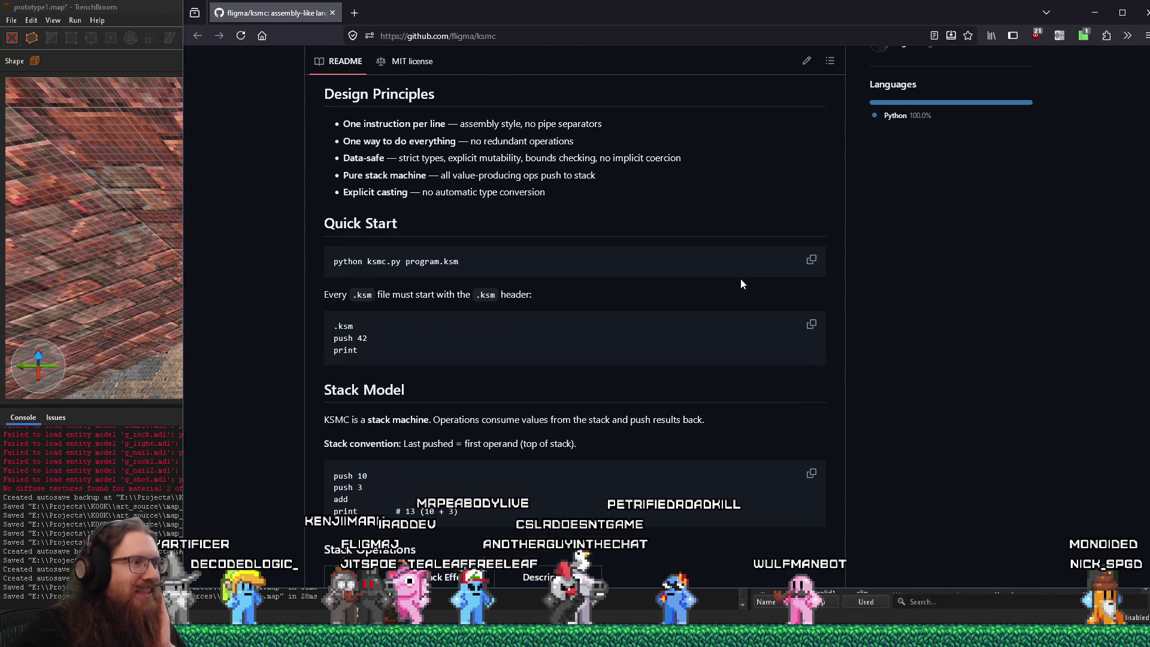
{"action": "scroll", "coordinate": [740, 279], "scroll_direction": "up", "scroll_amount": 3}
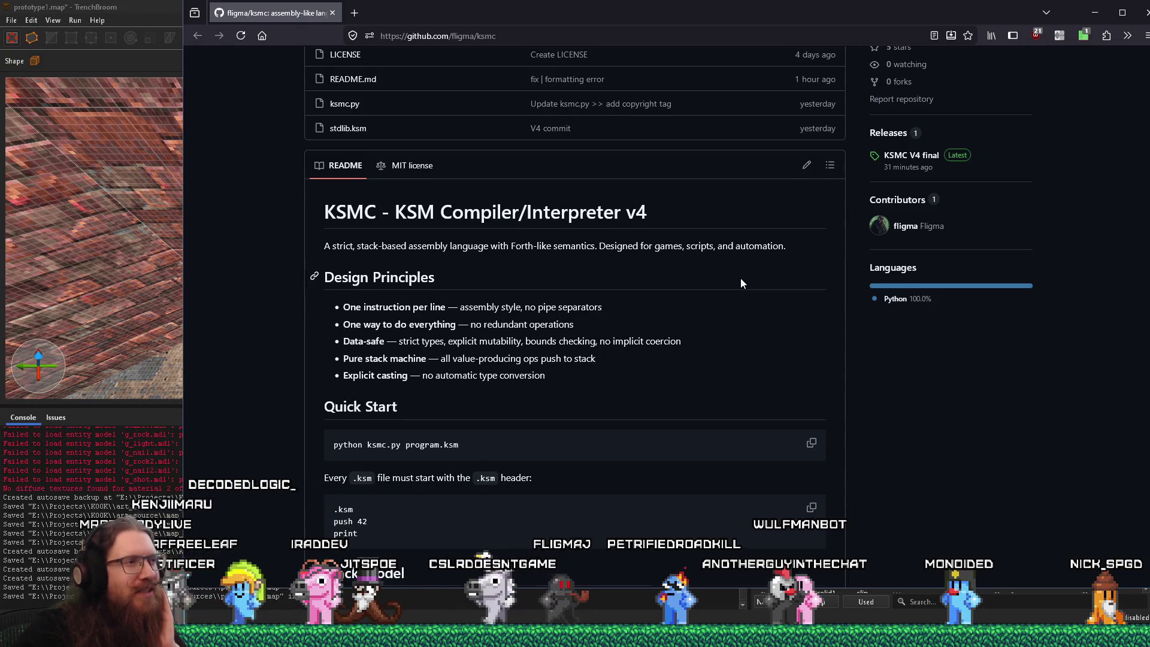
{"action": "scroll", "coordinate": [741, 283], "scroll_direction": "down", "scroll_amount": 2}
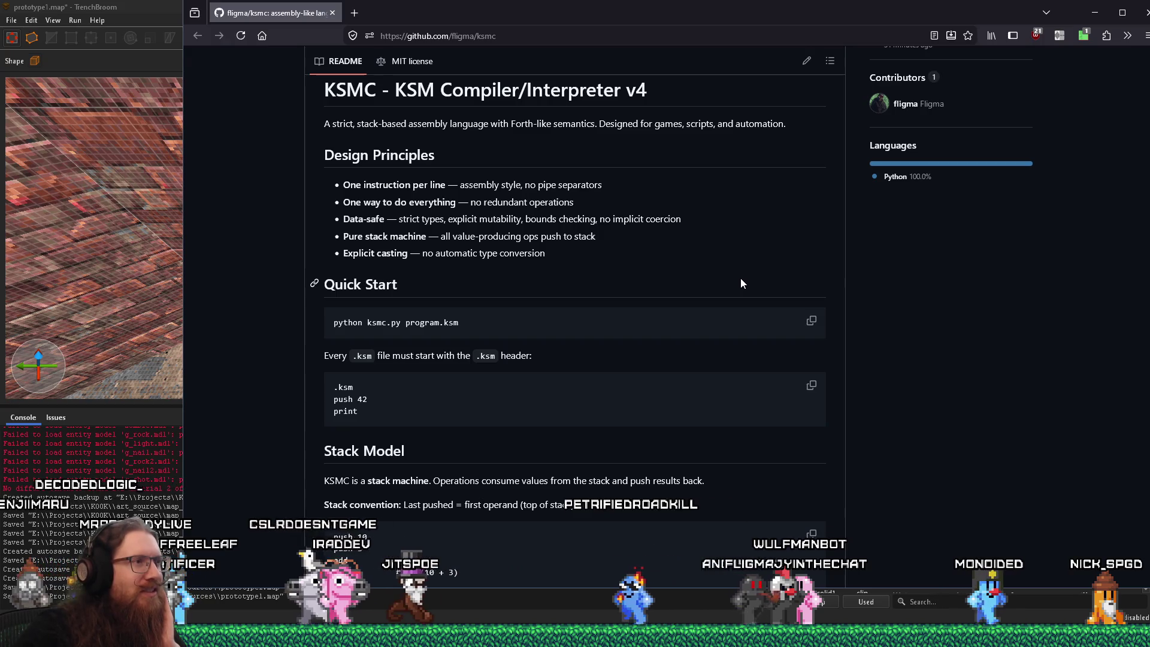
{"action": "scroll", "coordinate": [740, 283], "scroll_direction": "down", "scroll_amount": 3}
{"action": "scroll", "coordinate": [740, 283], "scroll_direction": "down", "scroll_amount": 2}
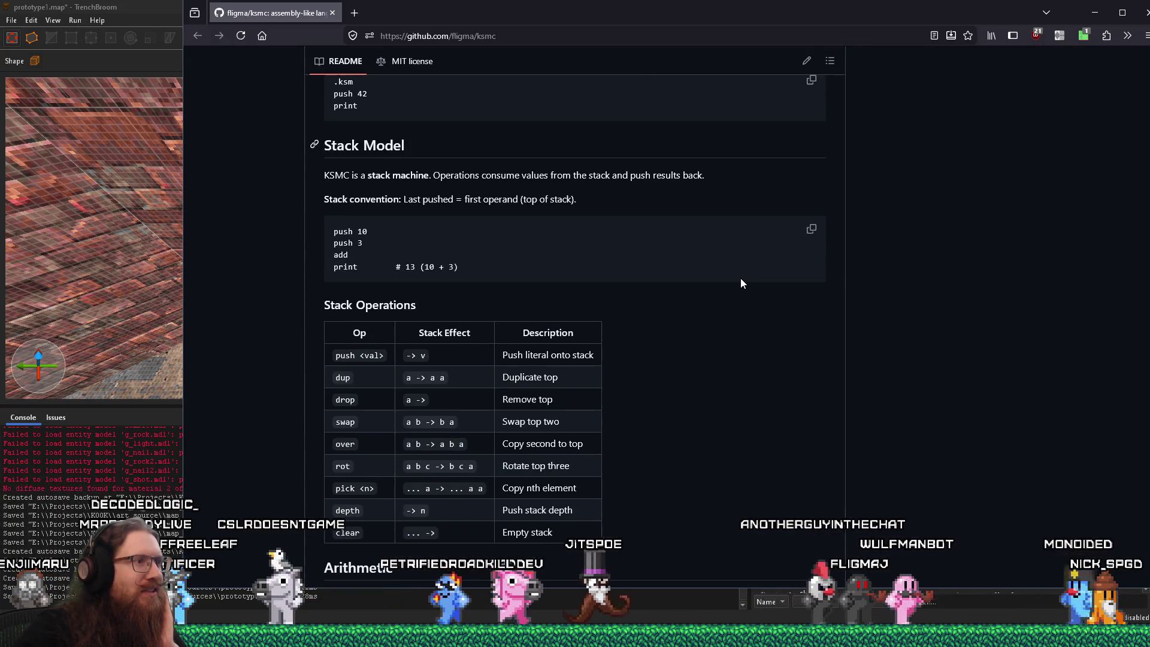
{"action": "scroll", "coordinate": [741, 279], "scroll_direction": "down", "scroll_amount": 10}
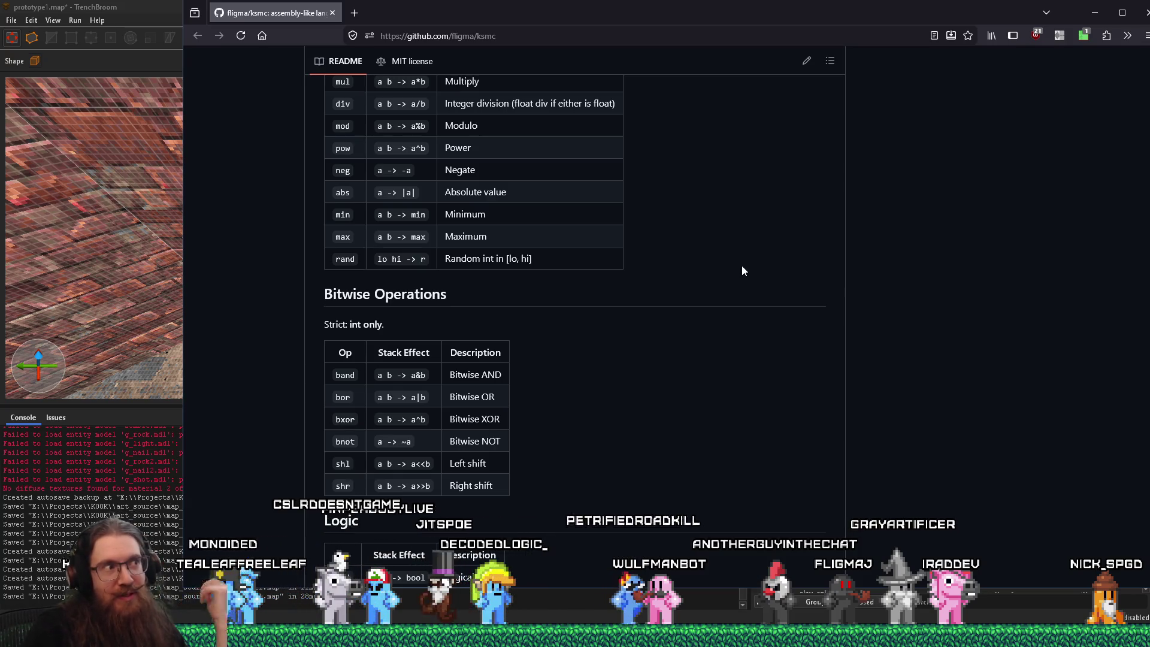
{"action": "mouse_move", "coordinate": [670, 20]}
{"action": "left_mouse_down"}
{"action": "mouse_move", "coordinate": [671, 226]}
{"action": "mouse_move", "coordinate": [653, 207]}
{"action": "left_mouse_up"}
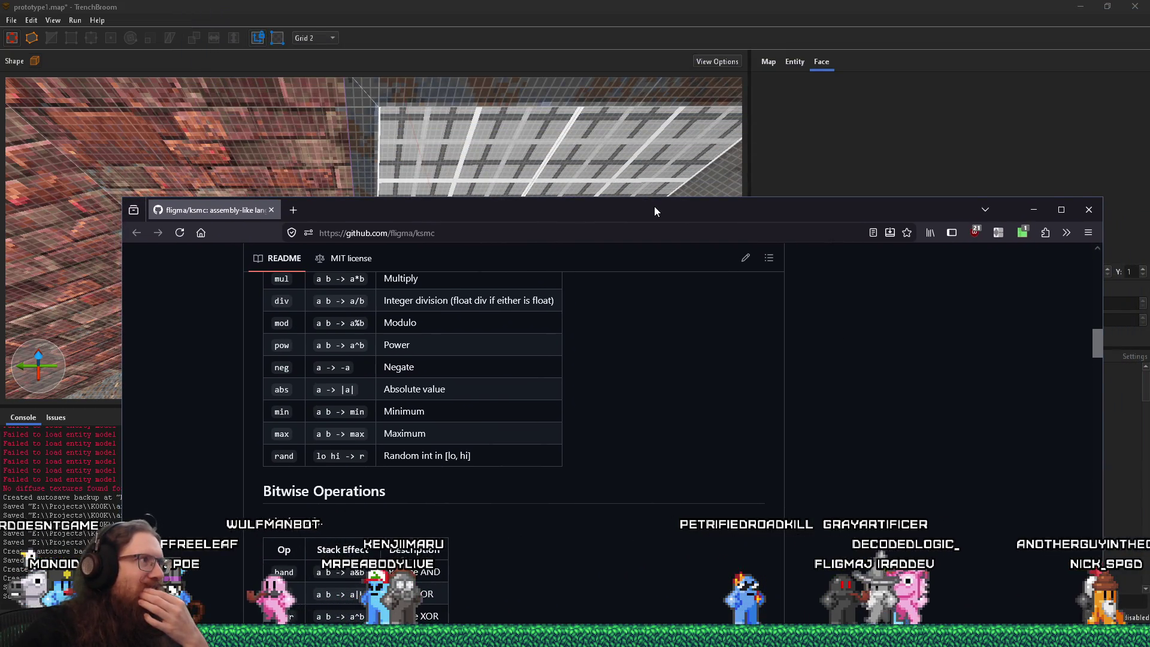
Step: Return to TrenchBroom, face the framed grid door and fly forward toward it
{"action": "key", "text": "alt+Tab"}
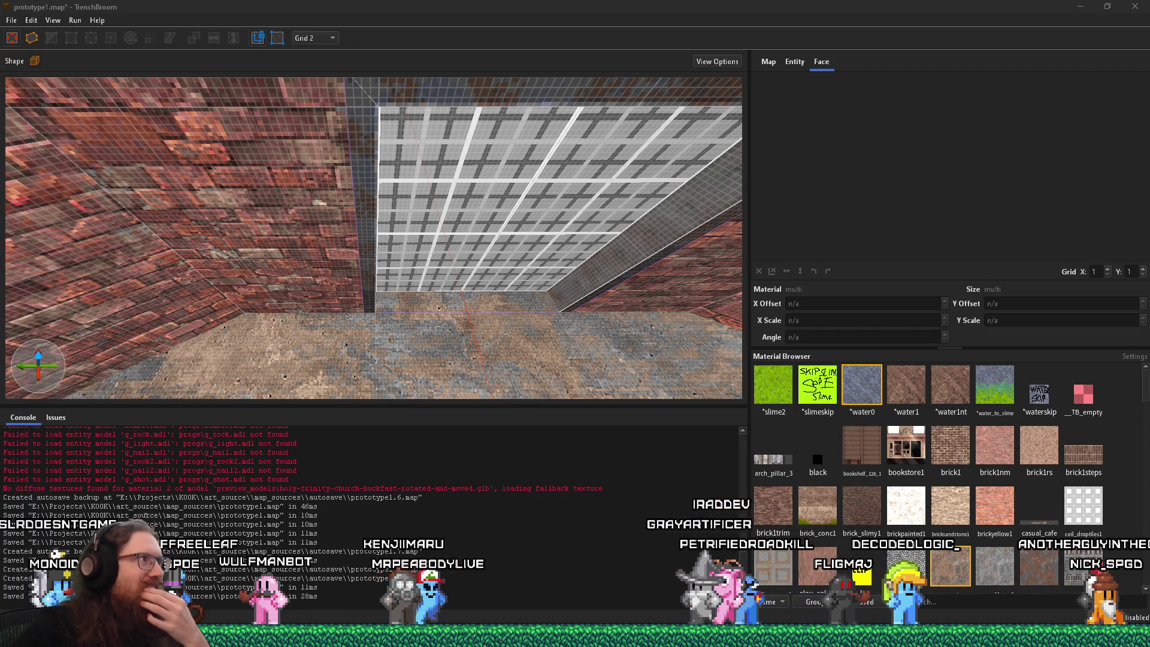
{"action": "mouse_move", "coordinate": [384, 180]}
{"action": "left_mouse_down"}
{"action": "mouse_move", "coordinate": [477, 131]}
{"action": "mouse_move", "coordinate": [552, 124]}
{"action": "mouse_move", "coordinate": [477, 120]}
{"action": "mouse_move", "coordinate": [577, 67]}
{"action": "mouse_move", "coordinate": [514, 211]}
{"action": "mouse_move", "coordinate": [392, 187]}
{"action": "mouse_move", "coordinate": [319, 145]}
{"action": "mouse_move", "coordinate": [297, 99]}
{"action": "mouse_move", "coordinate": [269, 120]}
{"action": "mouse_move", "coordinate": [217, 107]}
{"action": "mouse_move", "coordinate": [390, 187]}
{"action": "left_mouse_up"}
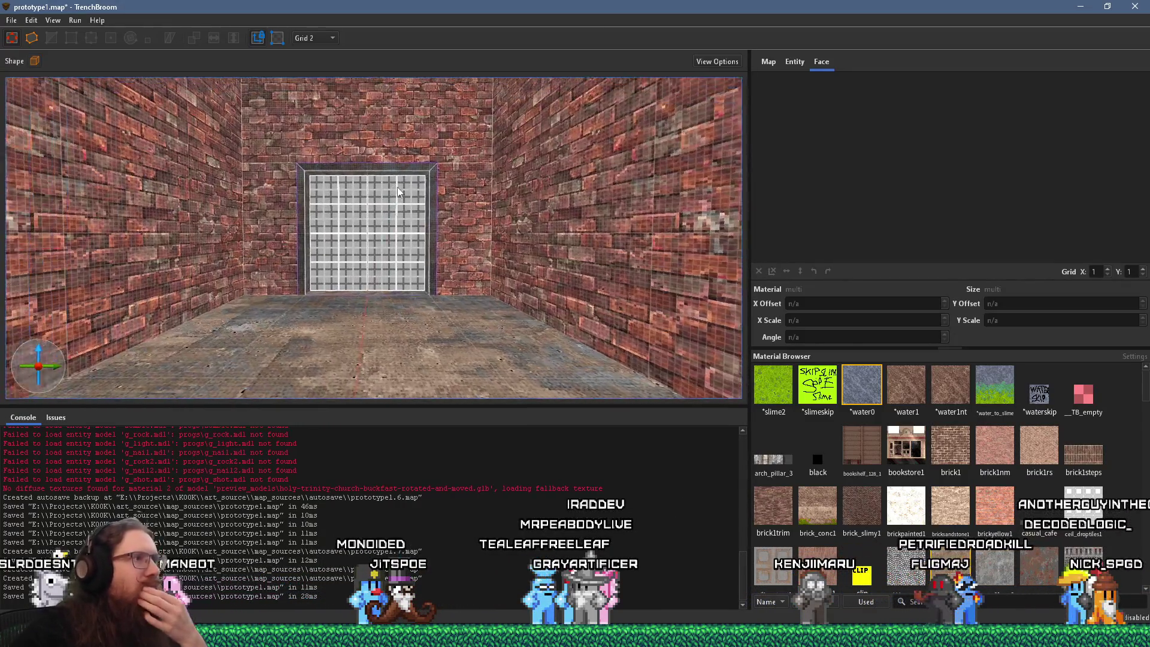
{"action": "scroll", "coordinate": [457, 206], "scroll_direction": "up", "scroll_amount": 10}
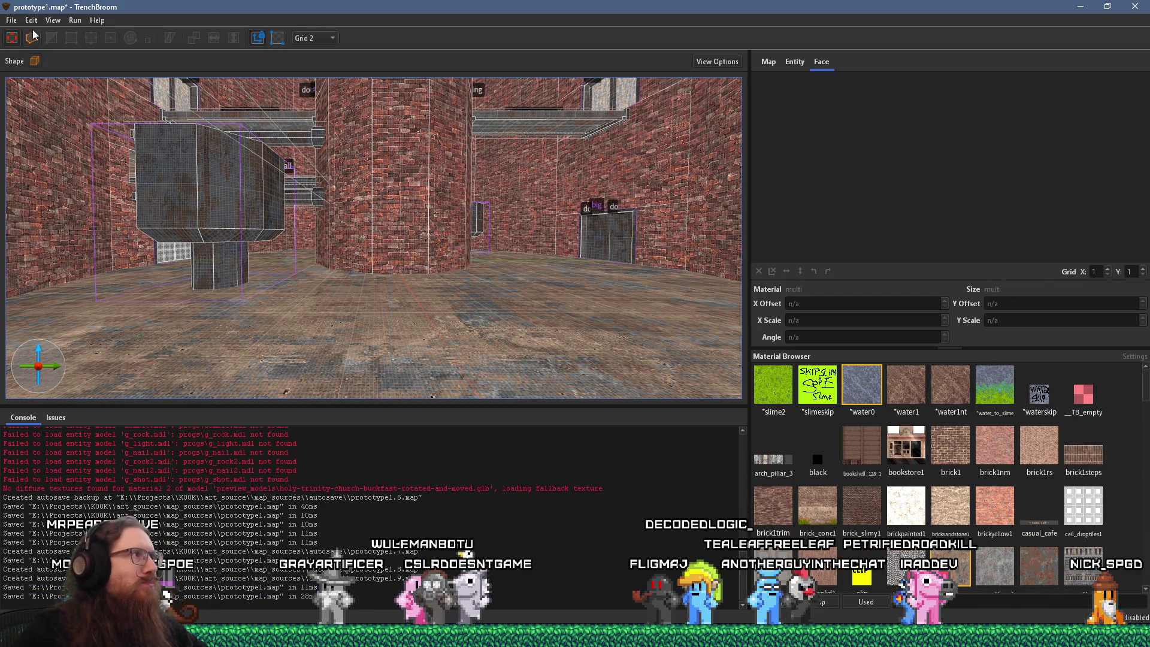
Step: Save prototype1.map and start compiling it with the qbsp profile
{"action": "left_click", "coordinate": [12, 20]}
{"action": "left_click", "coordinate": [34, 81]}
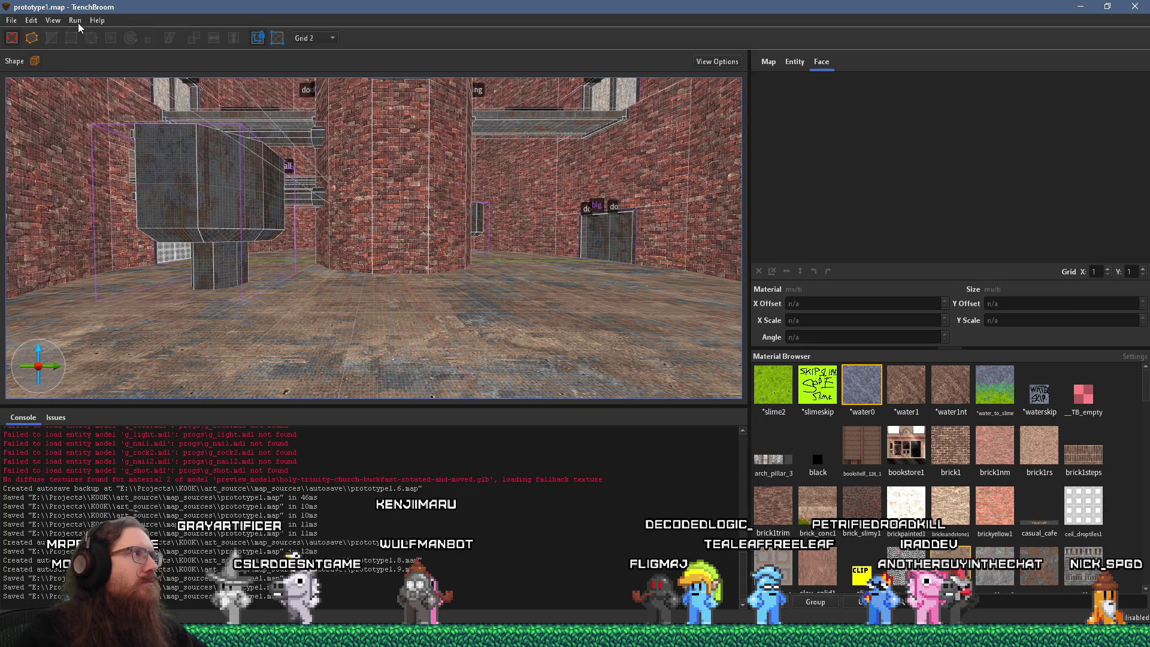
{"action": "left_click", "coordinate": [77, 21]}
{"action": "left_click", "coordinate": [80, 34]}
{"action": "left_click", "coordinate": [738, 478]}
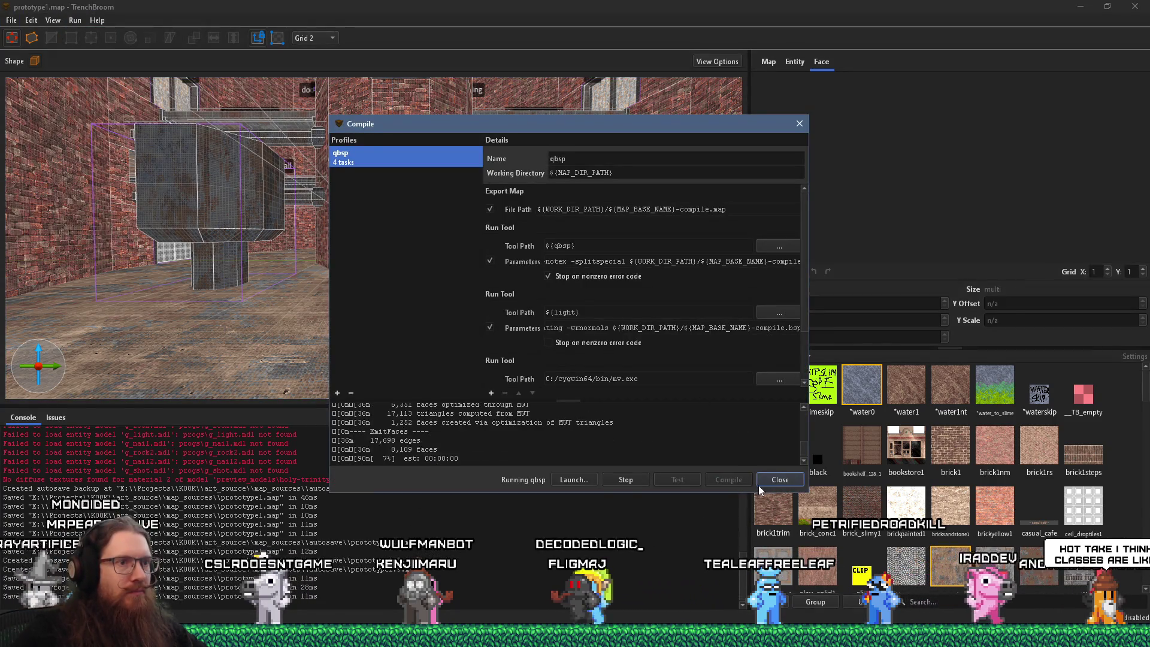
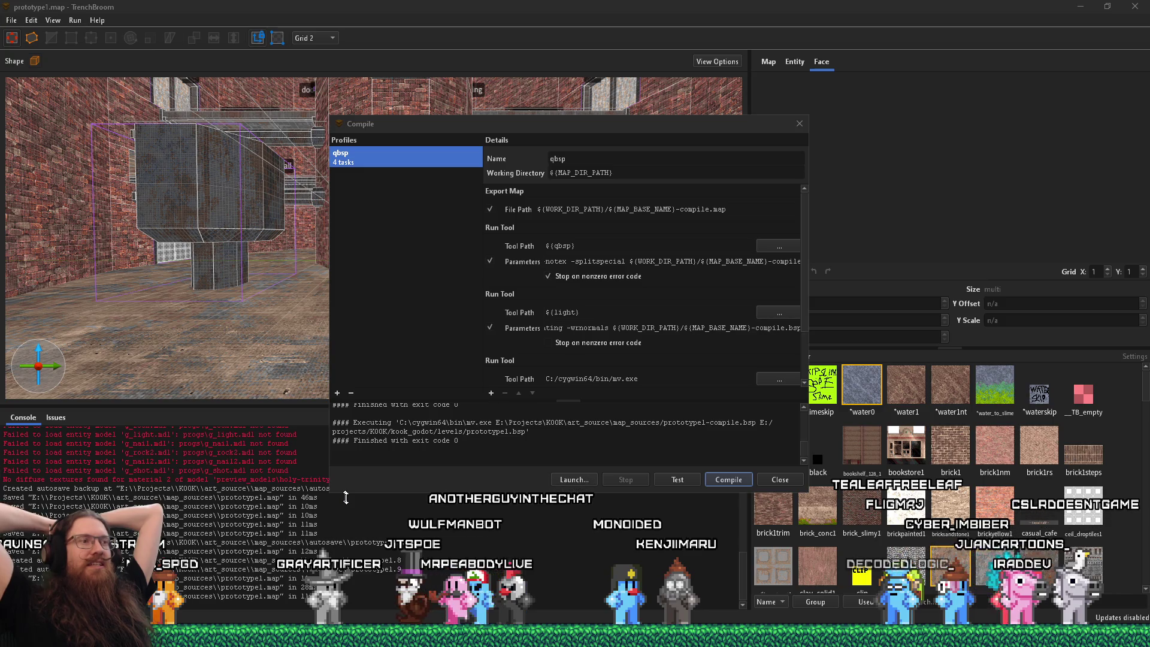
Step: Bring the blank untitled Paint canvas in front of TrenchBroom
{"action": "left_click", "coordinate": [419, 636]}
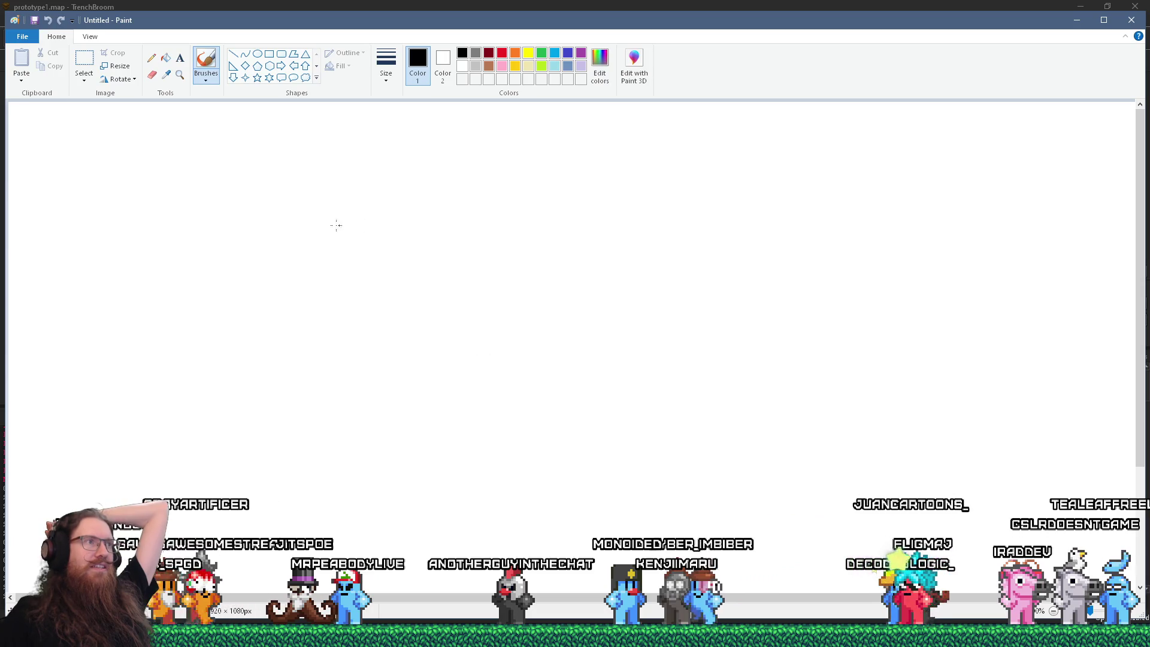
Step: Draw a vertical line down the left and a long top strip divided into slots
{"action": "left_click_drag", "start_coordinate": [331, 145], "coordinate": [327, 428]}
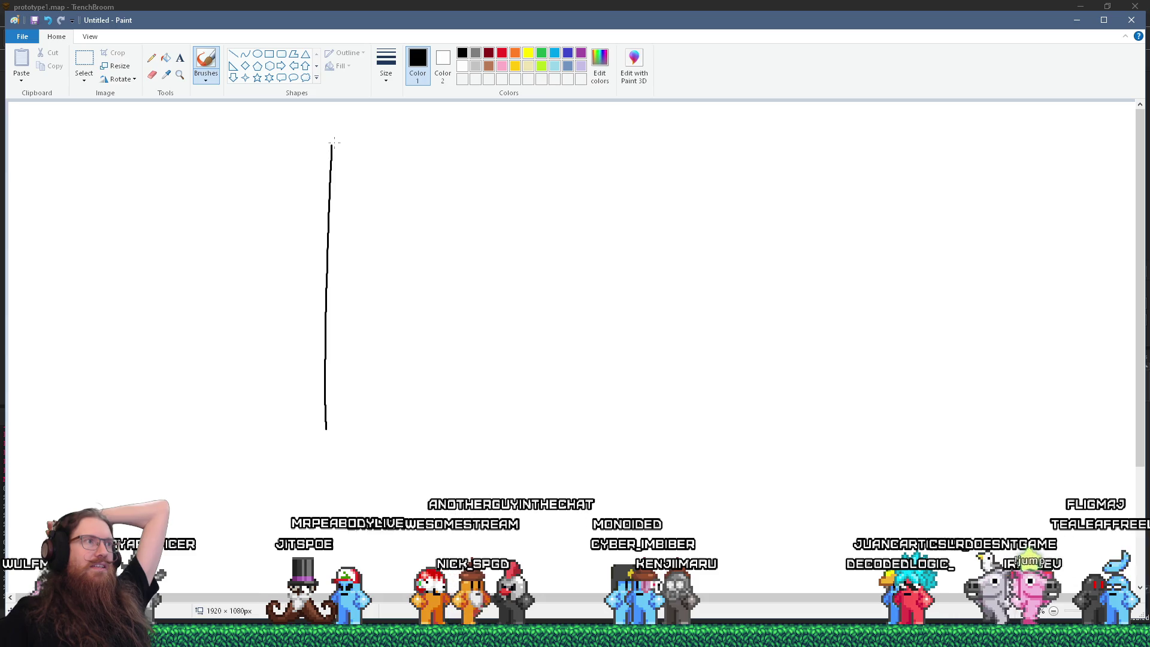
{"action": "mouse_move", "coordinate": [332, 211]}
{"action": "left_mouse_down"}
{"action": "mouse_move", "coordinate": [958, 162]}
{"action": "mouse_move", "coordinate": [950, 126]}
{"action": "left_mouse_up"}
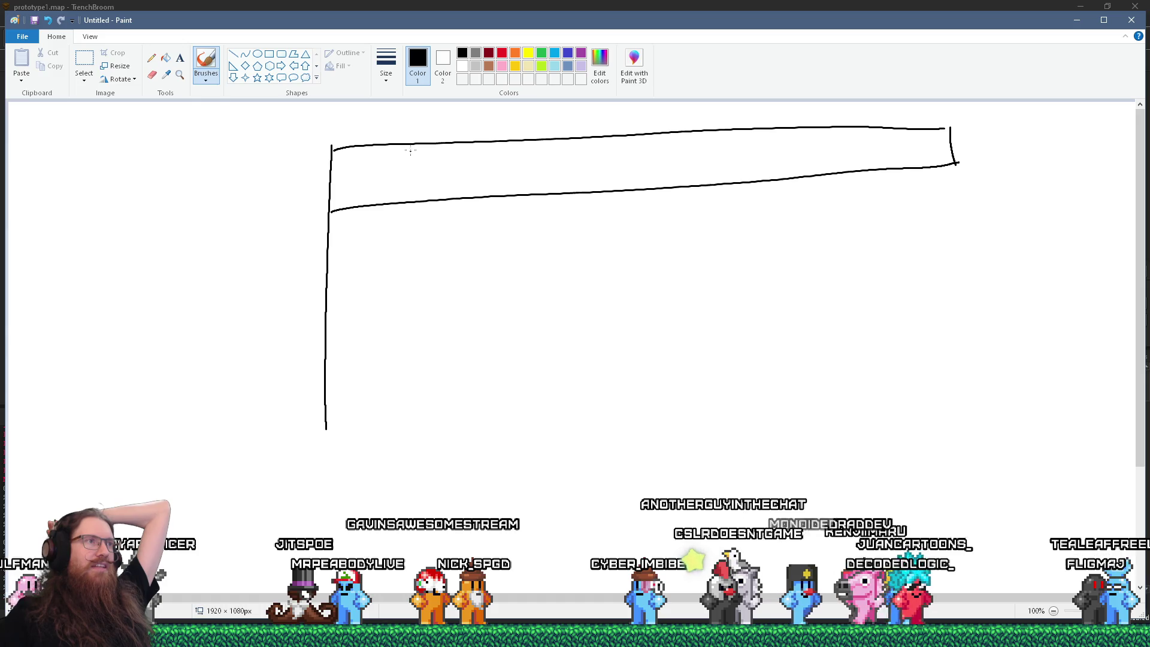
{"action": "left_click_drag", "start_coordinate": [410, 147], "coordinate": [405, 207]}
{"action": "left_click_drag", "start_coordinate": [462, 150], "coordinate": [461, 203]}
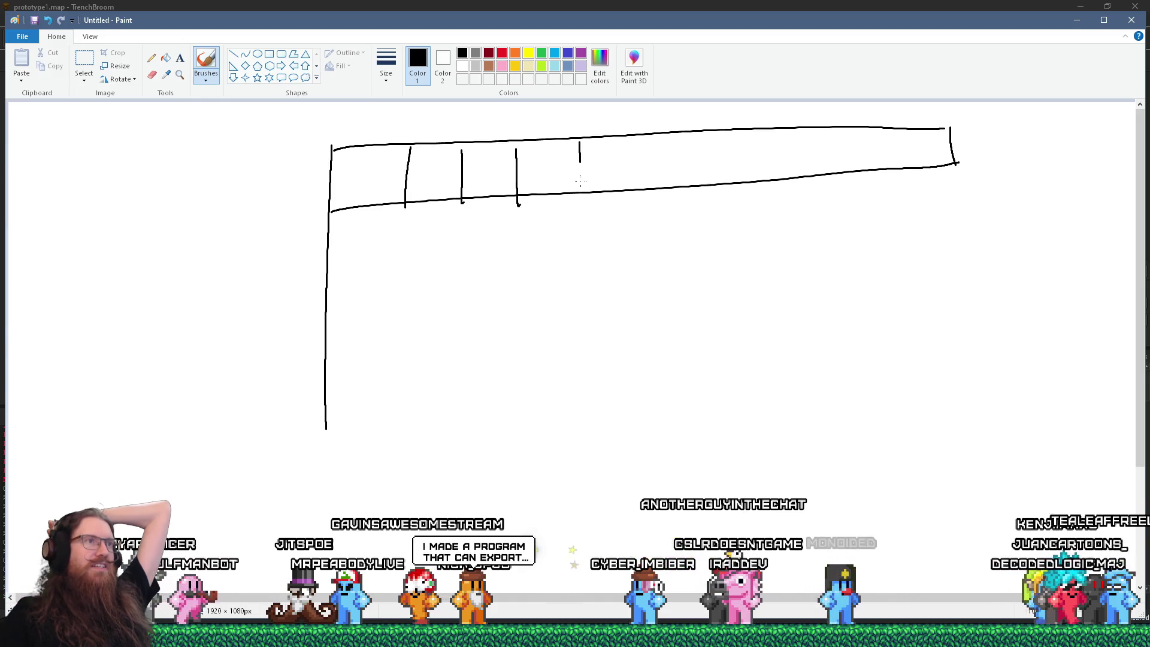
{"action": "left_click_drag", "start_coordinate": [744, 135], "coordinate": [756, 201]}
{"action": "left_click_drag", "start_coordinate": [838, 133], "coordinate": [844, 152]}
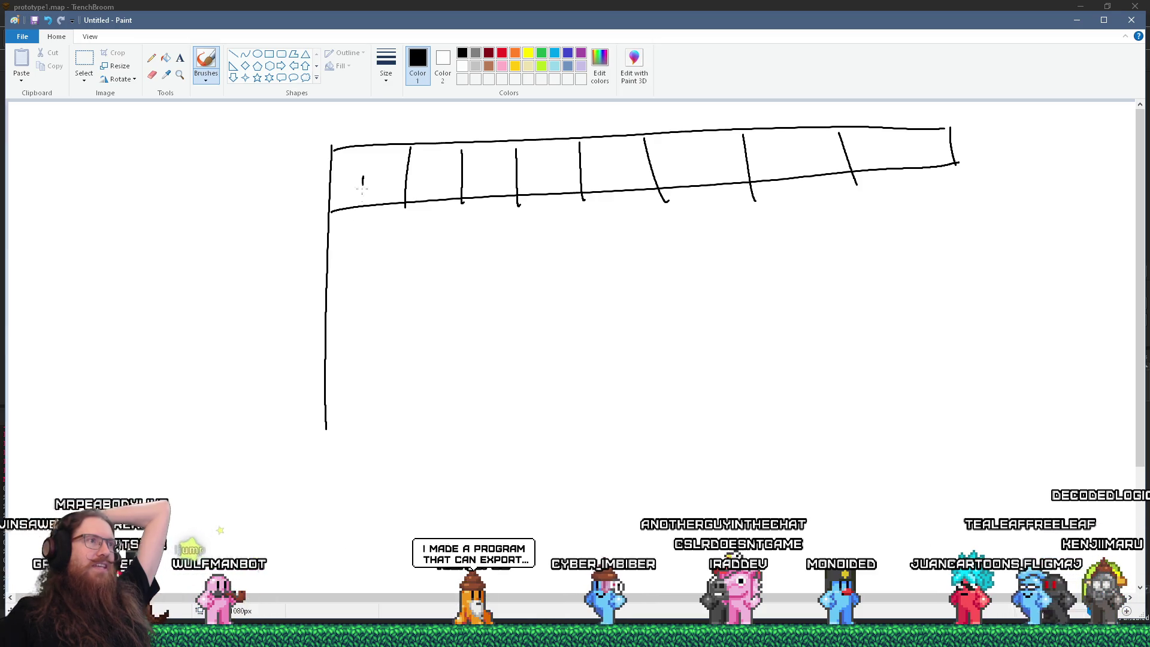
Step: Draw arrows from slots to boxes labelled Cat, Bowl and Plane, and retrace the strip's lower edge
{"action": "mouse_move", "coordinate": [430, 264]}
{"action": "left_mouse_down"}
{"action": "mouse_move", "coordinate": [431, 310]}
{"action": "mouse_move", "coordinate": [498, 307]}
{"action": "mouse_move", "coordinate": [461, 293]}
{"action": "left_mouse_up"}
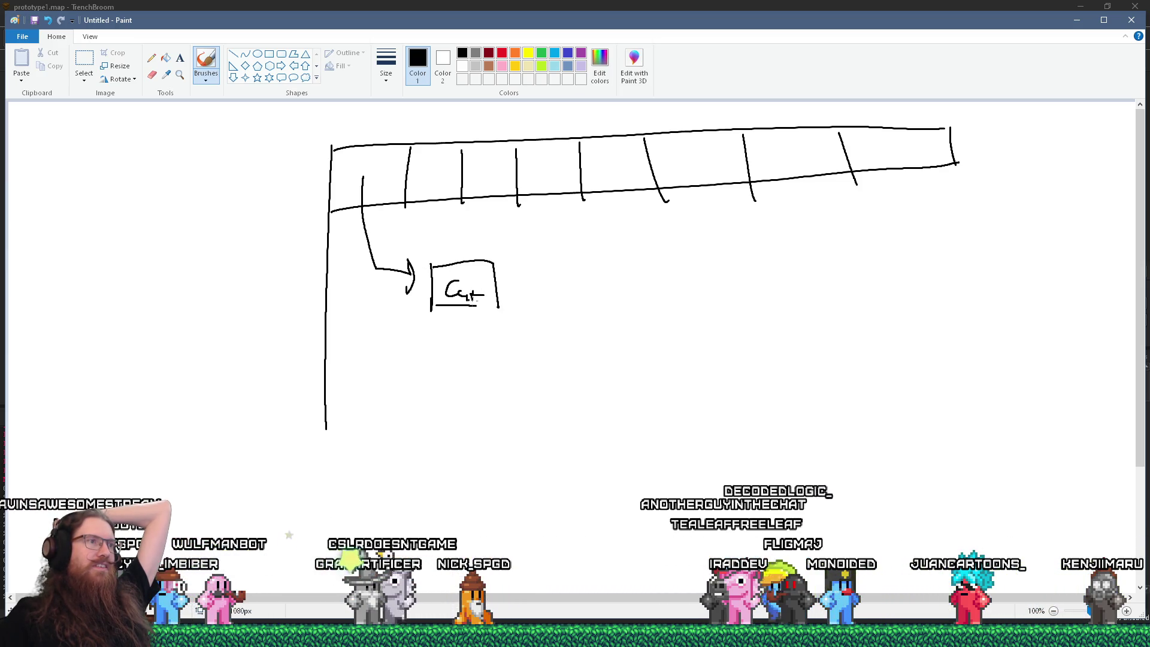
{"action": "mouse_move", "coordinate": [499, 220]}
{"action": "left_mouse_down"}
{"action": "mouse_move", "coordinate": [493, 243]}
{"action": "mouse_move", "coordinate": [518, 273]}
{"action": "mouse_move", "coordinate": [544, 234]}
{"action": "mouse_move", "coordinate": [567, 267]}
{"action": "left_mouse_up"}
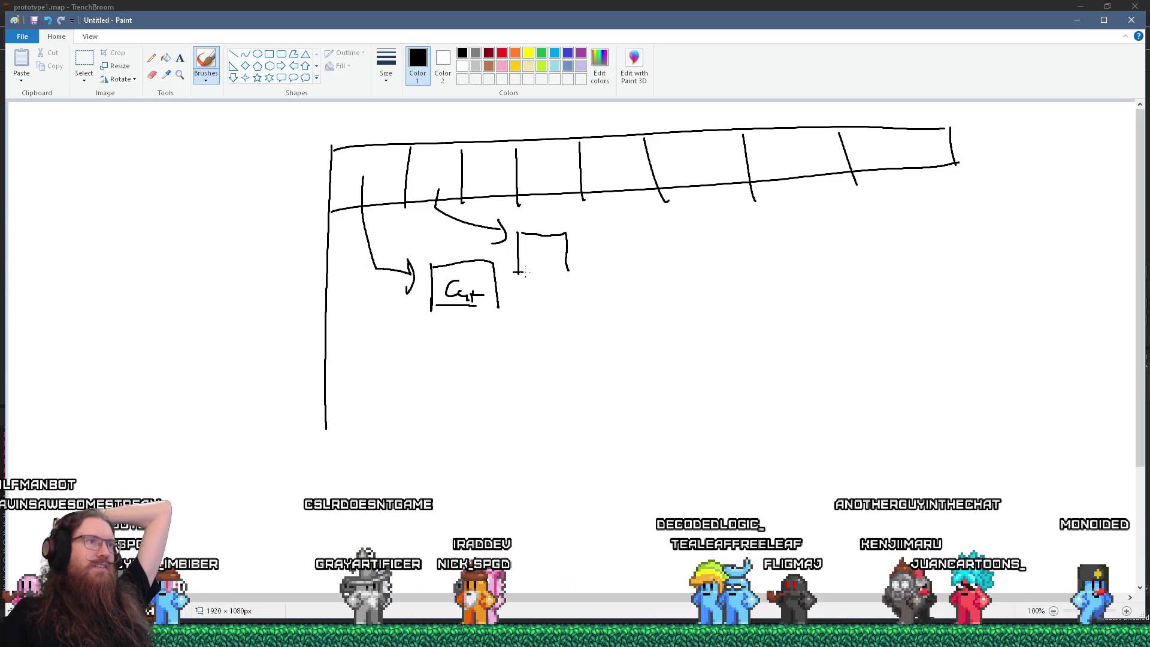
{"action": "left_click_drag", "start_coordinate": [547, 250], "coordinate": [562, 267]}
{"action": "mouse_move", "coordinate": [558, 214]}
{"action": "left_mouse_down"}
{"action": "mouse_move", "coordinate": [616, 239]}
{"action": "mouse_move", "coordinate": [633, 275]}
{"action": "left_mouse_up"}
{"action": "left_click_drag", "start_coordinate": [637, 240], "coordinate": [694, 245]}
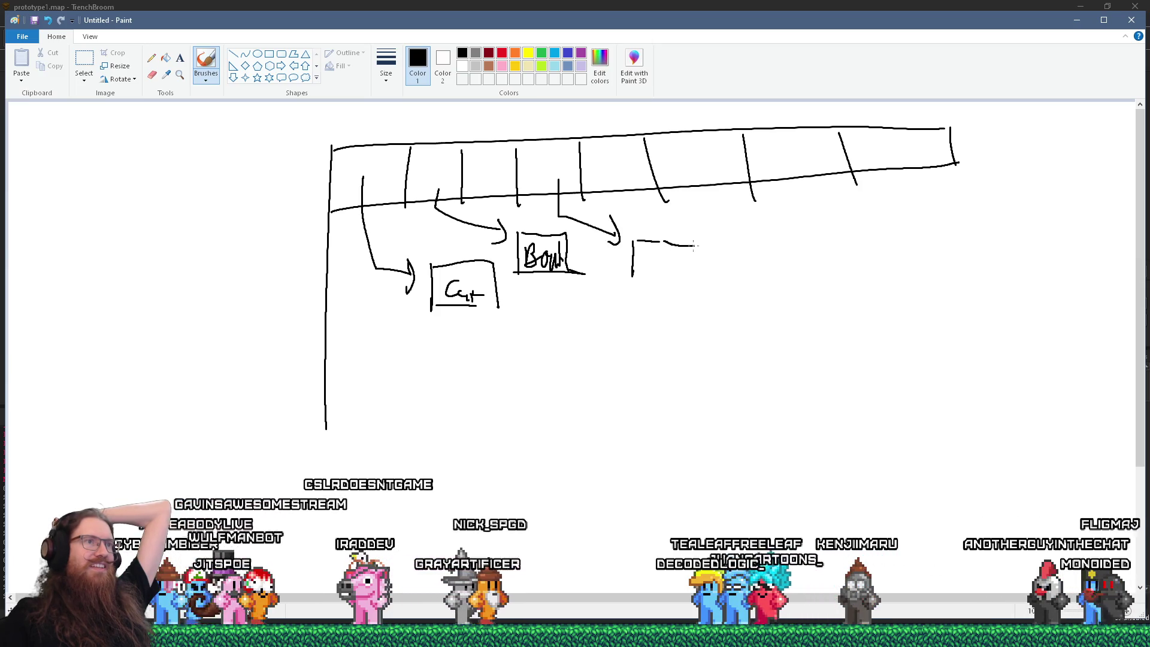
{"action": "mouse_move", "coordinate": [642, 275]}
{"action": "left_mouse_down"}
{"action": "mouse_move", "coordinate": [656, 259]}
{"action": "mouse_move", "coordinate": [665, 271]}
{"action": "mouse_move", "coordinate": [693, 270]}
{"action": "left_mouse_up"}
{"action": "left_click_drag", "start_coordinate": [695, 245], "coordinate": [710, 293]}
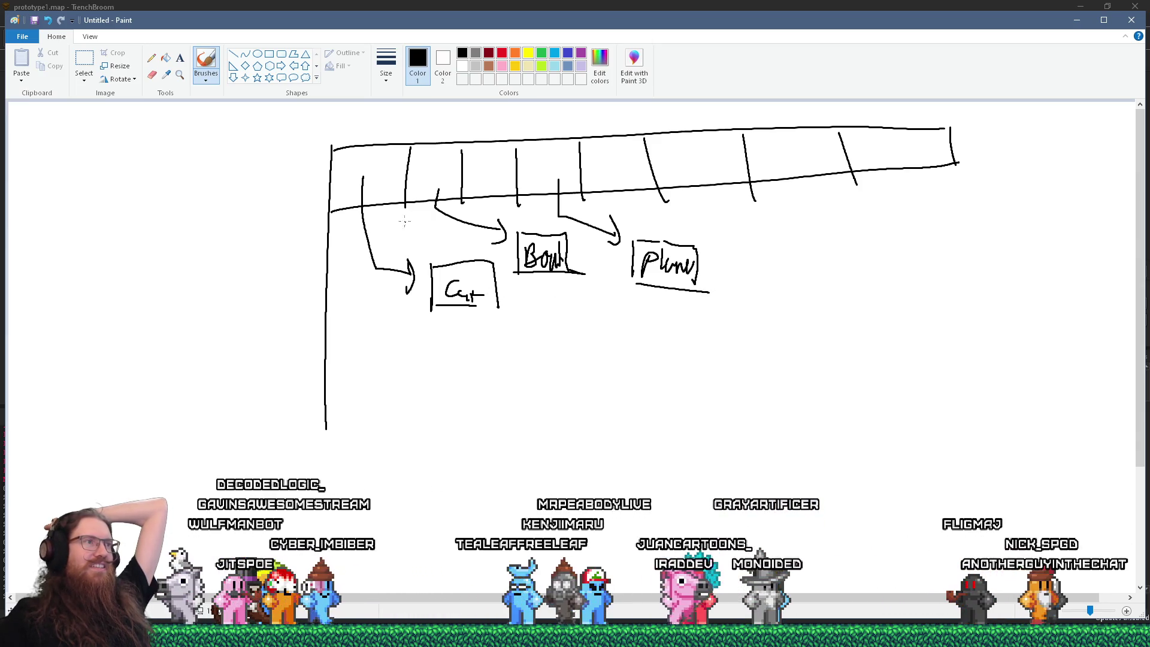
{"action": "left_click_drag", "start_coordinate": [323, 209], "coordinate": [495, 202]}
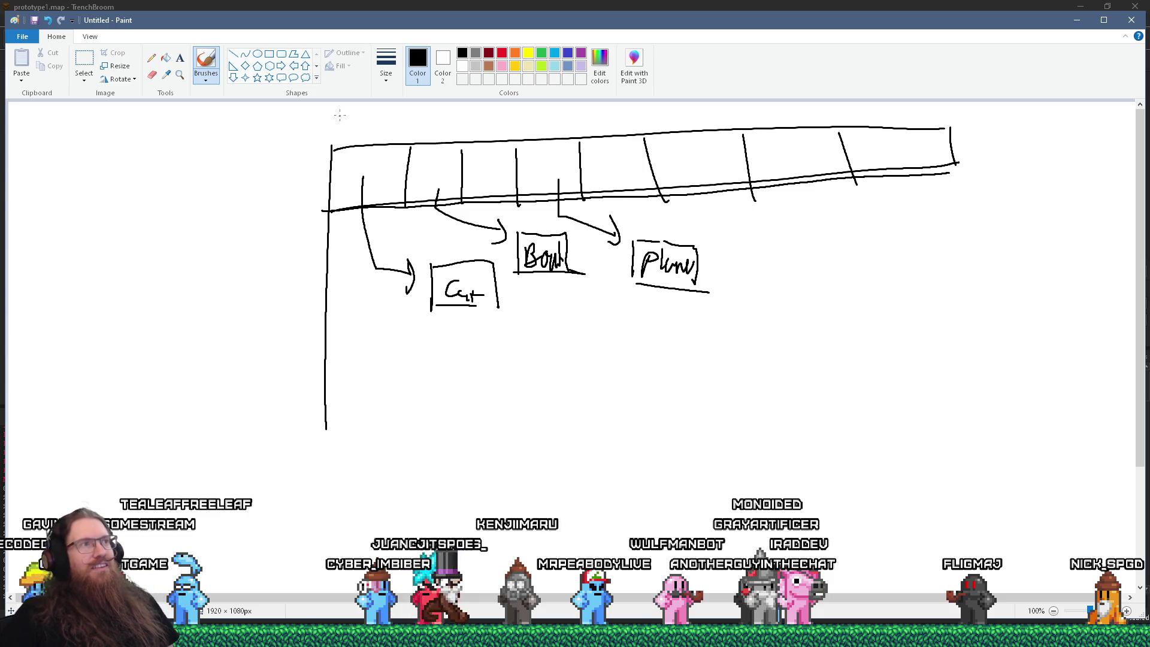
Step: Add an arrowhead and a stroke across the Bowl box, then draw a second long bottom strip
{"action": "mouse_move", "coordinate": [338, 132]}
{"action": "left_mouse_down"}
{"action": "mouse_move", "coordinate": [344, 147]}
{"action": "mouse_move", "coordinate": [449, 110]}
{"action": "mouse_move", "coordinate": [514, 108]}
{"action": "mouse_move", "coordinate": [517, 141]}
{"action": "mouse_move", "coordinate": [359, 150]}
{"action": "mouse_move", "coordinate": [328, 120]}
{"action": "mouse_move", "coordinate": [512, 109]}
{"action": "left_mouse_up"}
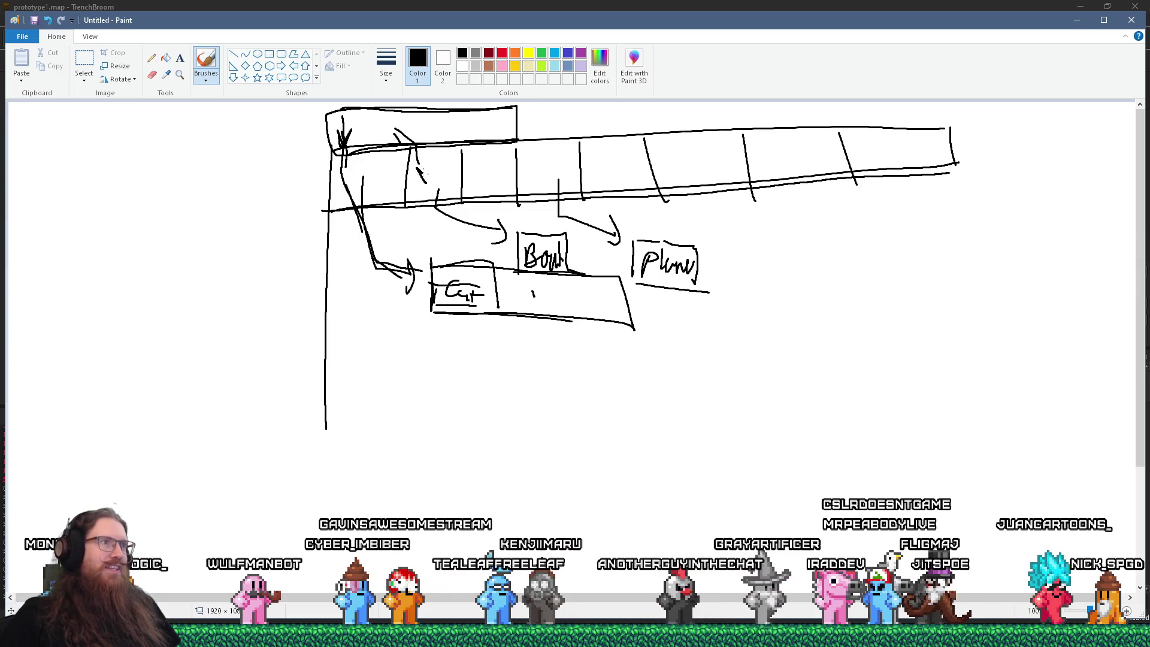
{"action": "left_click_drag", "start_coordinate": [578, 276], "coordinate": [538, 201]}
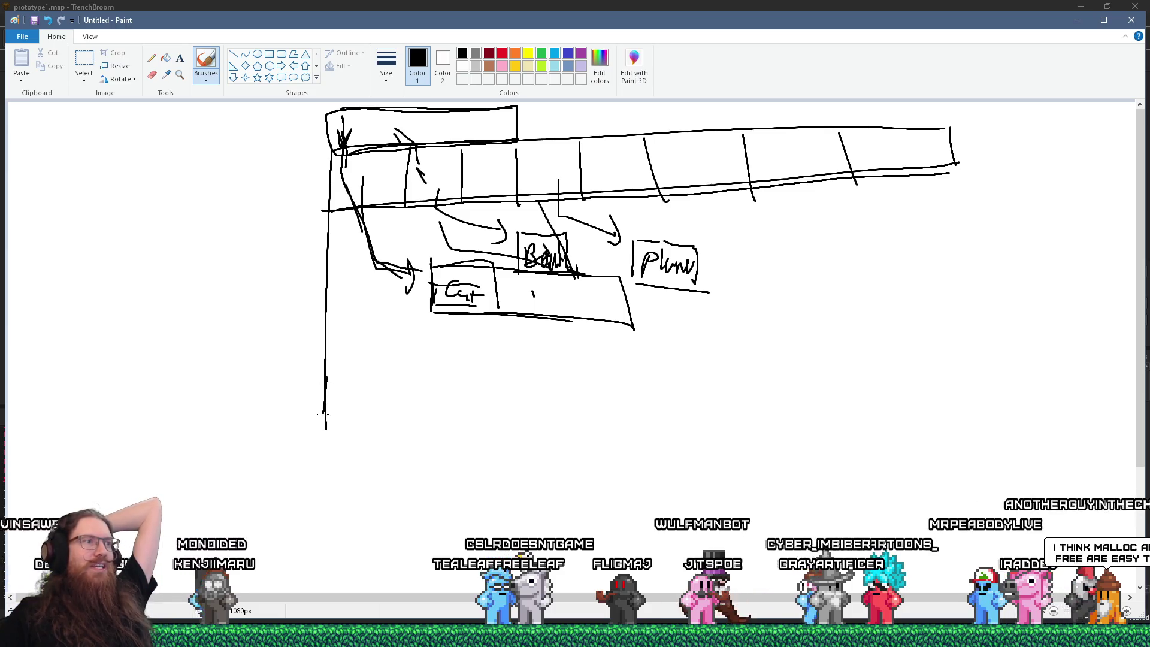
{"action": "mouse_move", "coordinate": [584, 380]}
{"action": "left_mouse_down"}
{"action": "mouse_move", "coordinate": [1053, 358]}
{"action": "mouse_move", "coordinate": [1075, 414]}
{"action": "left_mouse_up"}
{"action": "mouse_move", "coordinate": [332, 427]}
{"action": "left_mouse_down"}
{"action": "mouse_move", "coordinate": [763, 426]}
{"action": "mouse_move", "coordinate": [1081, 407]}
{"action": "left_mouse_up"}
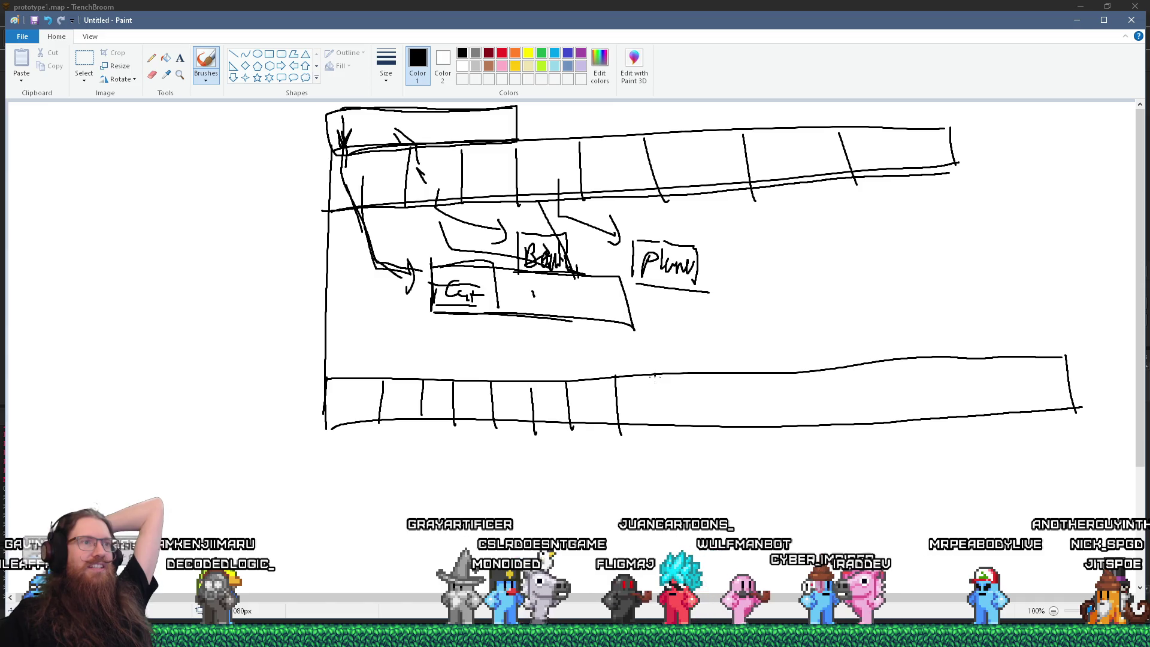
Step: Add slot dividers across the bottom strip and a long arrow beneath it
{"action": "left_click_drag", "start_coordinate": [818, 366], "coordinate": [821, 422]}
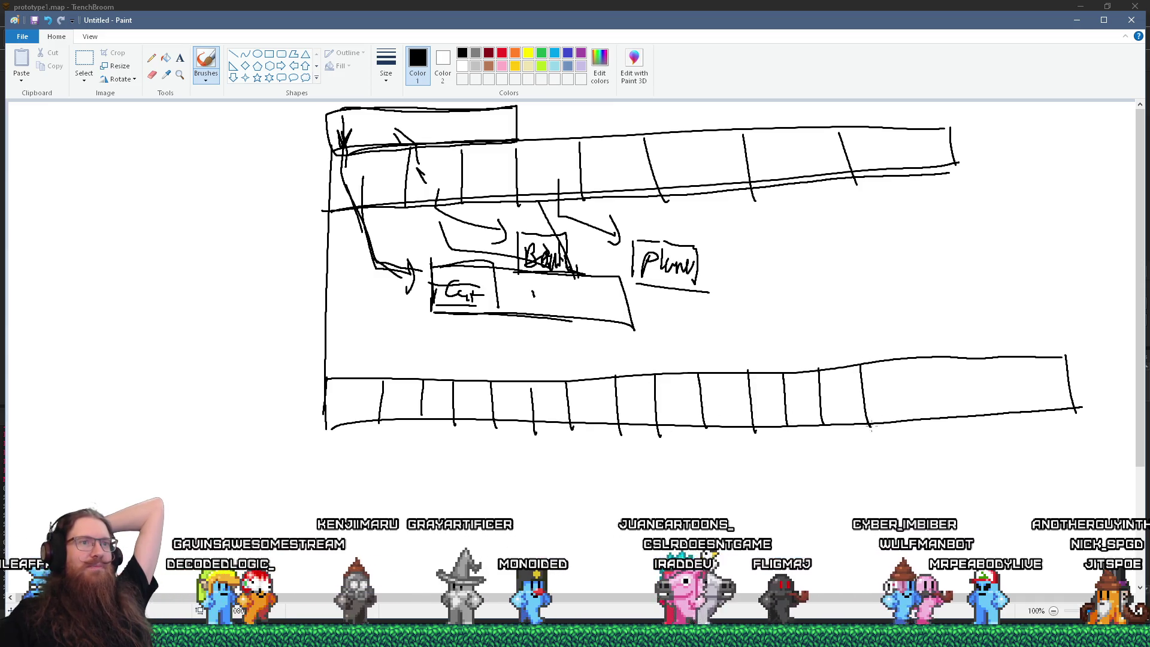
{"action": "left_click_drag", "start_coordinate": [861, 364], "coordinate": [869, 425]}
{"action": "left_click_drag", "start_coordinate": [914, 361], "coordinate": [917, 422]}
{"action": "left_click_drag", "start_coordinate": [335, 400], "coordinate": [391, 403]}
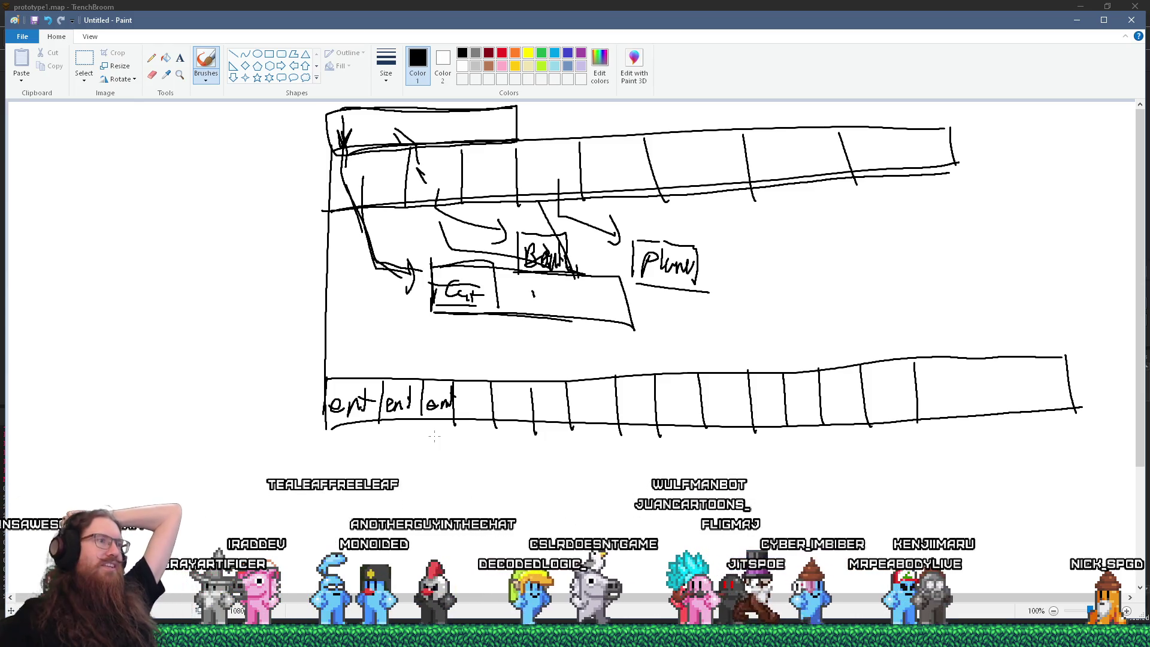
{"action": "left_click_drag", "start_coordinate": [337, 456], "coordinate": [1091, 436]}
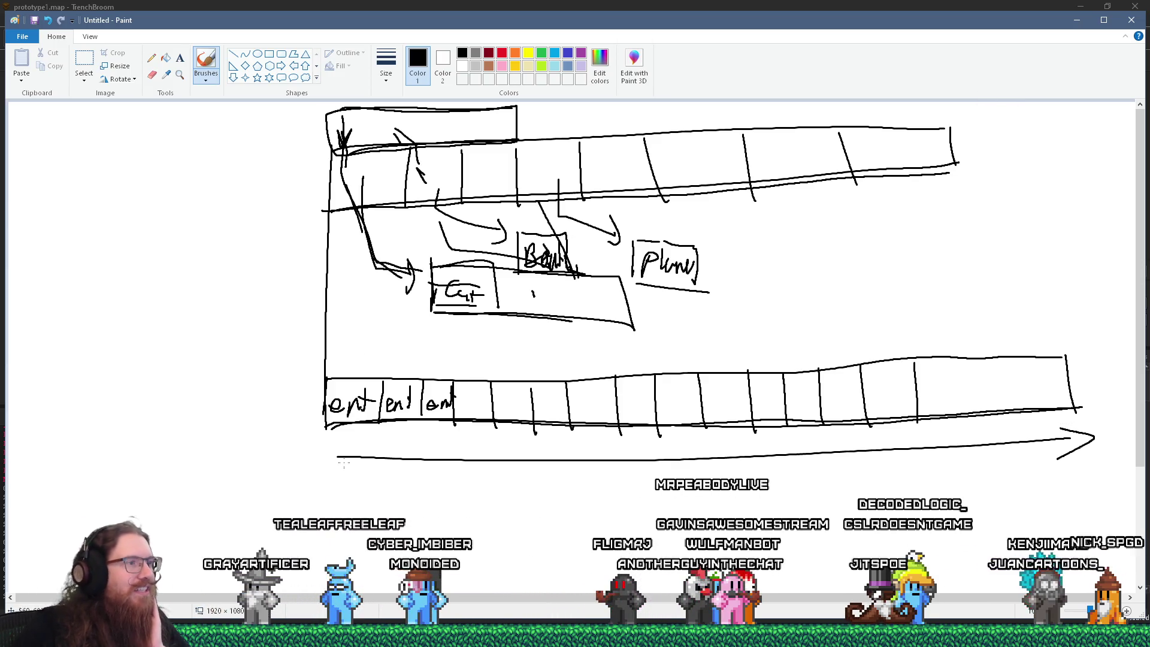
Step: Sketch brackets and a new array below the entity row, plus marks above the first ent slots
{"action": "left_click_drag", "start_coordinate": [376, 459], "coordinate": [458, 465]}
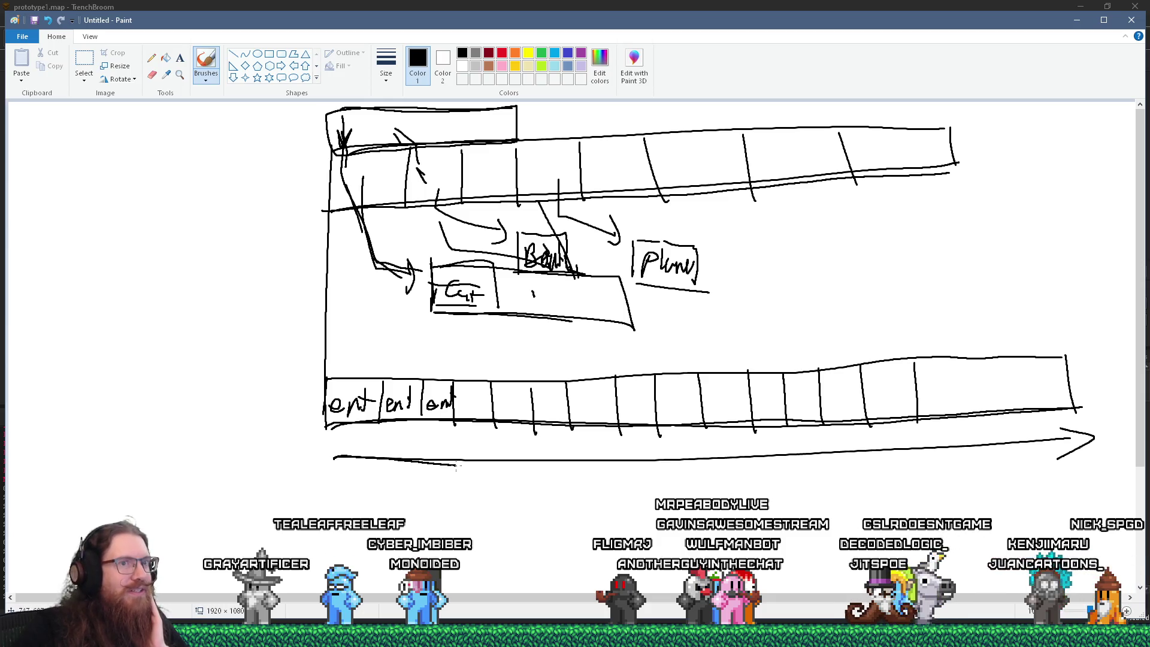
{"action": "left_click_drag", "start_coordinate": [323, 358], "coordinate": [387, 364]}
{"action": "mouse_move", "coordinate": [323, 532]}
{"action": "left_mouse_down"}
{"action": "mouse_move", "coordinate": [326, 497]}
{"action": "mouse_move", "coordinate": [346, 525]}
{"action": "mouse_move", "coordinate": [361, 496]}
{"action": "mouse_move", "coordinate": [358, 533]}
{"action": "left_mouse_up"}
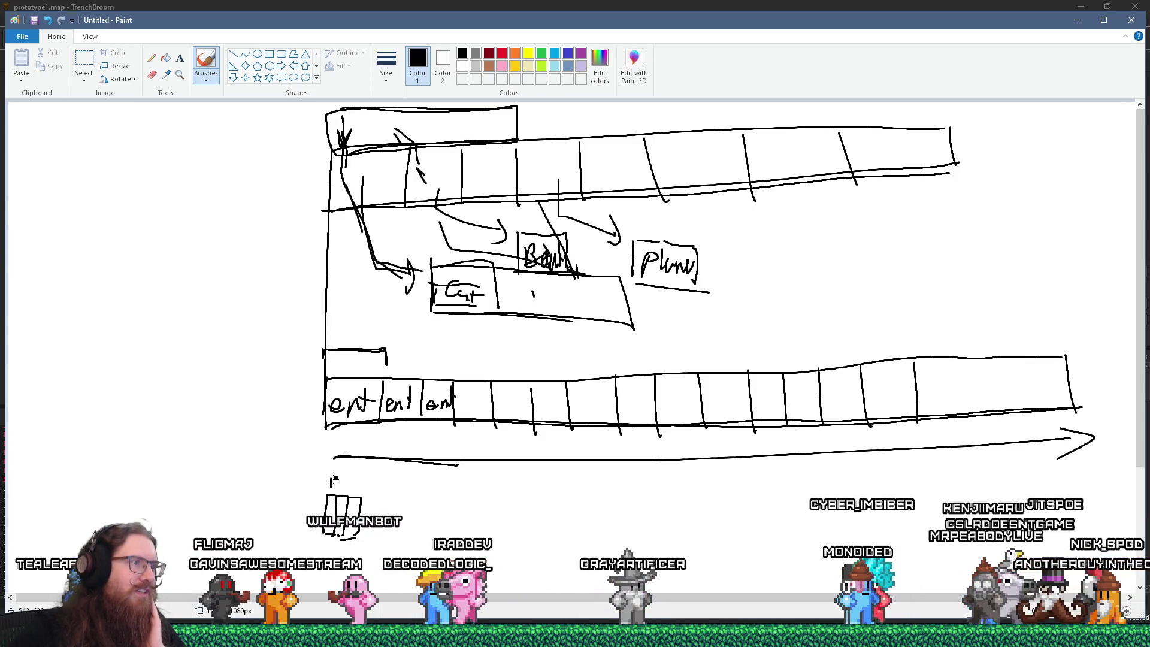
{"action": "left_click_drag", "start_coordinate": [331, 485], "coordinate": [346, 485]}
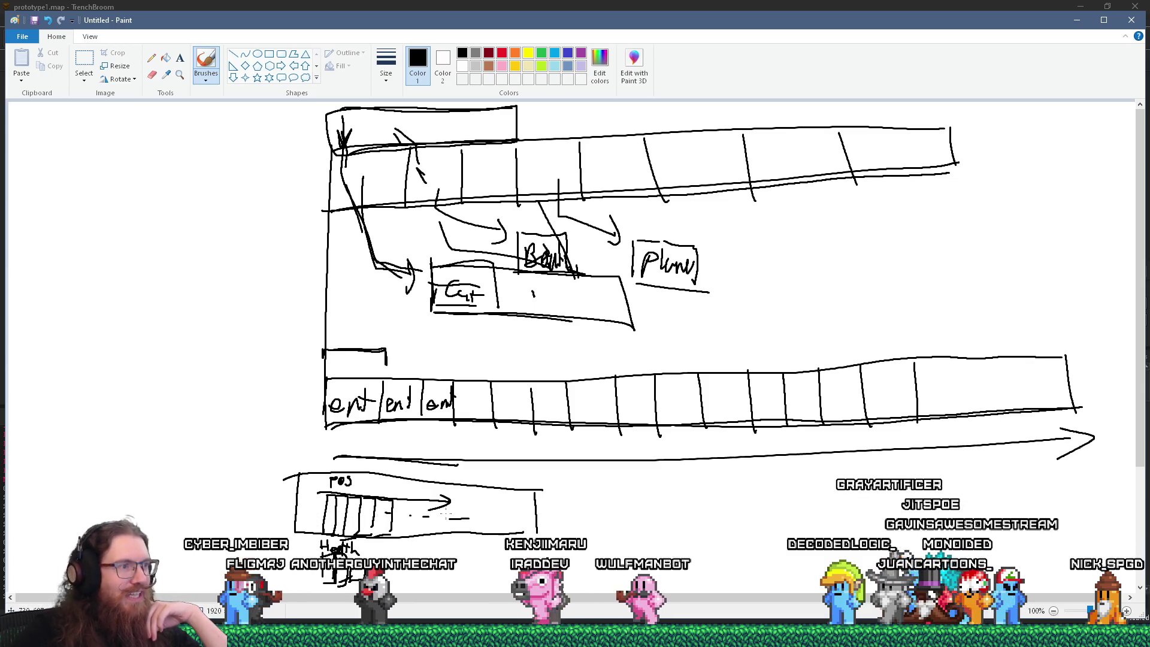
{"action": "left_click_drag", "start_coordinate": [327, 443], "coordinate": [524, 449]}
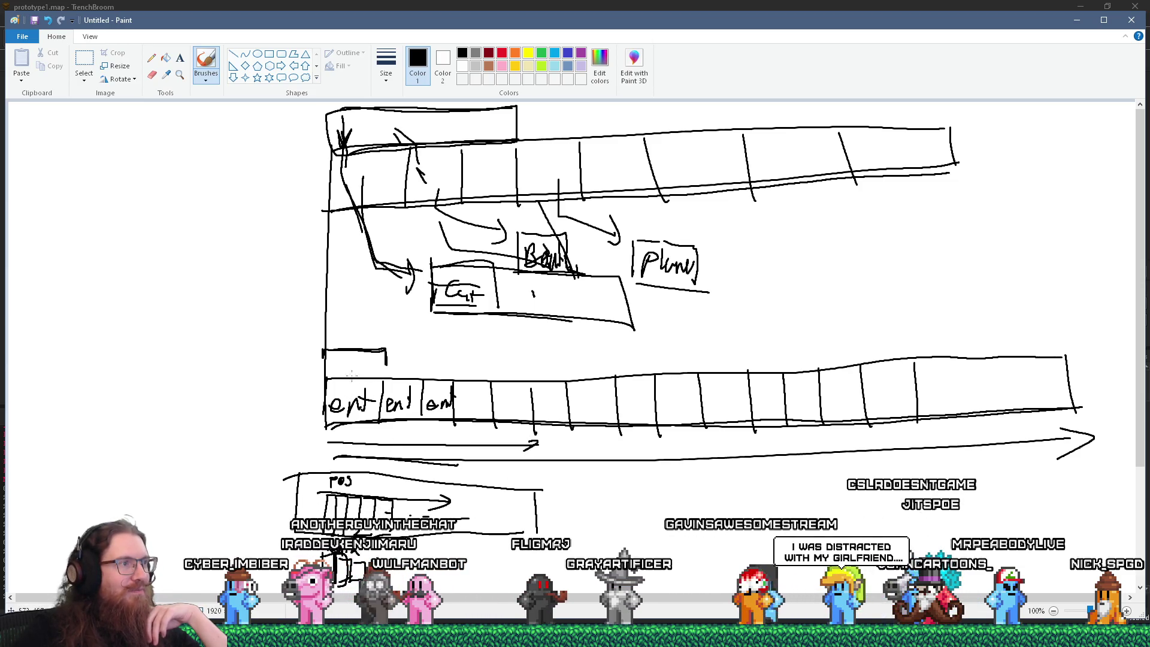
{"action": "mouse_move", "coordinate": [338, 375]}
{"action": "left_mouse_down"}
{"action": "mouse_move", "coordinate": [334, 439]}
{"action": "mouse_move", "coordinate": [326, 379]}
{"action": "mouse_move", "coordinate": [393, 423]}
{"action": "left_mouse_up"}
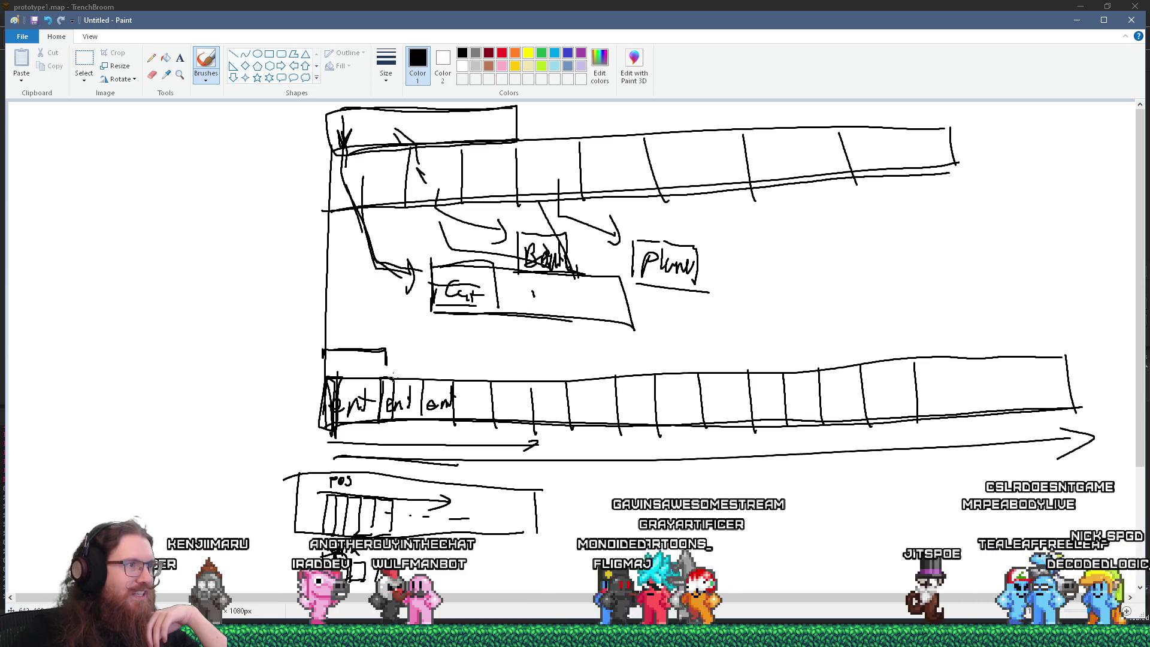
{"action": "left_click_drag", "start_coordinate": [346, 368], "coordinate": [413, 367]}
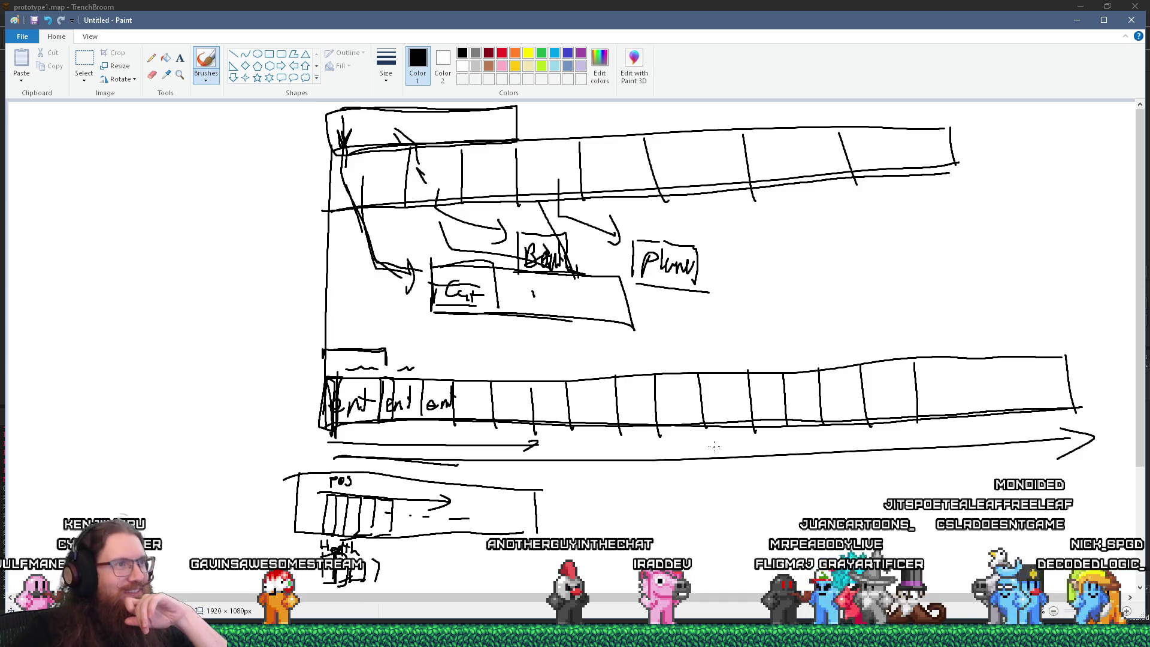
Step: Return to TrenchBroom and drag the Compile dialog out of the way
{"action": "scroll", "coordinate": [1144, 411], "scroll_direction": "down", "scroll_amount": 3}
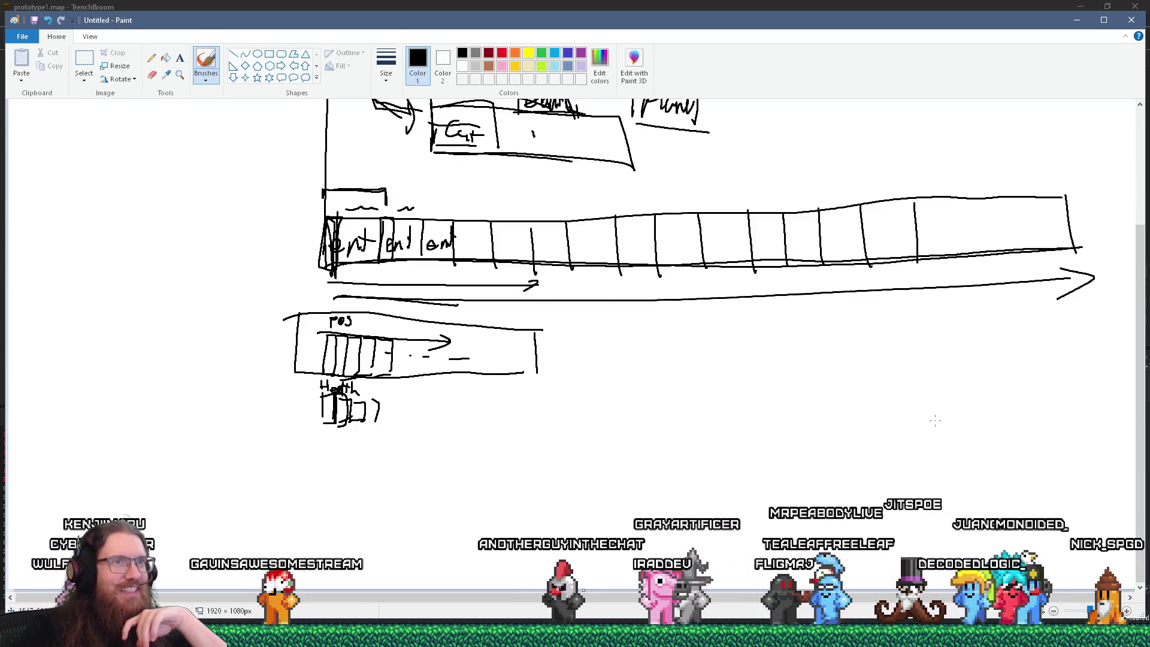
{"action": "scroll", "coordinate": [1072, 185], "scroll_direction": "up", "scroll_amount": 1}
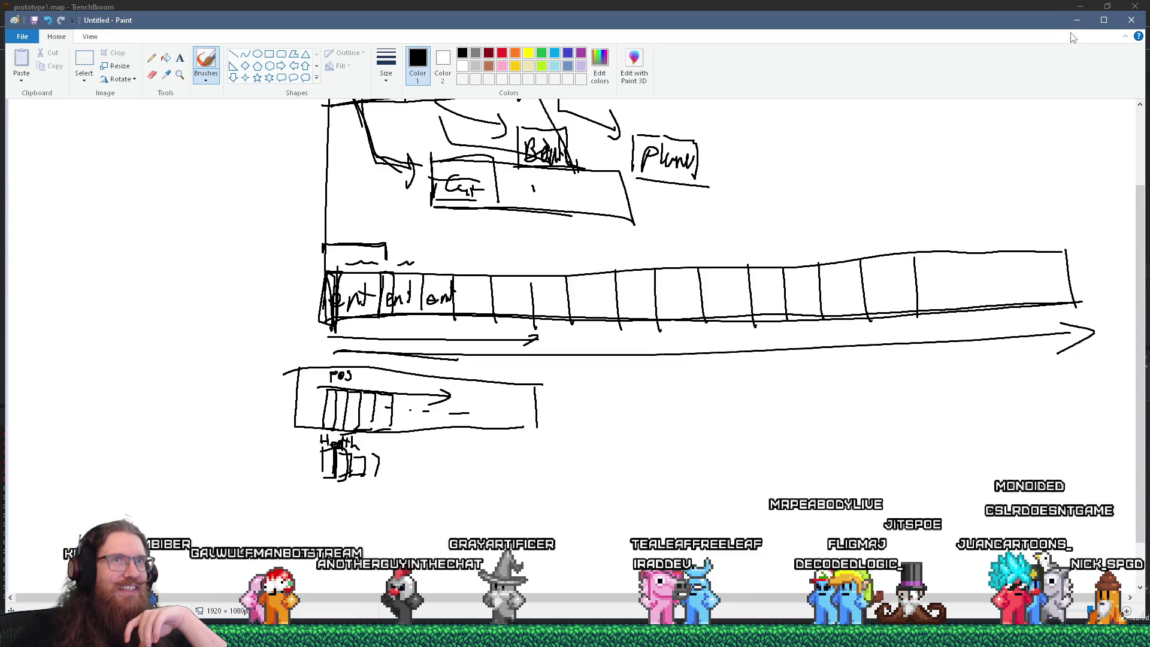
{"action": "key", "text": "alt+Tab"}
{"action": "mouse_move", "coordinate": [774, 123]}
{"action": "left_mouse_down"}
{"action": "mouse_move", "coordinate": [797, 123]}
{"action": "mouse_move", "coordinate": [840, 201]}
{"action": "left_mouse_up"}
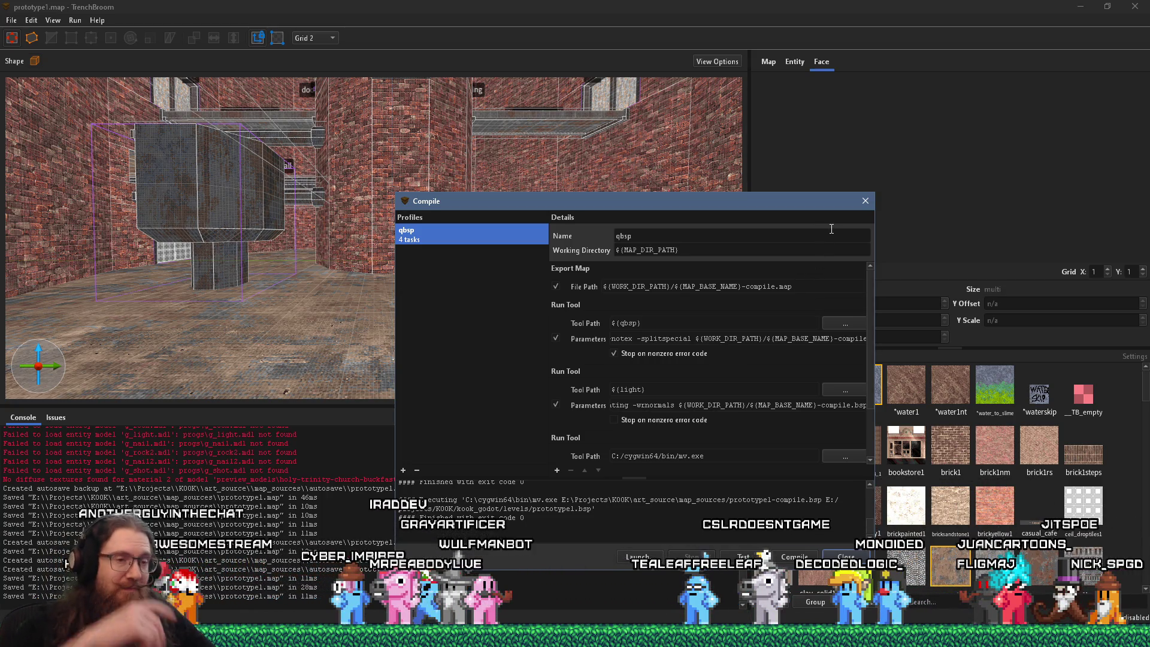
Step: Close the Compile dialog to reveal the 3D view of prototype1.map
{"action": "left_click", "coordinate": [863, 204]}
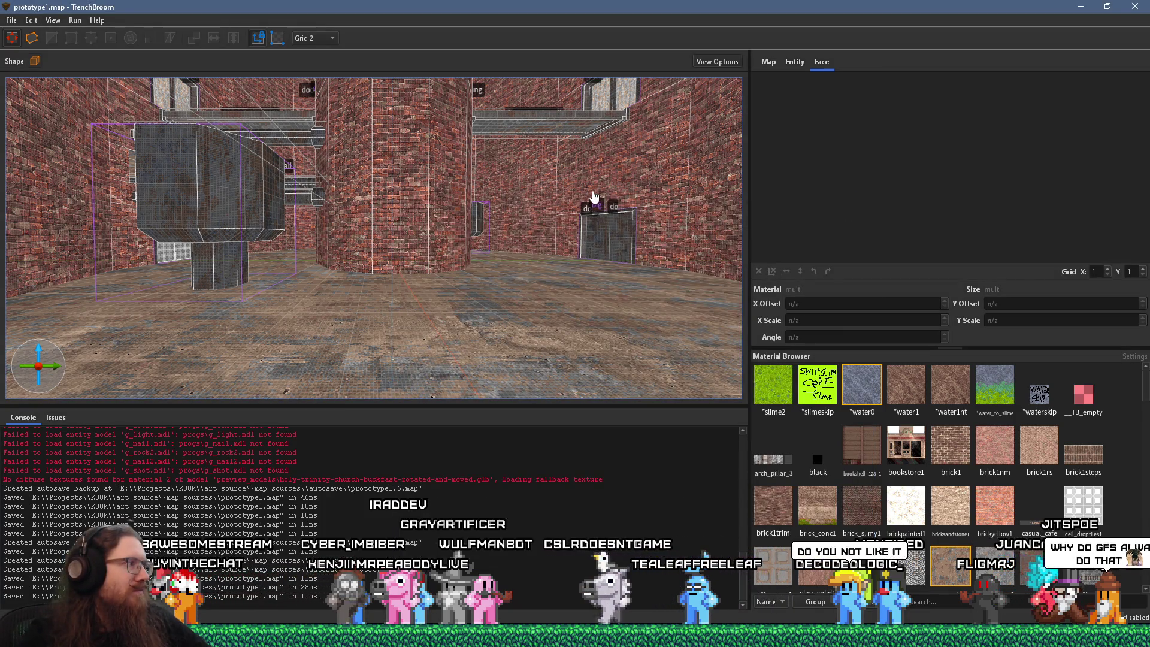
{"action": "scroll", "coordinate": [592, 198], "scroll_direction": "up", "scroll_amount": 3}
{"action": "scroll", "coordinate": [605, 215], "scroll_direction": "up", "scroll_amount": 2}
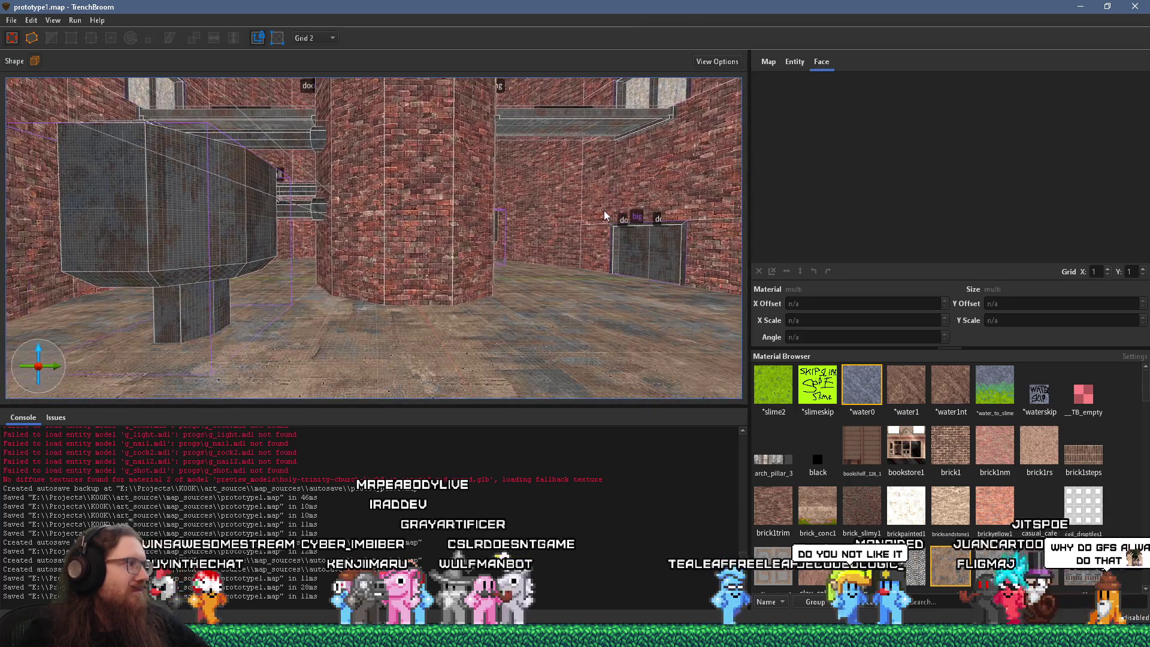
Step: Fly the camera to the water vat and select the diagonal func_detail_wall brush
{"action": "mouse_move", "coordinate": [548, 188]}
{"action": "left_mouse_down"}
{"action": "mouse_move", "coordinate": [547, 223]}
{"action": "mouse_move", "coordinate": [467, 221]}
{"action": "mouse_move", "coordinate": [418, 257]}
{"action": "mouse_move", "coordinate": [353, 264]}
{"action": "mouse_move", "coordinate": [417, 255]}
{"action": "left_mouse_up"}
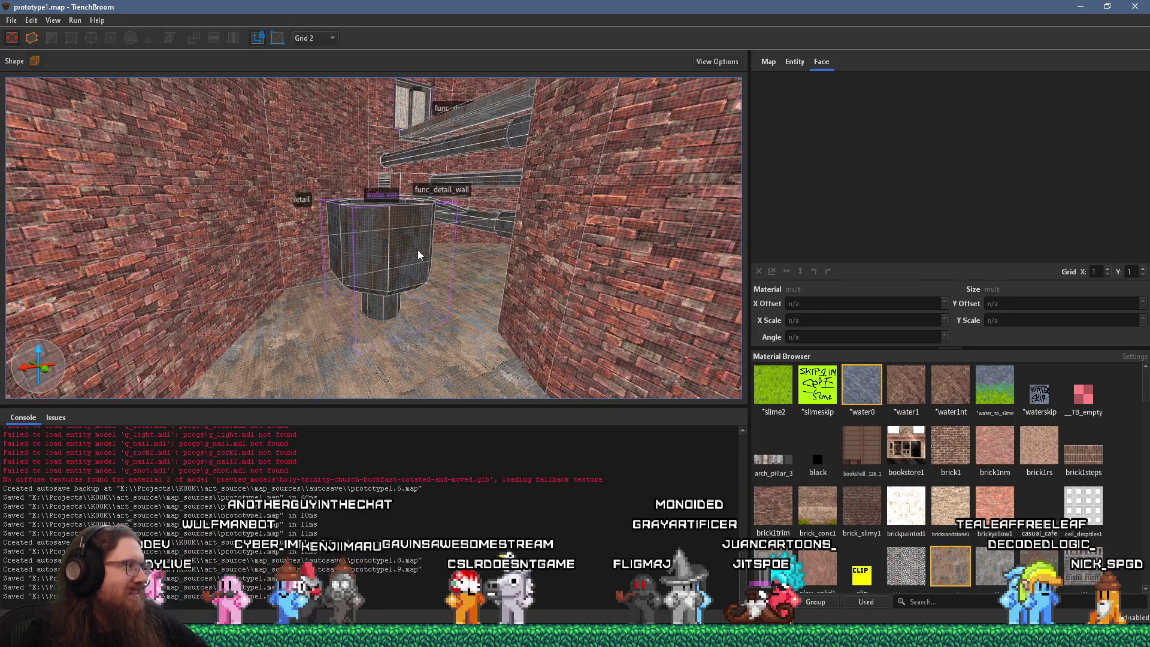
{"action": "mouse_move", "coordinate": [418, 249]}
{"action": "left_mouse_down"}
{"action": "mouse_move", "coordinate": [447, 207]}
{"action": "mouse_move", "coordinate": [404, 281]}
{"action": "mouse_move", "coordinate": [440, 238]}
{"action": "mouse_move", "coordinate": [398, 248]}
{"action": "mouse_move", "coordinate": [420, 221]}
{"action": "mouse_move", "coordinate": [350, 180]}
{"action": "left_mouse_up"}
{"action": "left_click", "coordinate": [512, 250]}
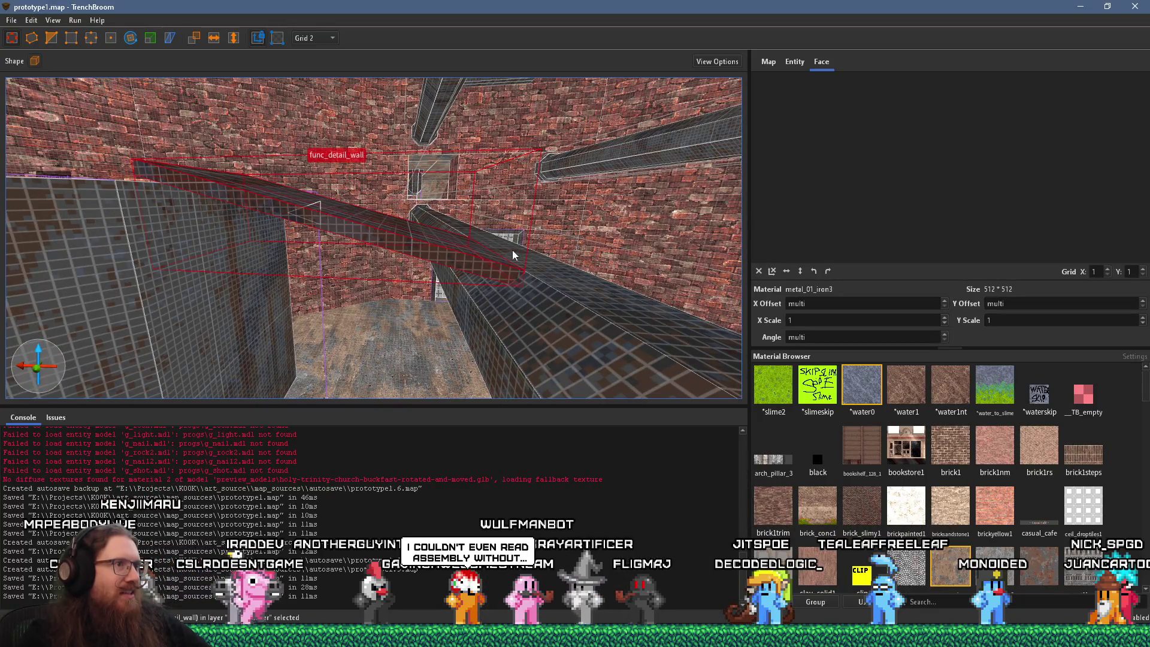
Step: Move the func_detail_wall brush up and left, then orbit to check it beside the vat
{"action": "mouse_move", "coordinate": [537, 255]}
{"action": "left_mouse_down"}
{"action": "mouse_move", "coordinate": [504, 228]}
{"action": "mouse_move", "coordinate": [559, 307]}
{"action": "mouse_move", "coordinate": [502, 252]}
{"action": "mouse_move", "coordinate": [433, 268]}
{"action": "mouse_move", "coordinate": [459, 232]}
{"action": "mouse_move", "coordinate": [461, 303]}
{"action": "mouse_move", "coordinate": [572, 302]}
{"action": "left_mouse_up"}
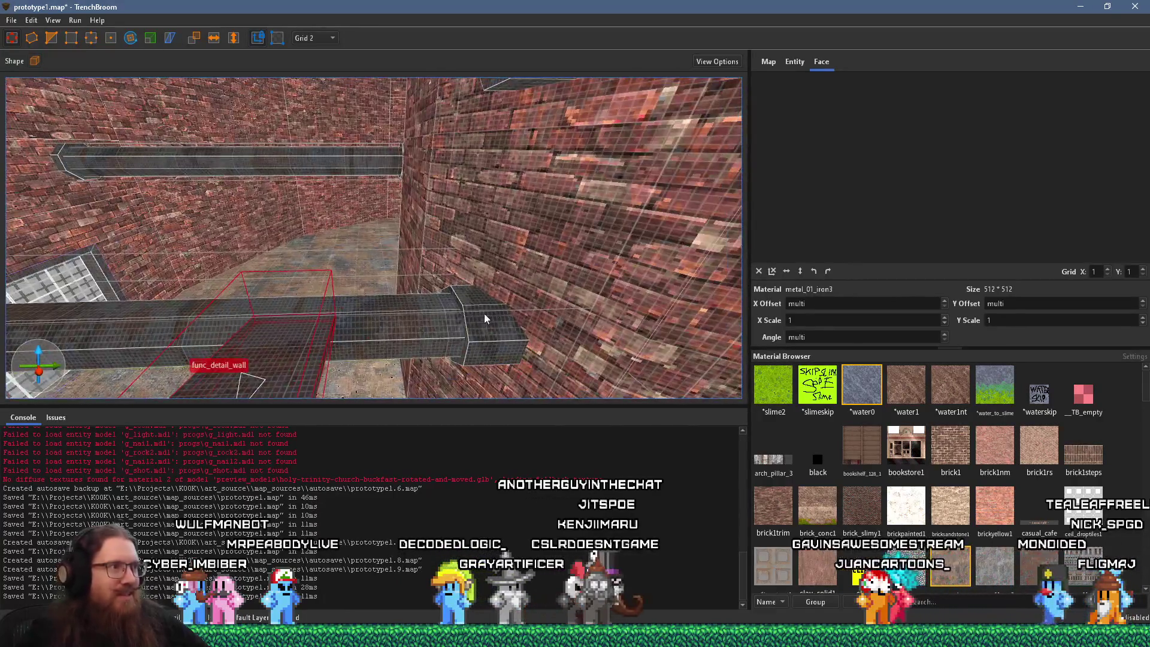
{"action": "left_click_drag", "start_coordinate": [484, 318], "coordinate": [593, 291]}
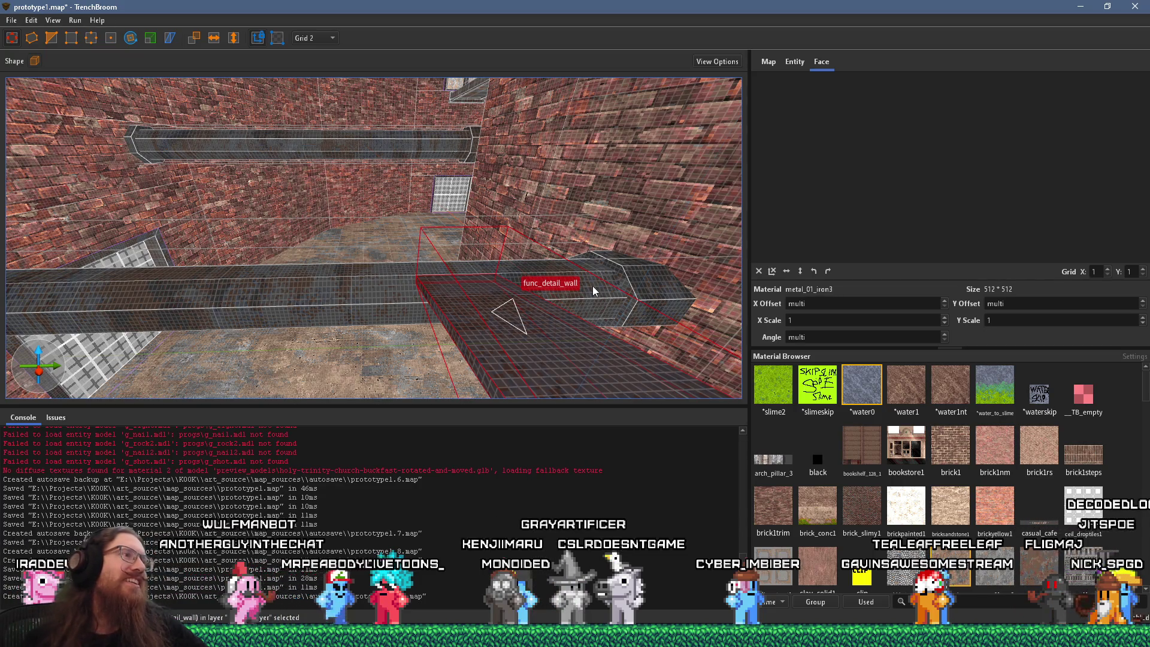
{"action": "mouse_move", "coordinate": [591, 286]}
{"action": "left_mouse_down"}
{"action": "mouse_move", "coordinate": [407, 259]}
{"action": "mouse_move", "coordinate": [519, 284]}
{"action": "mouse_move", "coordinate": [339, 243]}
{"action": "mouse_move", "coordinate": [540, 300]}
{"action": "left_mouse_up"}
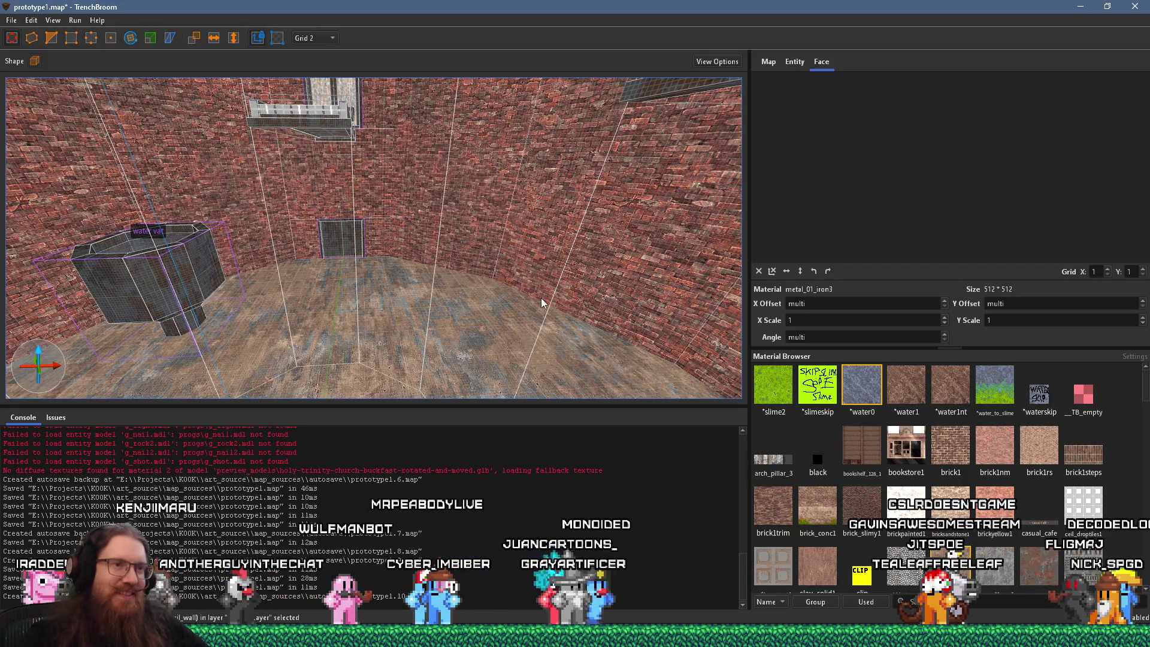
Step: Fly into the grey-tiled corridor toward the brick pillar corner, then switch to the YouTube video
{"action": "mouse_move", "coordinate": [474, 303]}
{"action": "left_mouse_down"}
{"action": "mouse_move", "coordinate": [470, 244]}
{"action": "mouse_move", "coordinate": [516, 369]}
{"action": "mouse_move", "coordinate": [515, 335]}
{"action": "mouse_move", "coordinate": [564, 267]}
{"action": "mouse_move", "coordinate": [389, 278]}
{"action": "mouse_move", "coordinate": [526, 235]}
{"action": "mouse_move", "coordinate": [492, 251]}
{"action": "mouse_move", "coordinate": [517, 261]}
{"action": "mouse_move", "coordinate": [351, 245]}
{"action": "mouse_move", "coordinate": [473, 249]}
{"action": "mouse_move", "coordinate": [177, 273]}
{"action": "left_mouse_up"}
{"action": "mouse_move", "coordinate": [364, 277]}
{"action": "left_mouse_down"}
{"action": "mouse_move", "coordinate": [483, 254]}
{"action": "mouse_move", "coordinate": [180, 250]}
{"action": "mouse_move", "coordinate": [416, 244]}
{"action": "mouse_move", "coordinate": [329, 264]}
{"action": "mouse_move", "coordinate": [452, 247]}
{"action": "mouse_move", "coordinate": [393, 246]}
{"action": "mouse_move", "coordinate": [580, 250]}
{"action": "left_mouse_up"}
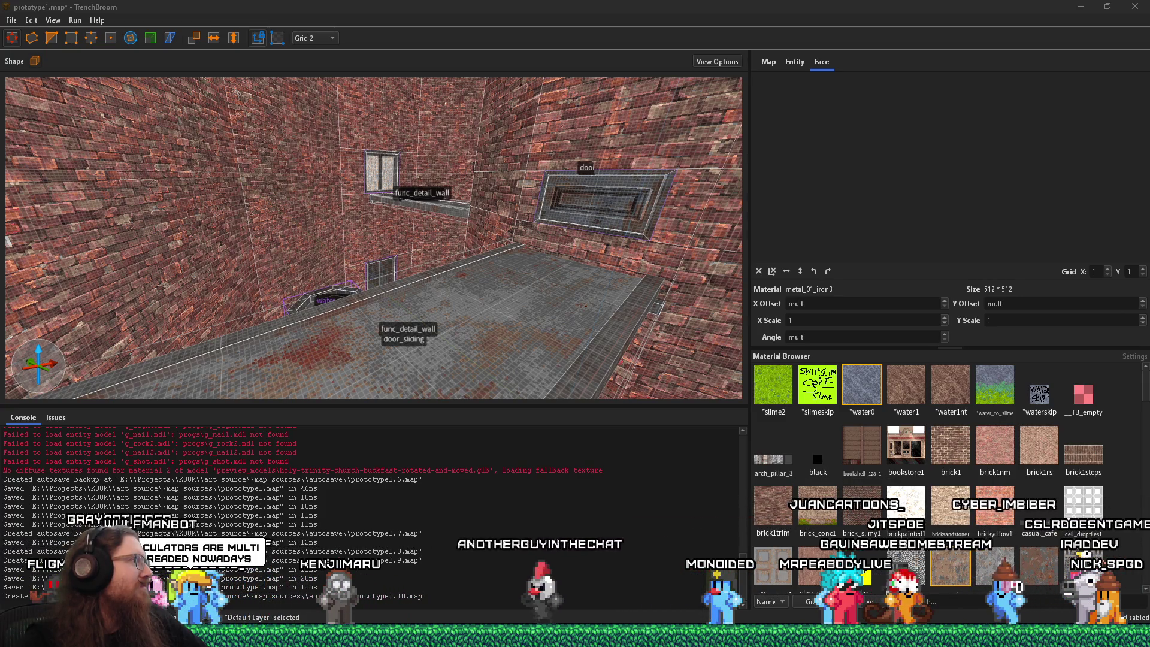
{"action": "key", "text": "alt+Tab"}
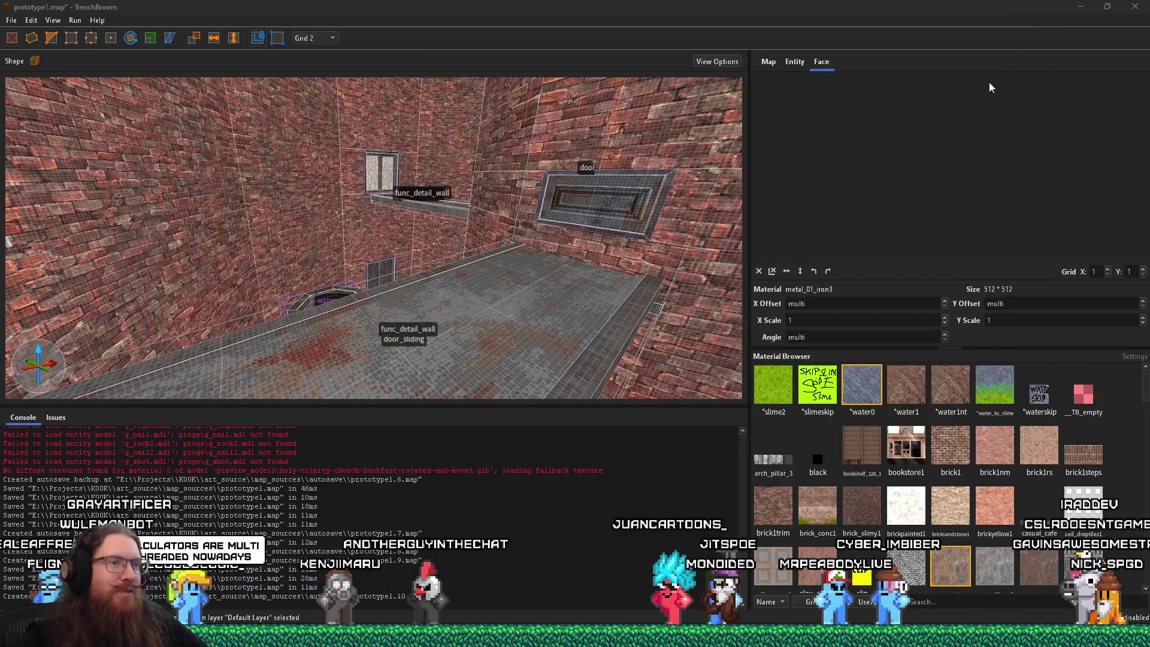
Step: Minimize the browser playing the CppCon talk to bring TrenchBroom back
{"action": "left_click", "coordinate": [979, 10]}
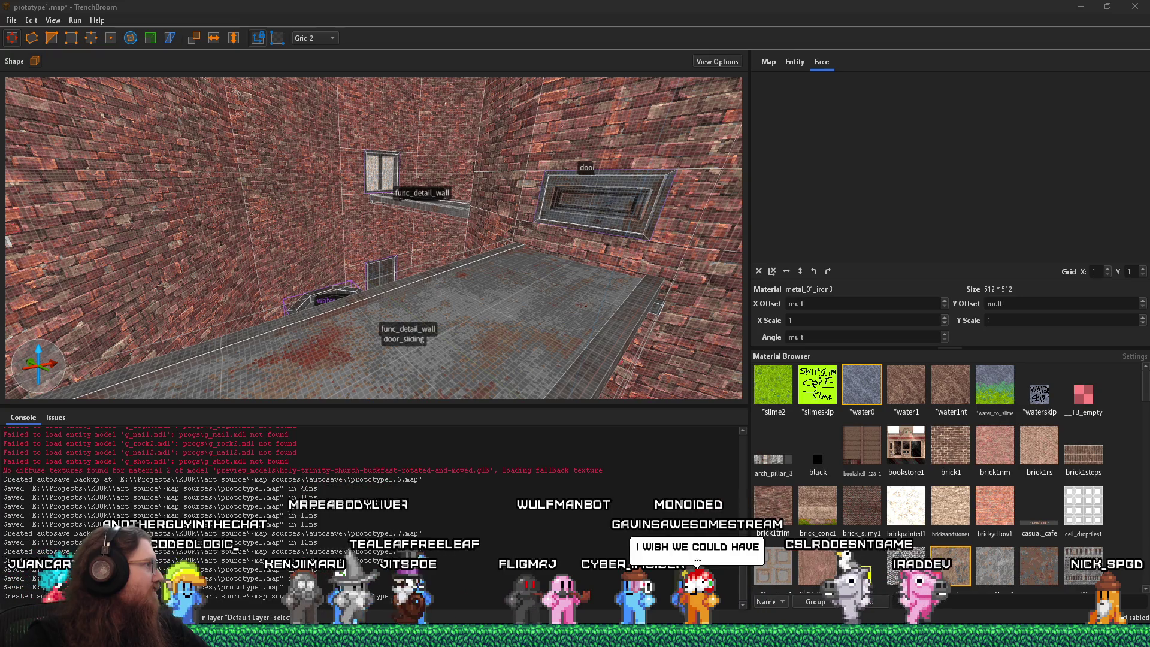
Step: Copy the message link to the Intro to Data Oriented Design for Games post, then hide Discord
{"action": "key", "text": "alt+Tab"}
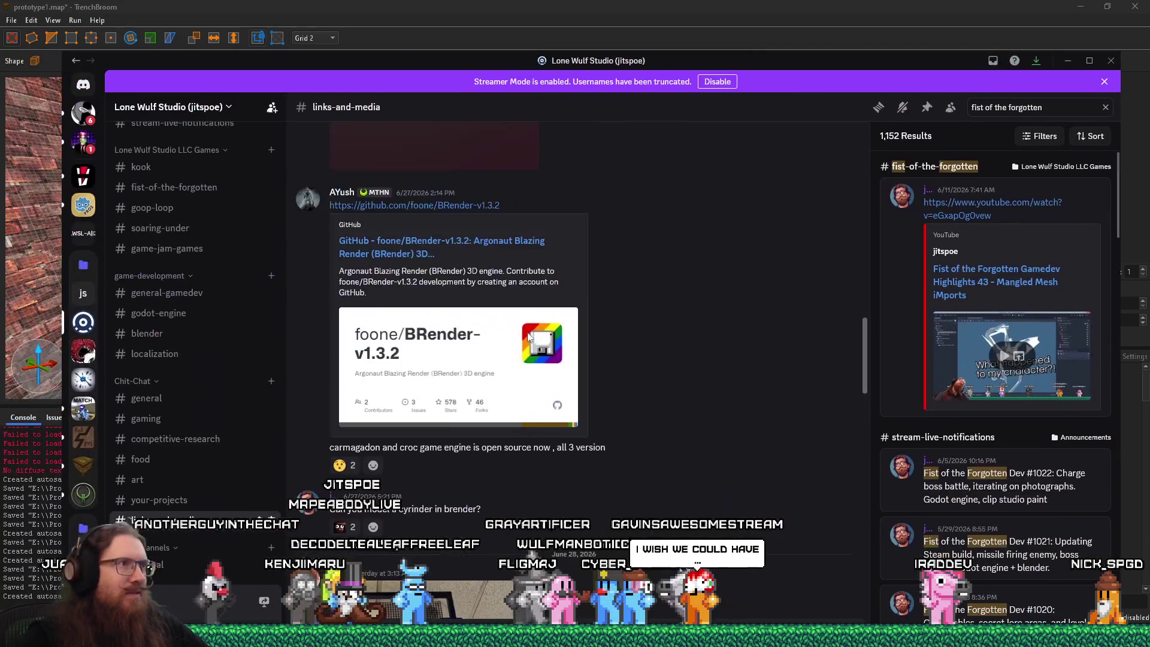
{"action": "scroll", "coordinate": [588, 373], "scroll_direction": "up", "scroll_amount": 10}
{"action": "scroll", "coordinate": [611, 397], "scroll_direction": "up", "scroll_amount": 10}
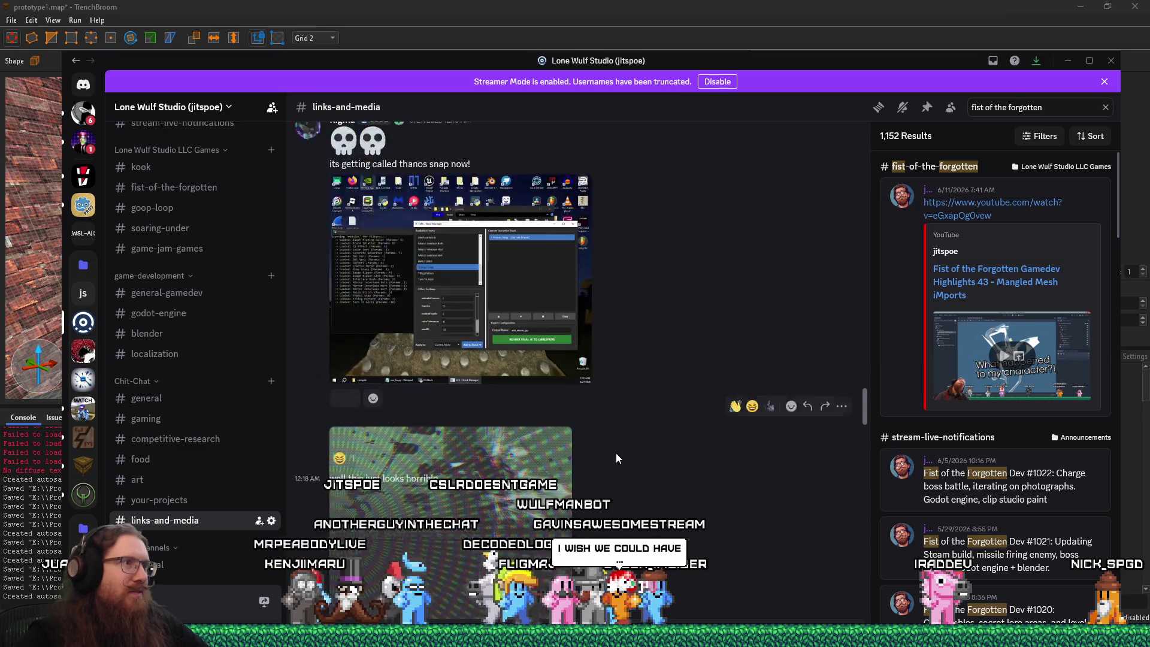
{"action": "scroll", "coordinate": [619, 459], "scroll_direction": "up", "scroll_amount": 10}
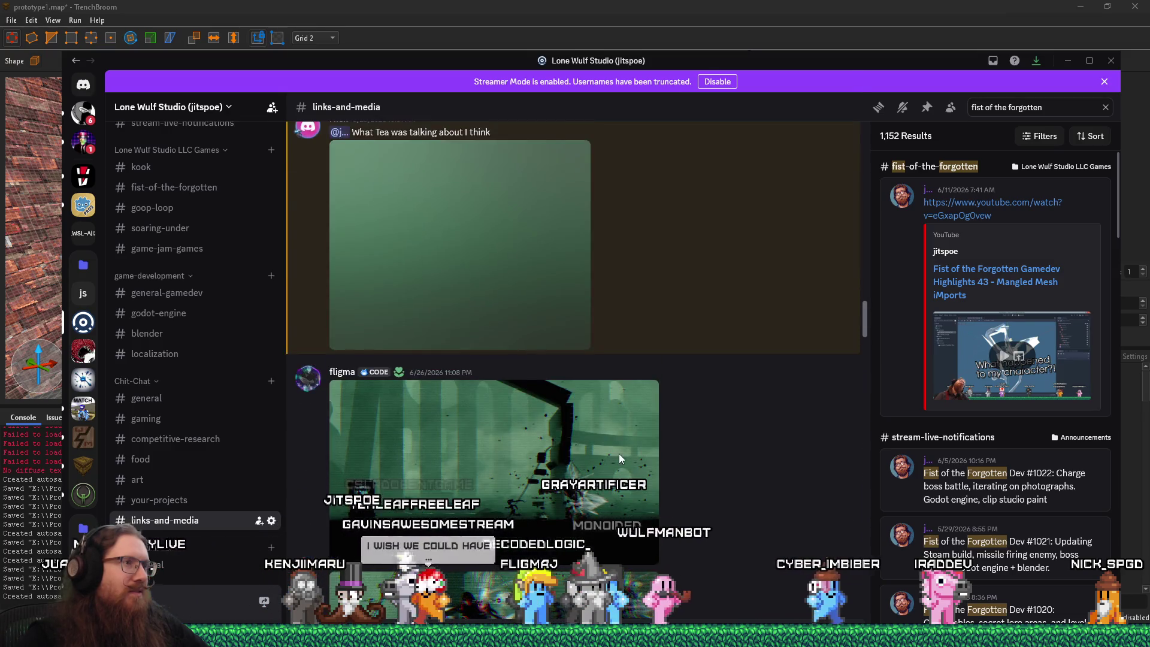
{"action": "scroll", "coordinate": [619, 459], "scroll_direction": "up", "scroll_amount": 10}
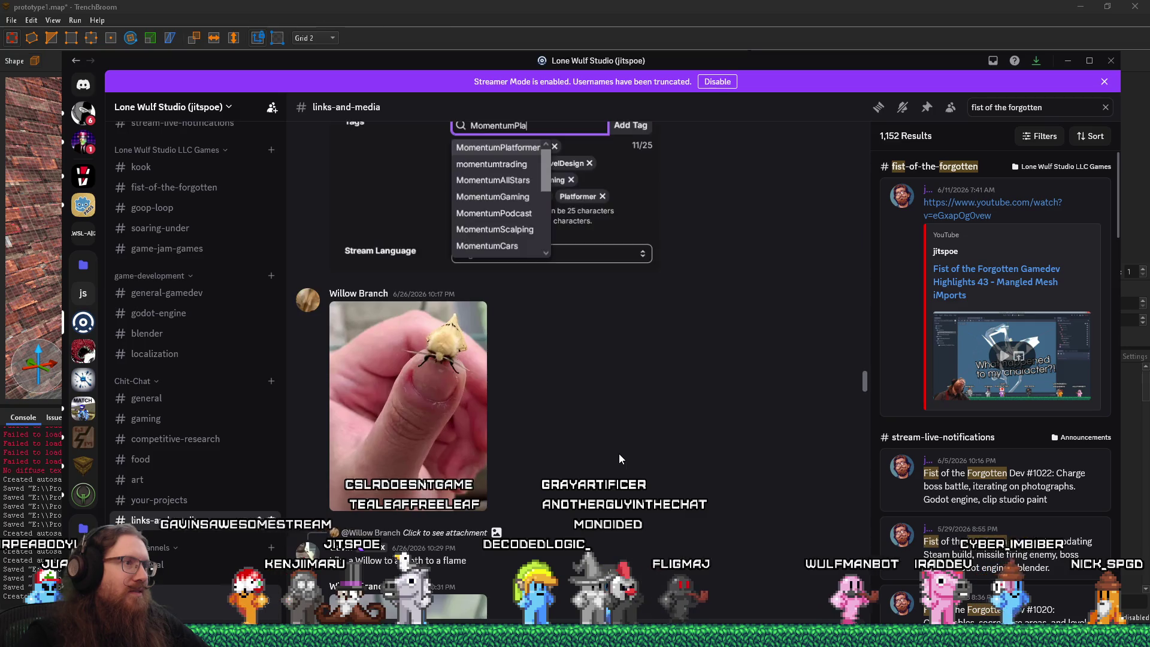
{"action": "scroll", "coordinate": [619, 459], "scroll_direction": "up", "scroll_amount": 4}
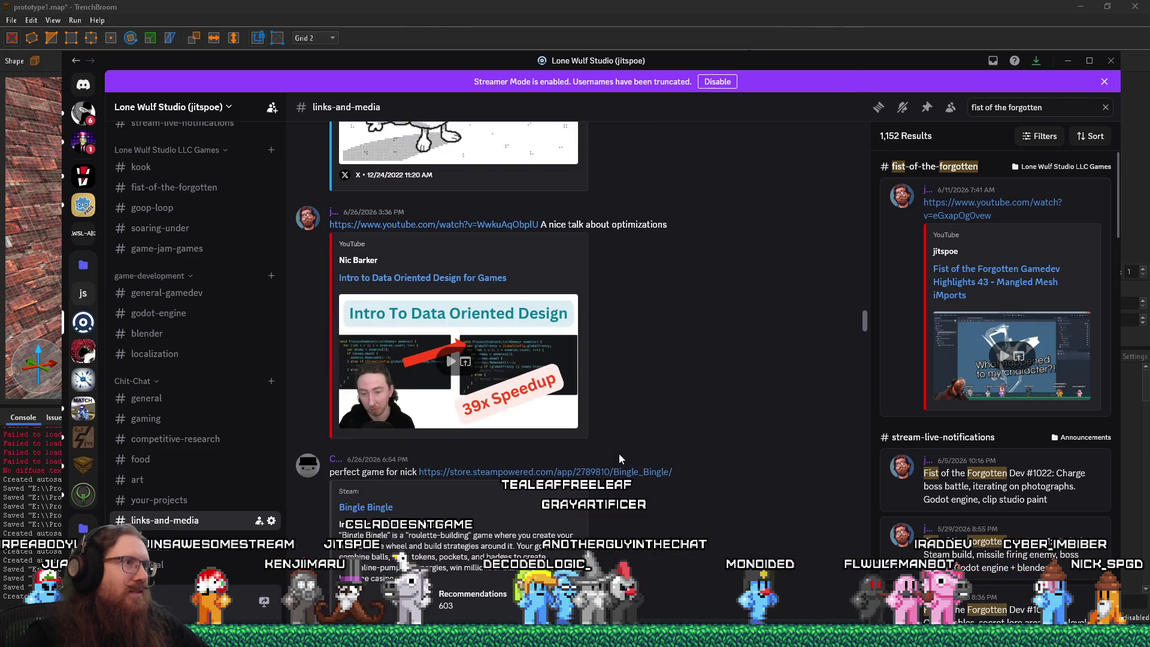
{"action": "right_click", "coordinate": [490, 230]}
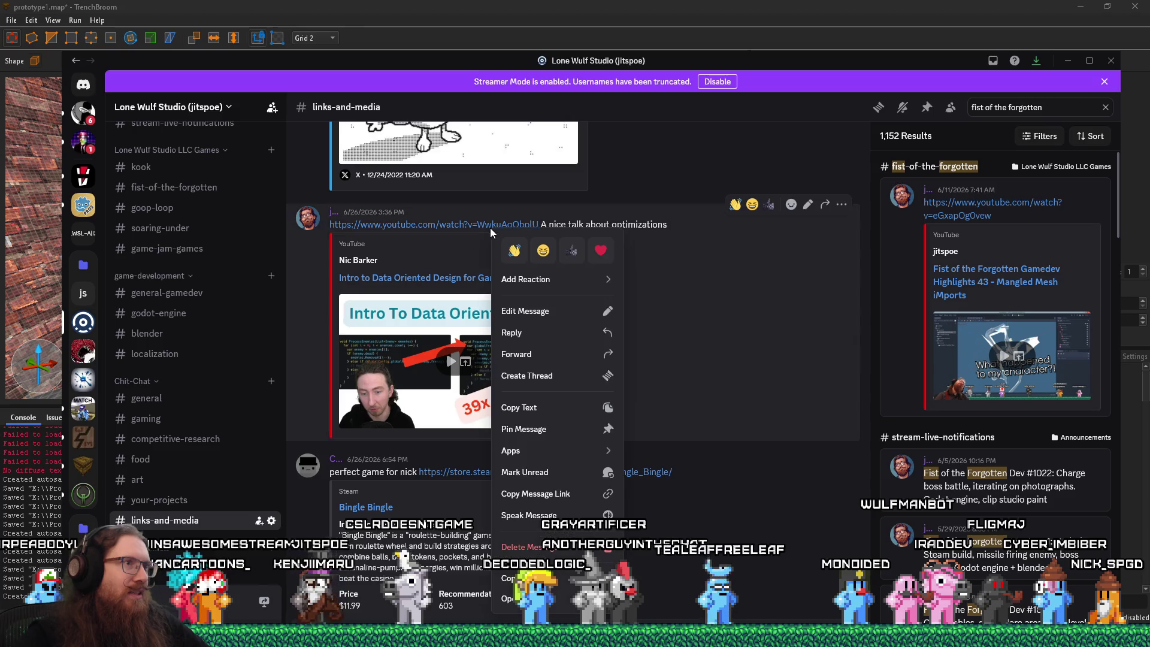
{"action": "left_click", "coordinate": [536, 494]}
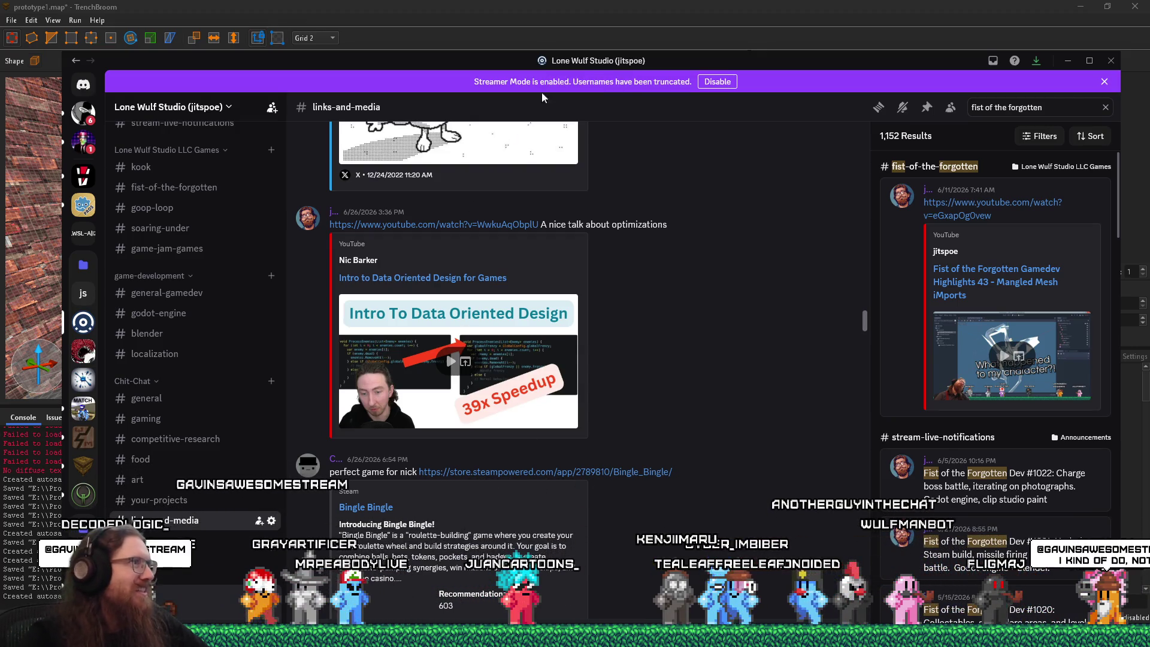
{"action": "left_click", "coordinate": [1067, 60]}
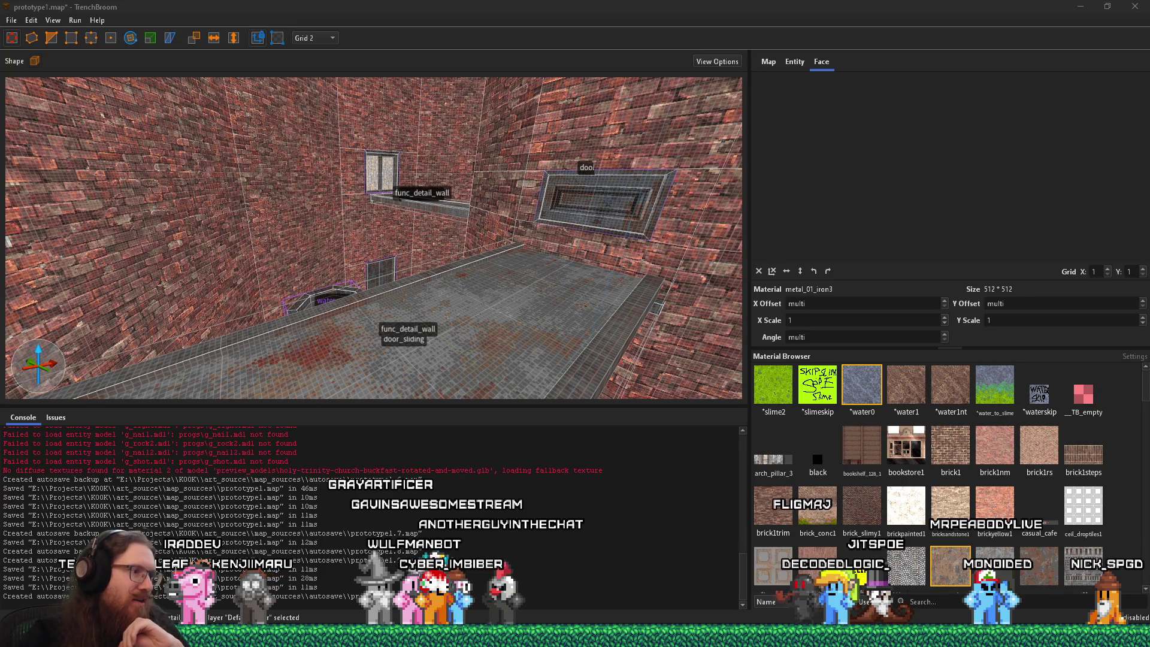
Step: Bring the Paint diagram back in front of Discord and circle the pos array box
{"action": "mouse_move", "coordinate": [417, 641]}
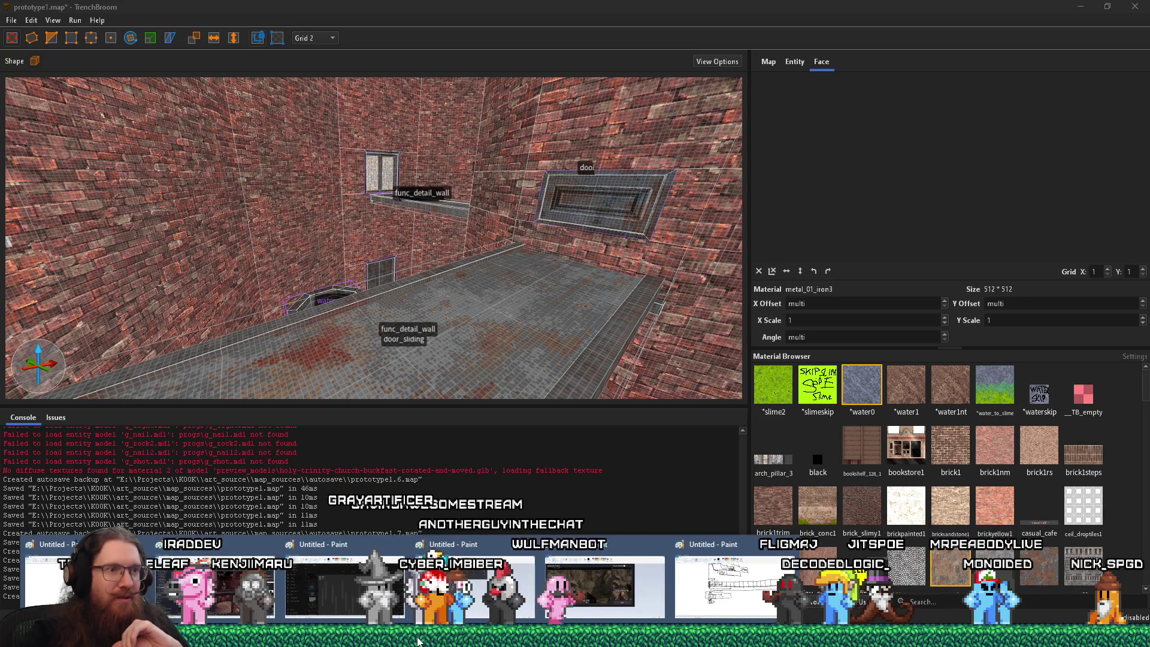
{"action": "left_click", "coordinate": [697, 579]}
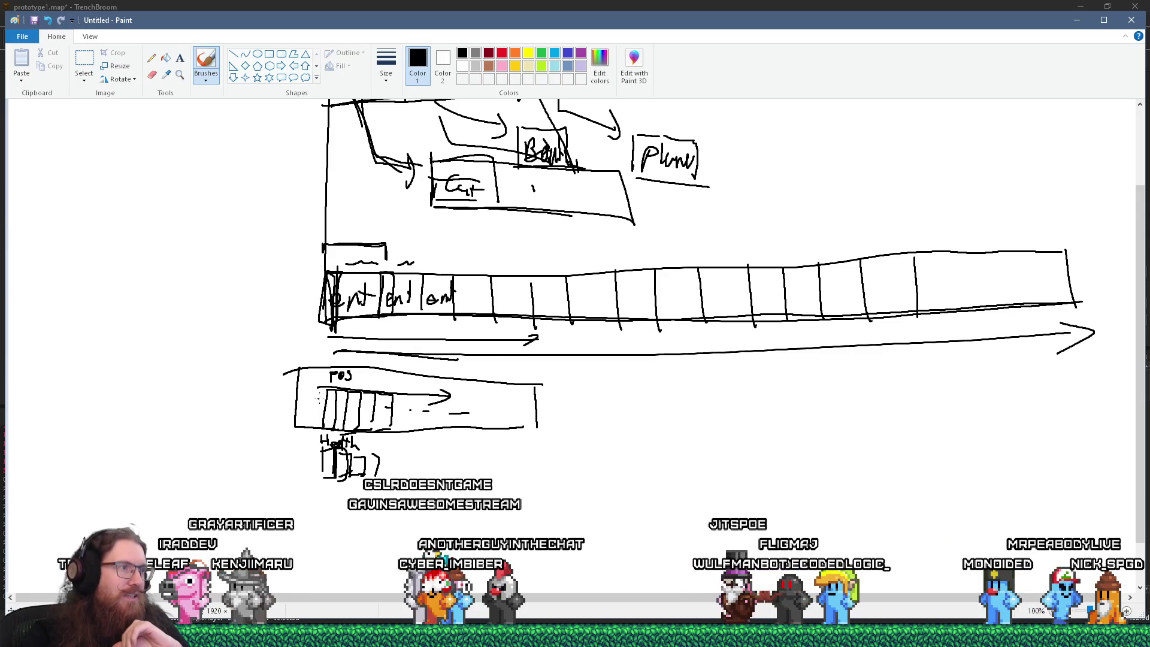
{"action": "mouse_move", "coordinate": [316, 387]}
{"action": "left_mouse_down"}
{"action": "mouse_move", "coordinate": [446, 395]}
{"action": "mouse_move", "coordinate": [313, 381]}
{"action": "left_mouse_up"}
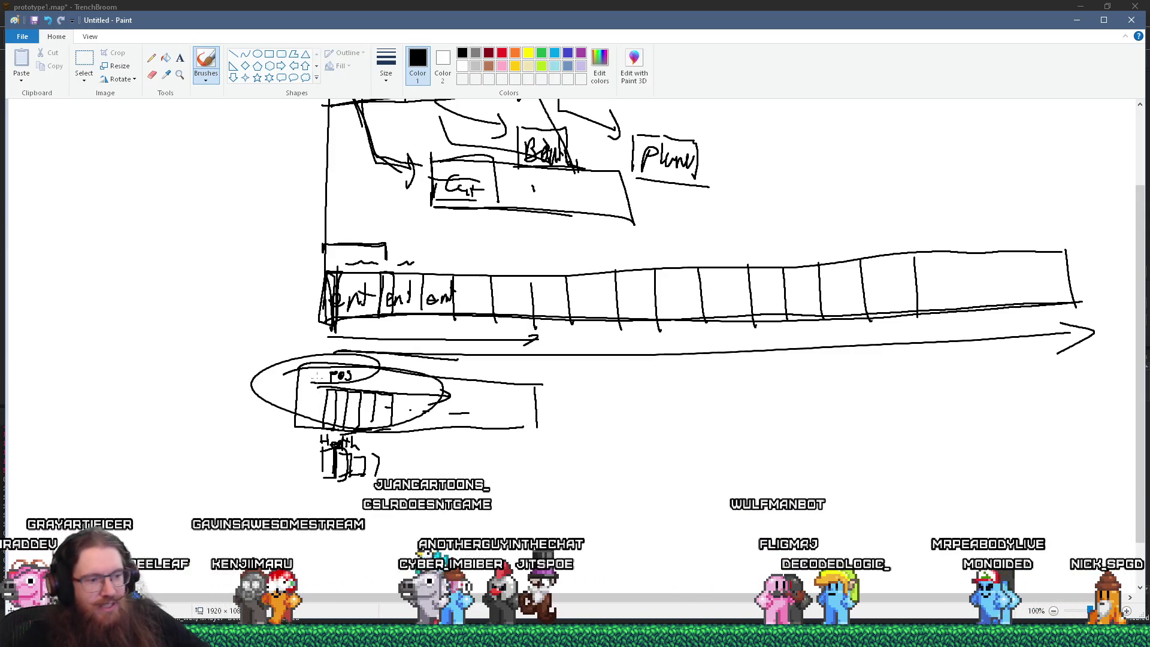
Step: Undo the loop and sketch a small two-slot Pos/Vel box right of the pos array
{"action": "key", "text": "ctrl+z"}
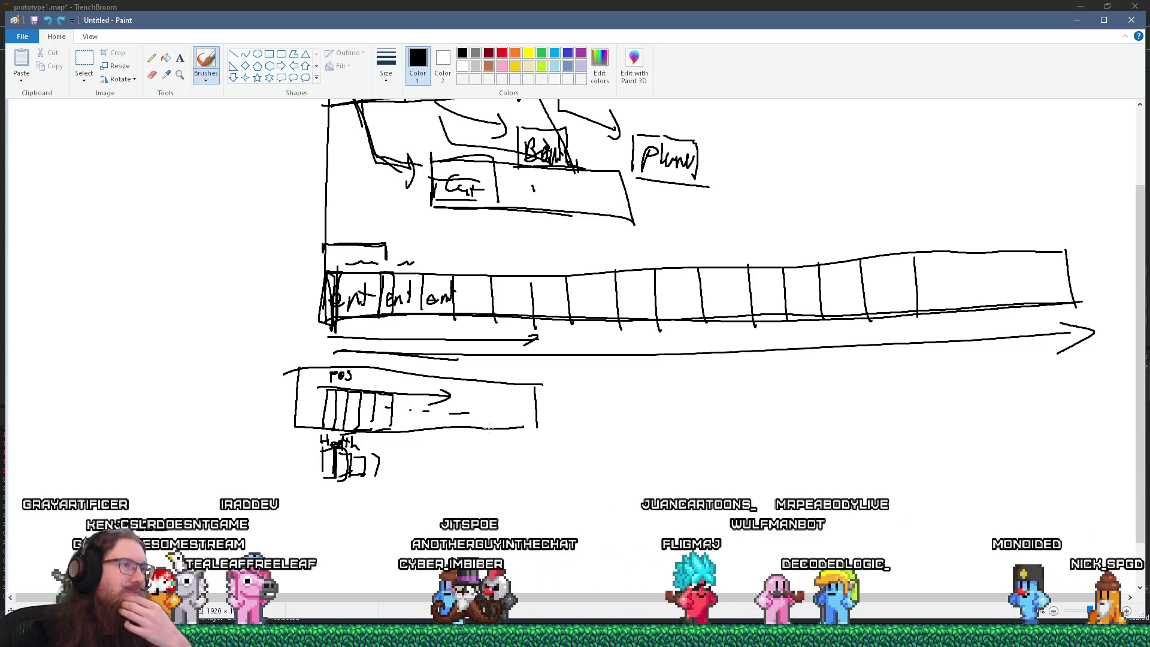
{"action": "left_click_drag", "start_coordinate": [641, 393], "coordinate": [640, 430]}
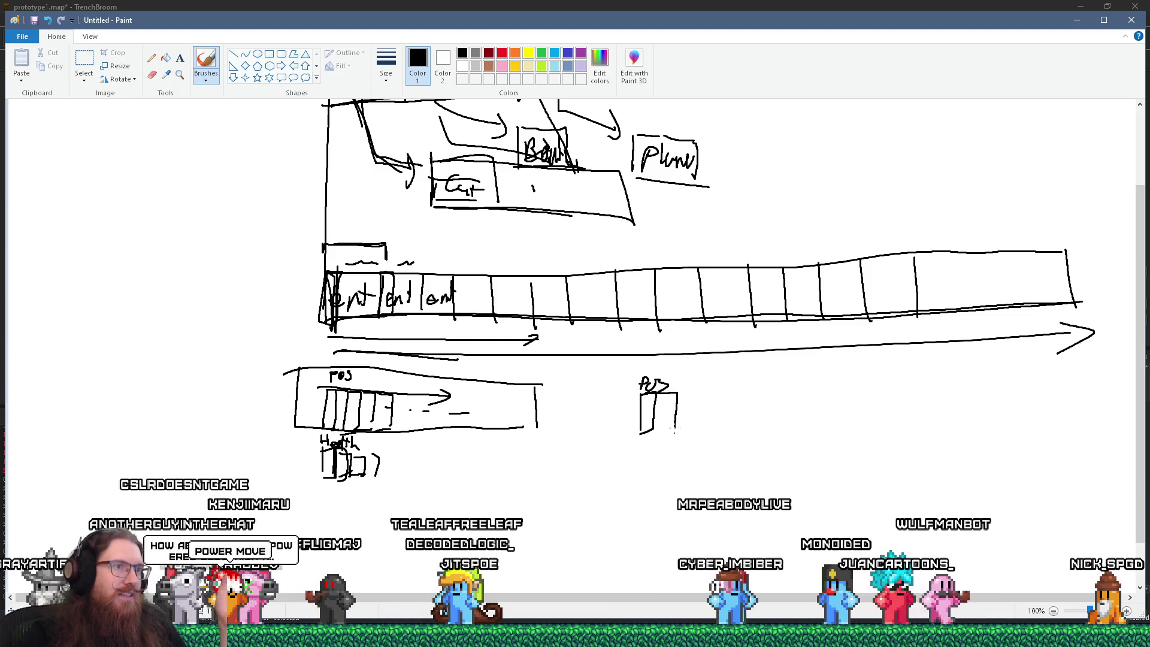
{"action": "left_click_drag", "start_coordinate": [673, 379], "coordinate": [687, 375]}
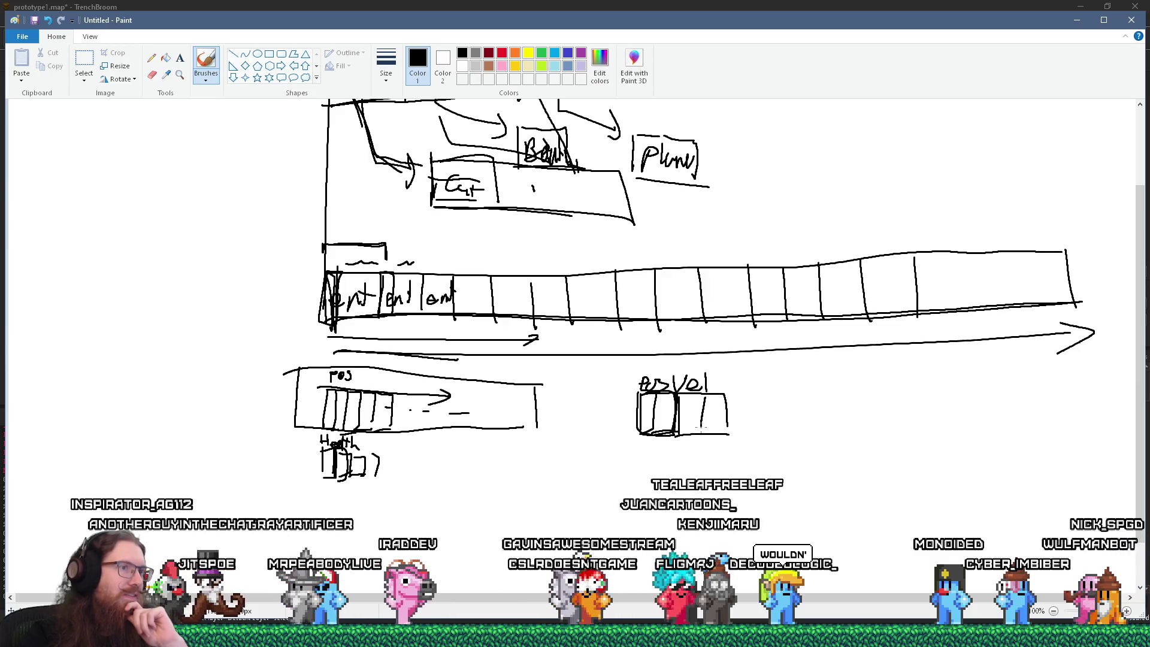
{"action": "left_click_drag", "start_coordinate": [705, 399], "coordinate": [702, 426]}
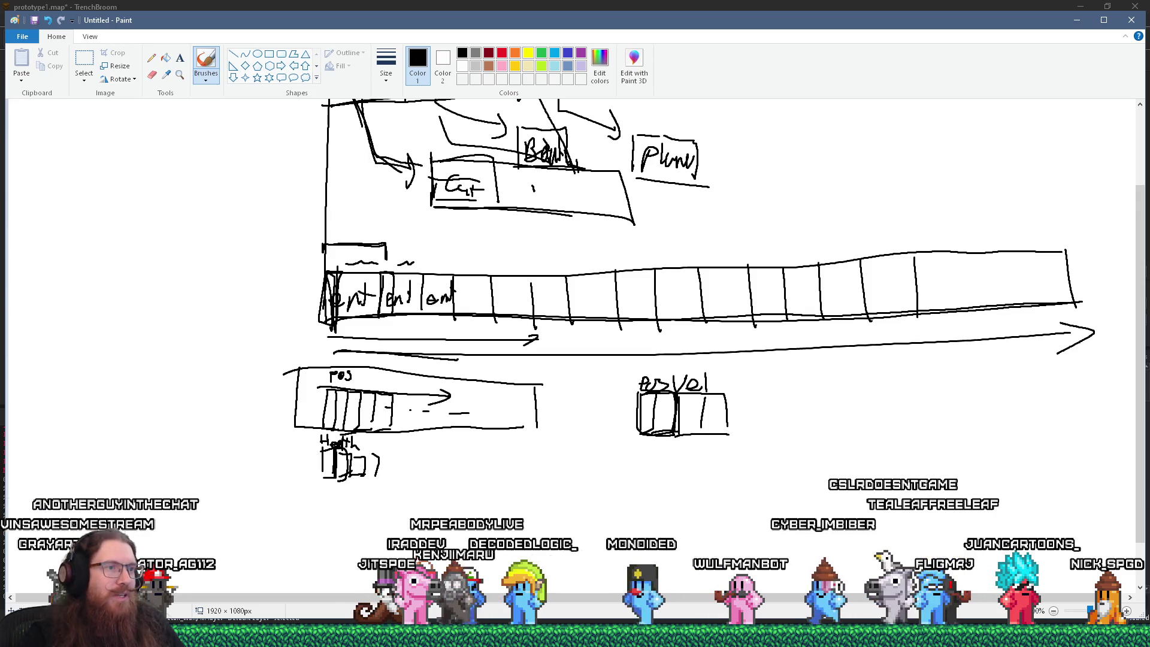
{"action": "scroll", "coordinate": [771, 469], "scroll_direction": "down", "scroll_amount": 1}
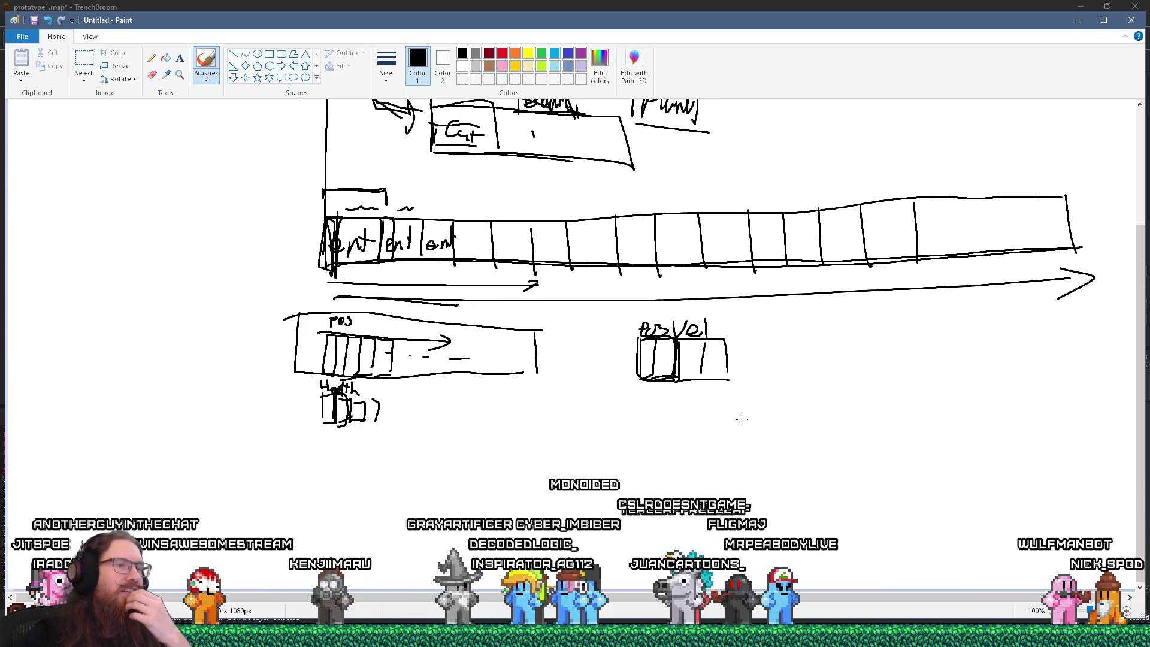
Step: Handwrite 'for ... enemies' below the pos/vel box
{"action": "mouse_move", "coordinate": [633, 402]}
{"action": "left_mouse_down"}
{"action": "mouse_move", "coordinate": [623, 421]}
{"action": "mouse_move", "coordinate": [663, 410]}
{"action": "left_mouse_up"}
{"action": "left_click", "coordinate": [682, 419]}
{"action": "left_click", "coordinate": [703, 421]}
{"action": "left_click", "coordinate": [724, 419]}
{"action": "left_click_drag", "start_coordinate": [748, 410], "coordinate": [829, 428]}
{"action": "left_click", "coordinate": [816, 409]}
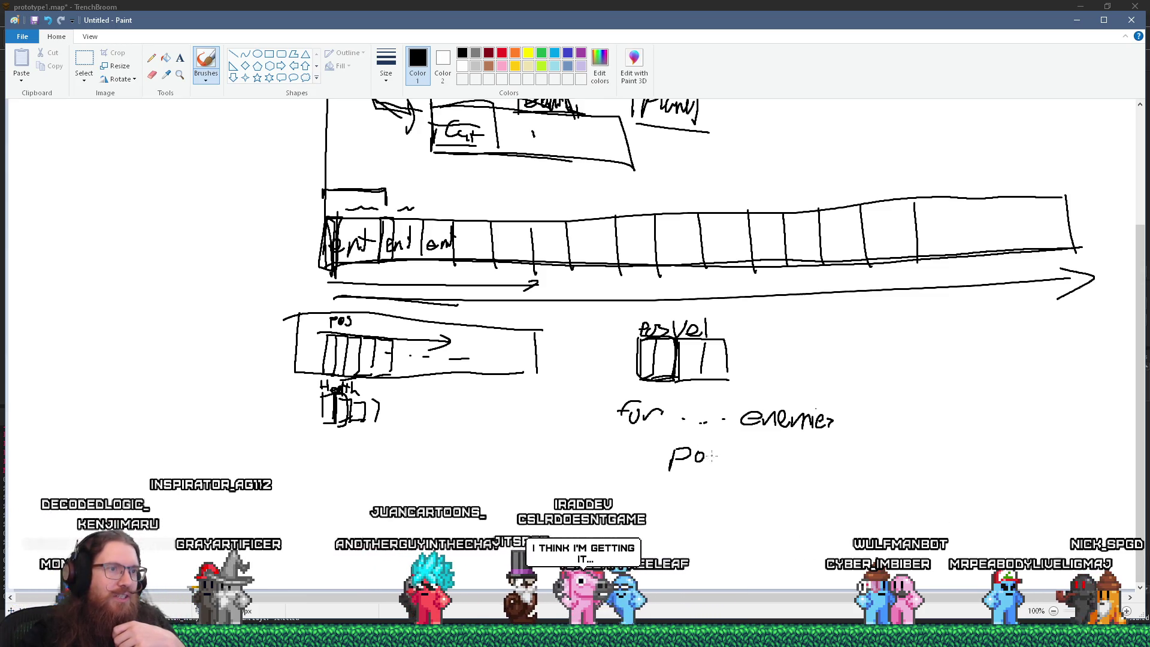
Step: Write 'pos += vel * time' beneath it and underline the area
{"action": "mouse_move", "coordinate": [735, 456]}
{"action": "left_mouse_down"}
{"action": "mouse_move", "coordinate": [752, 456]}
{"action": "mouse_move", "coordinate": [744, 465]}
{"action": "mouse_move", "coordinate": [775, 452]}
{"action": "left_mouse_up"}
{"action": "left_click_drag", "start_coordinate": [761, 461], "coordinate": [777, 461]}
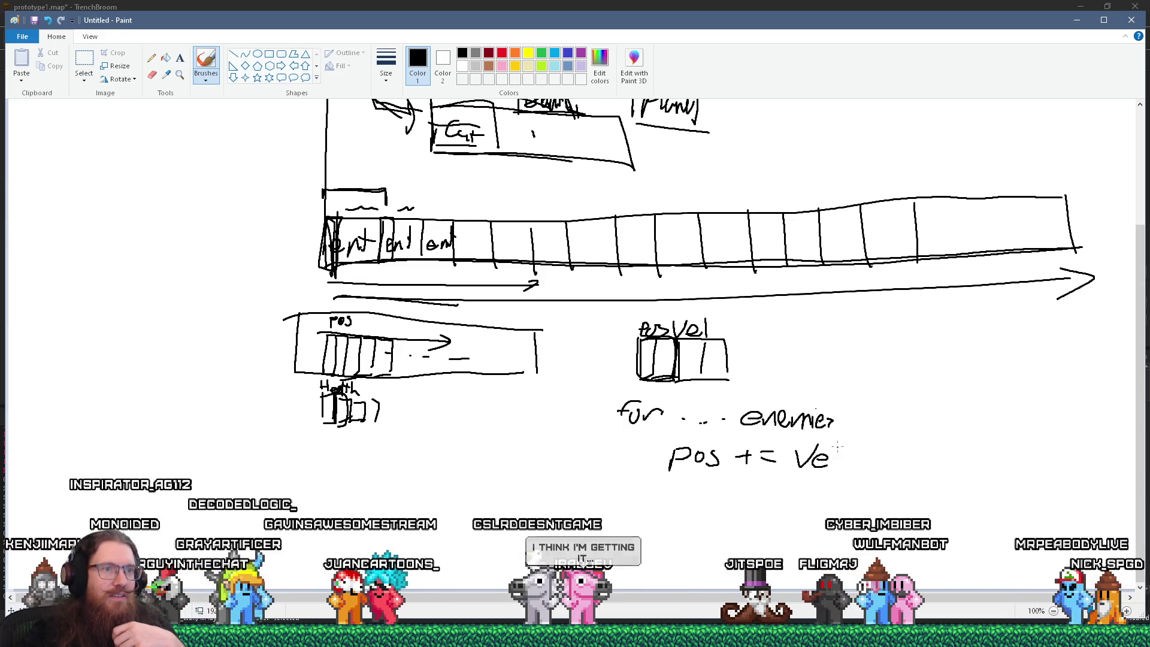
{"action": "left_click_drag", "start_coordinate": [849, 459], "coordinate": [882, 468]}
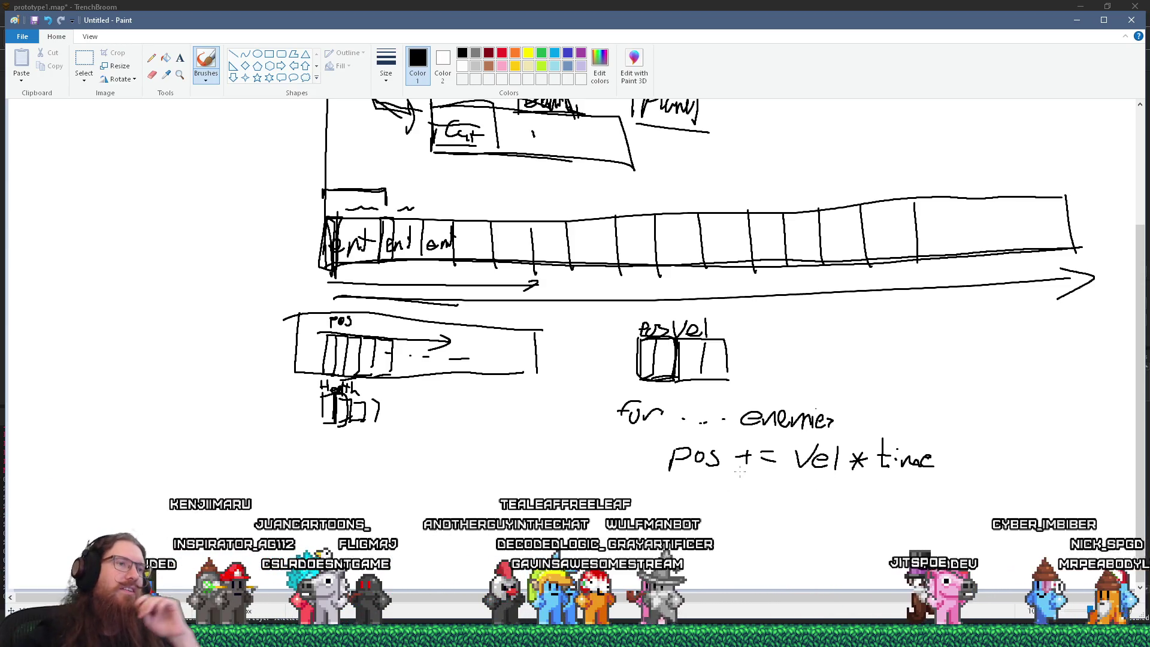
{"action": "left_click_drag", "start_coordinate": [615, 372], "coordinate": [913, 385]}
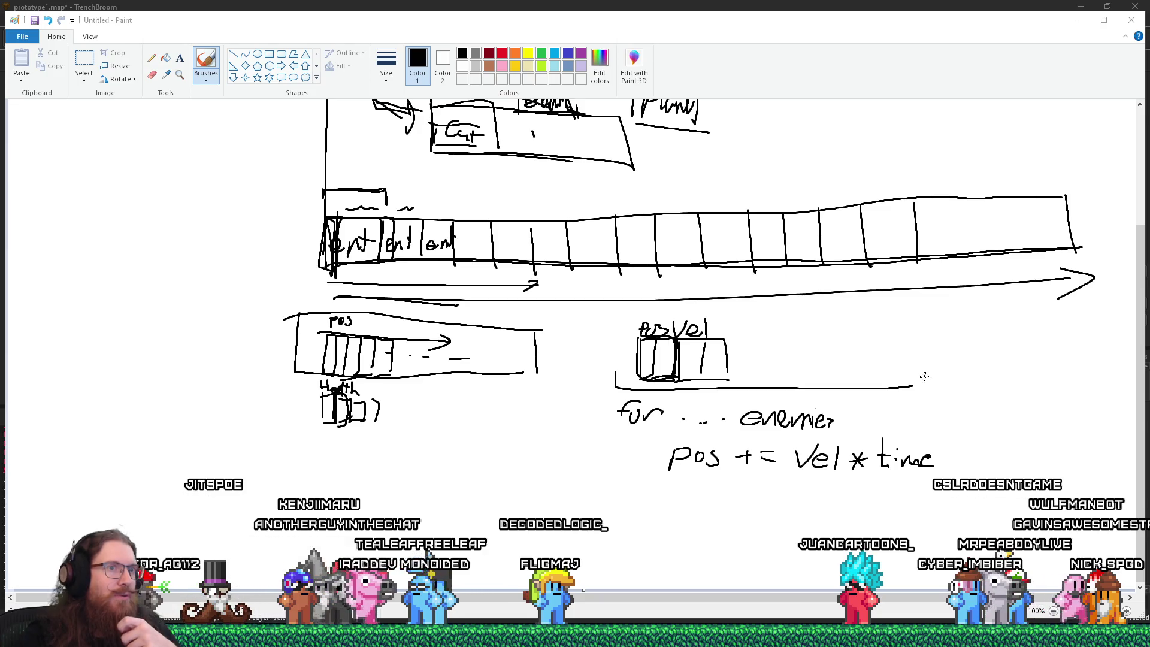
Step: Hook the underline's right end, redraw the final 's' of enemies, and add a left bracket
{"action": "left_click_drag", "start_coordinate": [925, 377], "coordinate": [914, 388]}
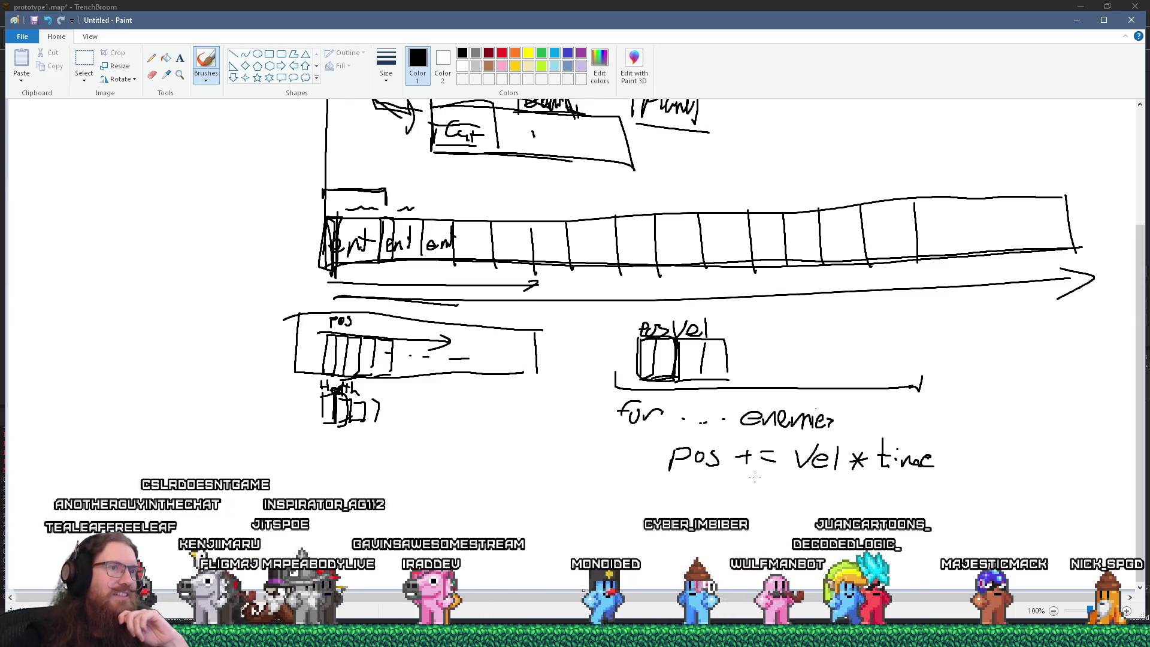
{"action": "left_click_drag", "start_coordinate": [831, 414], "coordinate": [832, 424]}
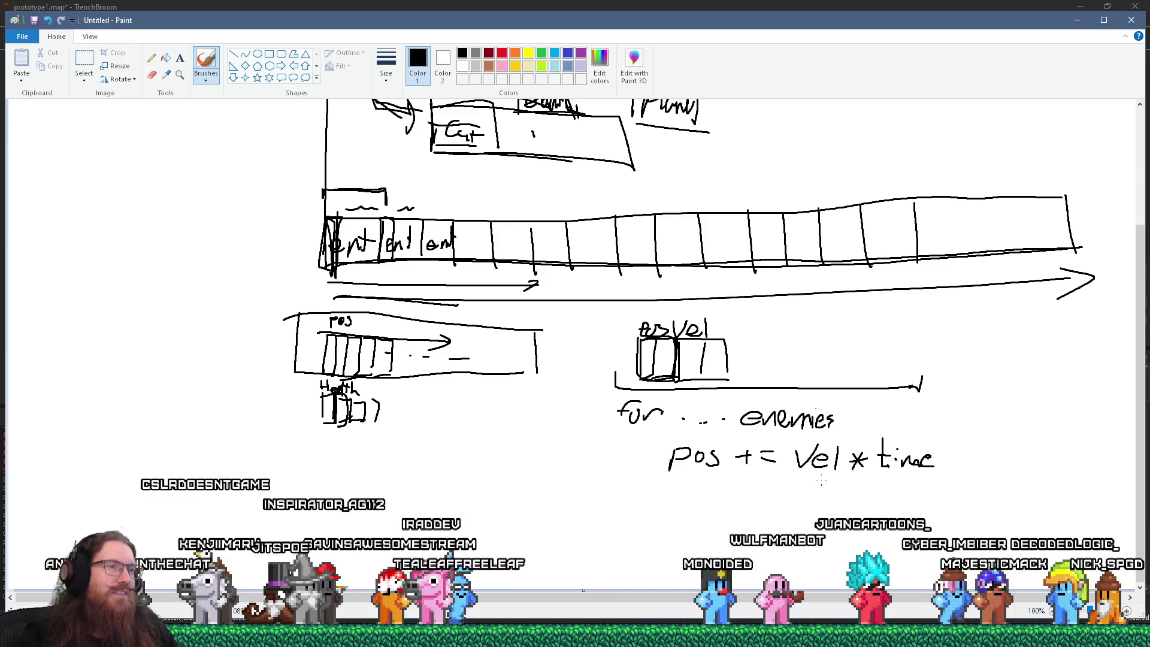
{"action": "left_click_drag", "start_coordinate": [610, 400], "coordinate": [591, 428]}
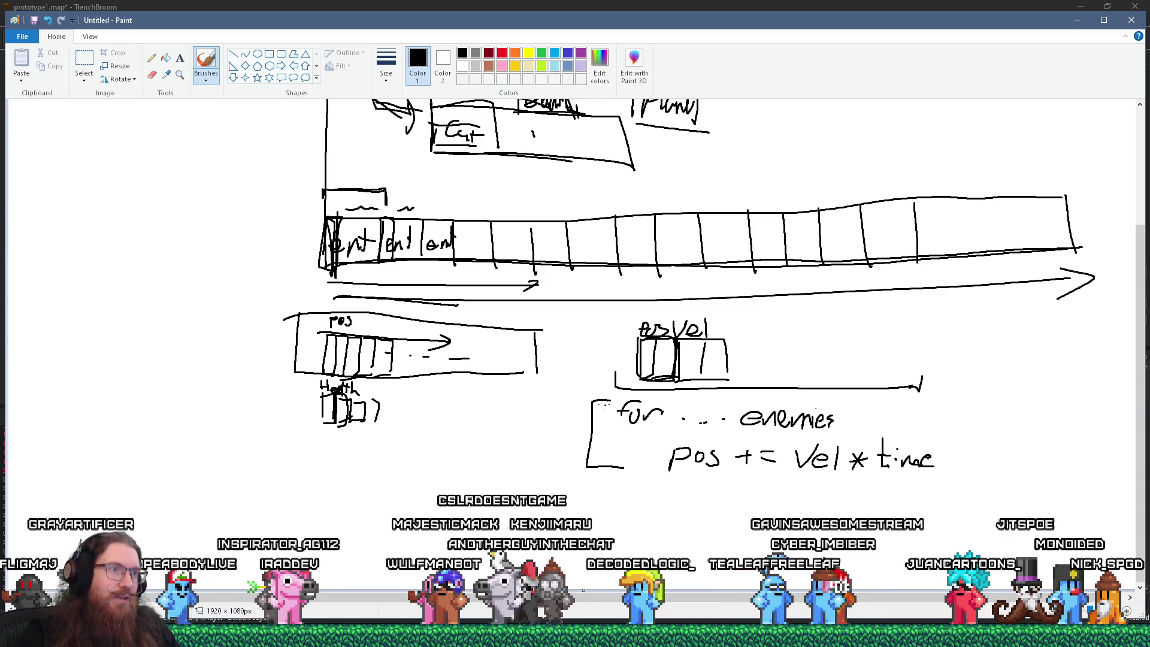
Step: Retrace the loop bracket, draw an arrow into it, and bracket part of the entity array
{"action": "left_click_drag", "start_coordinate": [611, 397], "coordinate": [624, 469]}
{"action": "mouse_move", "coordinate": [459, 440]}
{"action": "left_mouse_down"}
{"action": "mouse_move", "coordinate": [558, 437]}
{"action": "mouse_move", "coordinate": [544, 455]}
{"action": "left_mouse_up"}
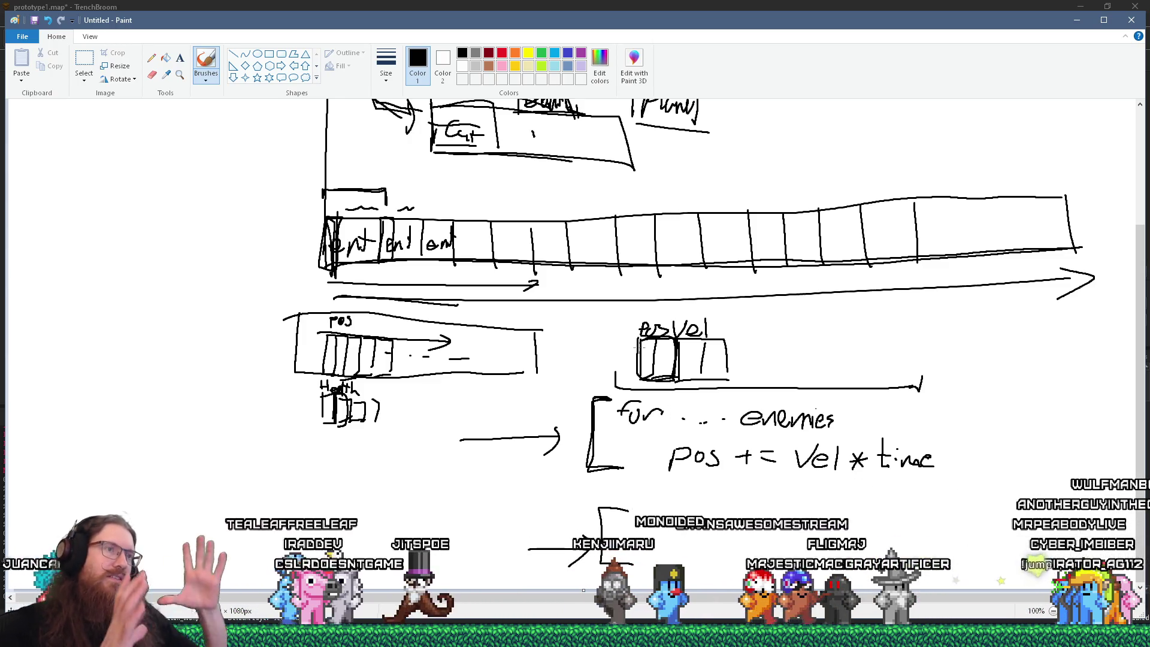
{"action": "left_click_drag", "start_coordinate": [815, 324], "coordinate": [633, 312]}
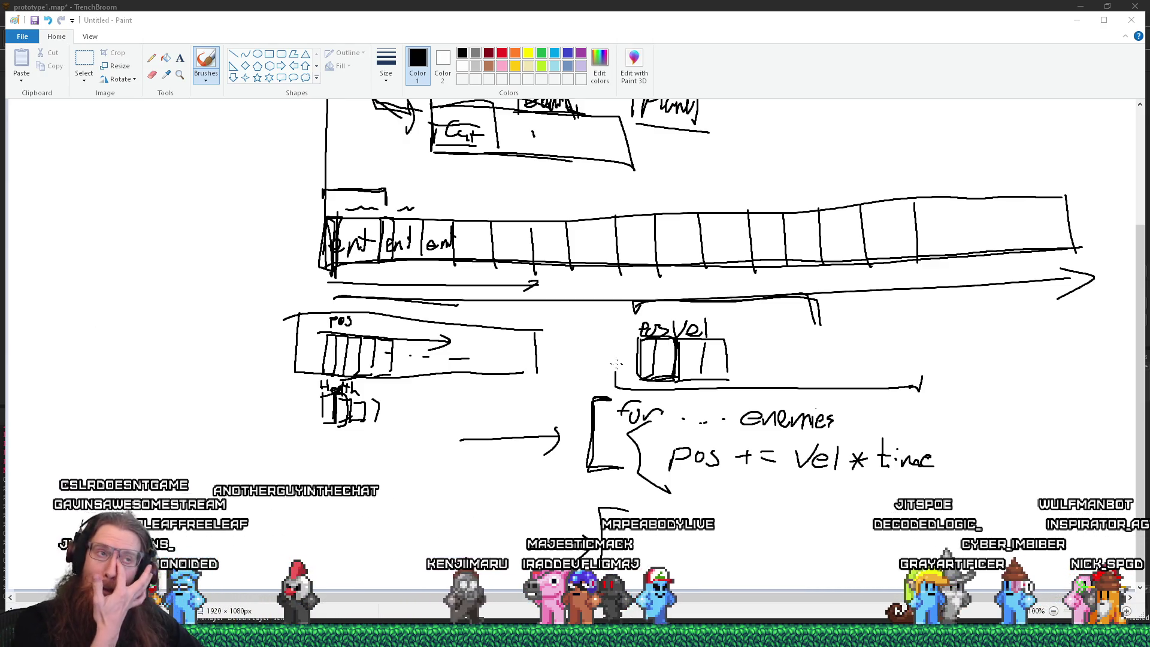
Step: Draw a vertical line at the canvas's left and retrace the pointer arrows in the upper diagram
{"action": "left_click_drag", "start_coordinate": [86, 154], "coordinate": [81, 269]}
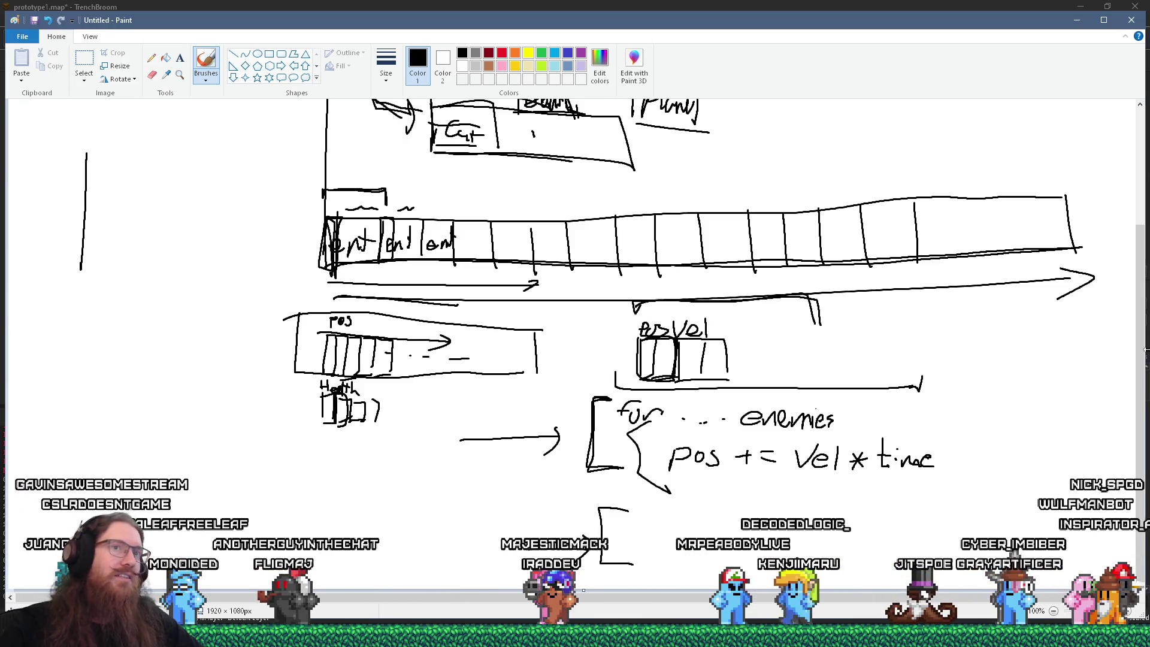
{"action": "scroll", "coordinate": [1123, 198], "scroll_direction": "up", "scroll_amount": 5}
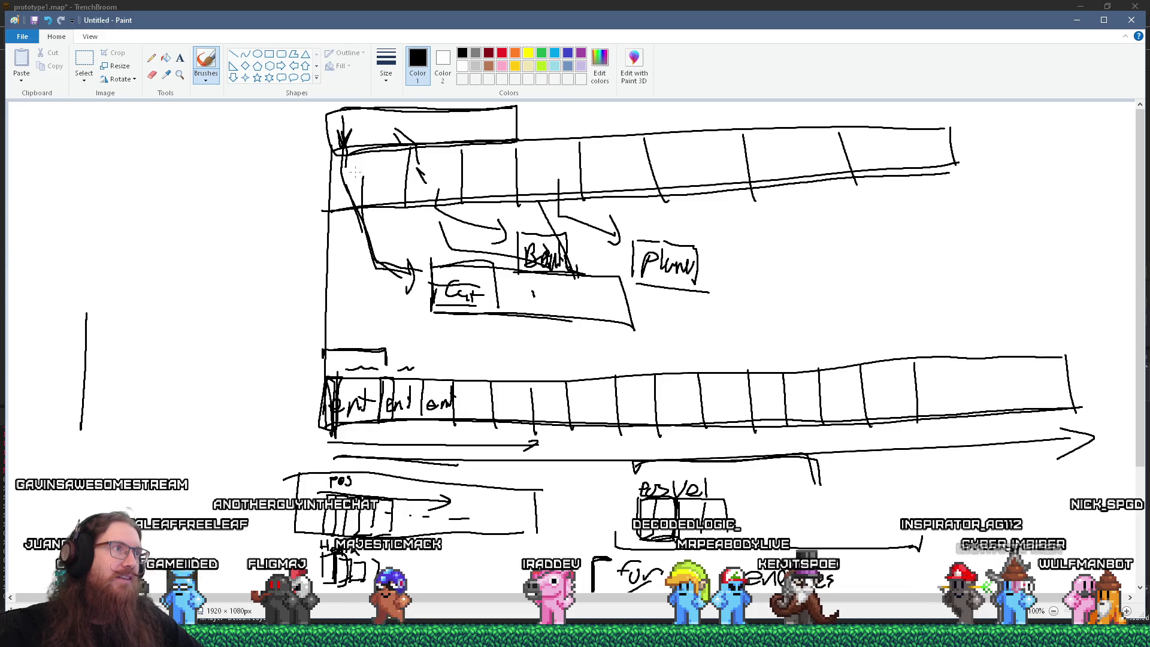
{"action": "left_click_drag", "start_coordinate": [360, 173], "coordinate": [375, 266]}
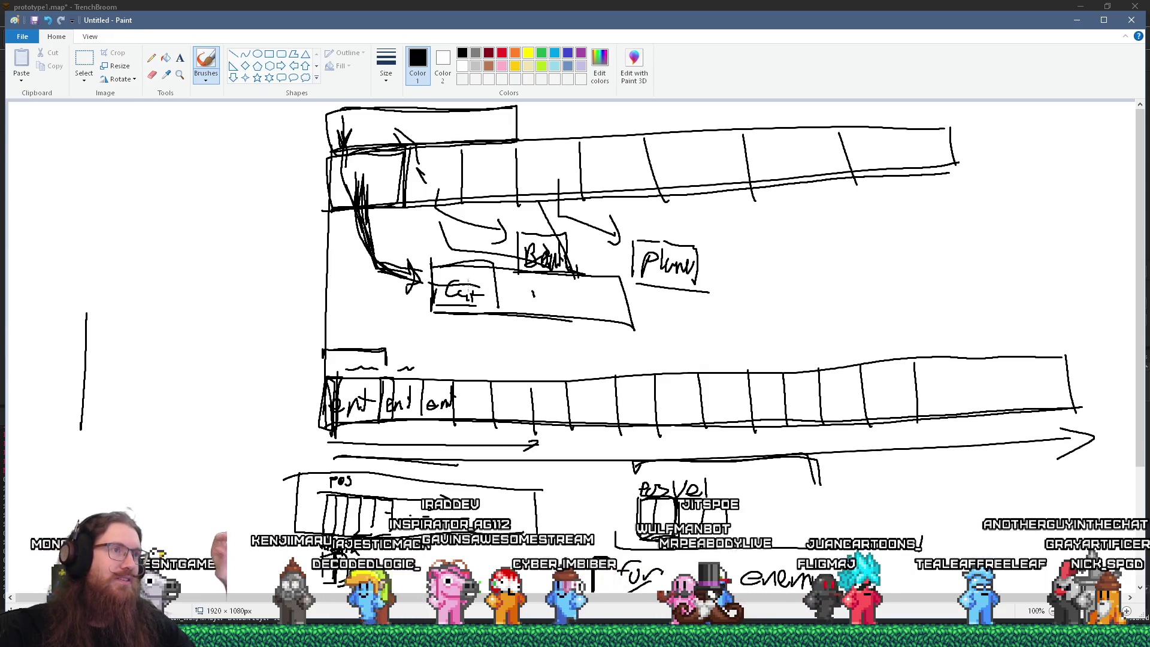
{"action": "scroll", "coordinate": [467, 299], "scroll_direction": "down", "scroll_amount": 3}
{"action": "scroll", "coordinate": [467, 323], "scroll_direction": "up", "scroll_amount": 3}
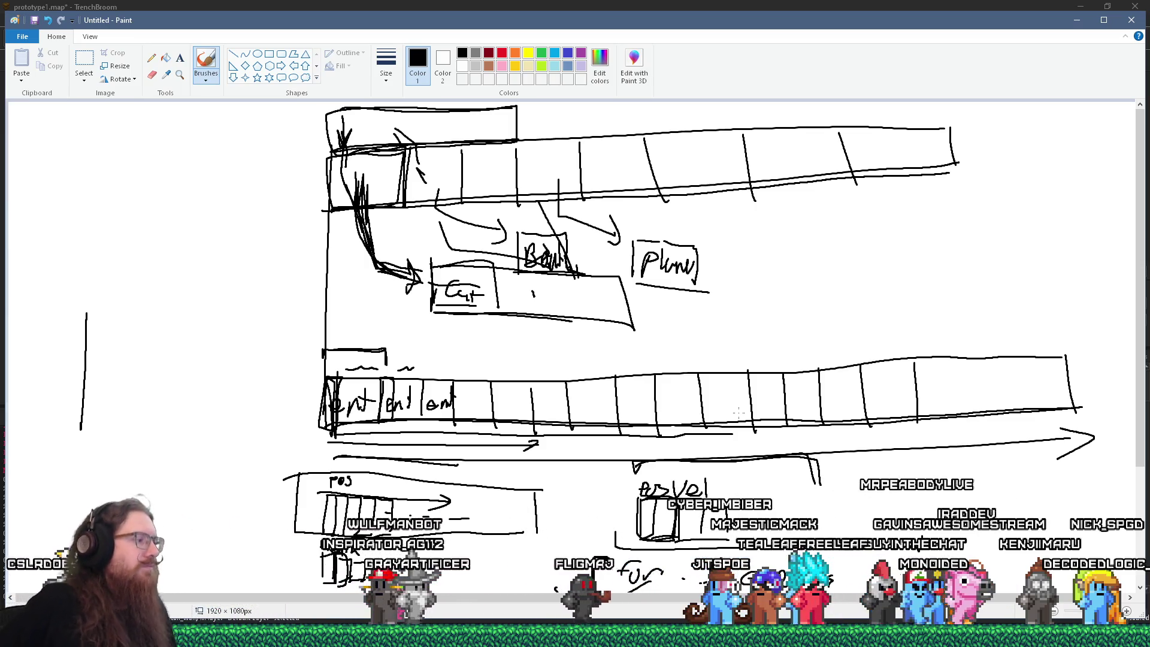
{"action": "key", "text": "alt+Tab"}
{"action": "key", "text": "alt+Tab"}
{"action": "key", "text": "alt+Tab"}
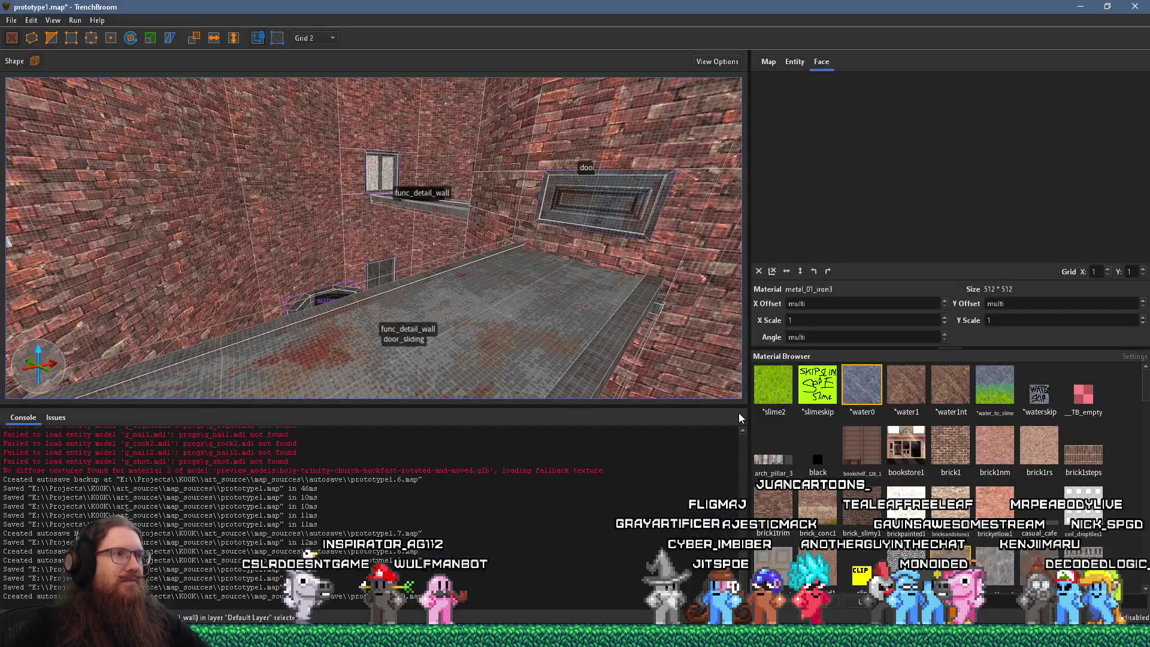
Step: Bring up TrenchBroom's prototype1.map and turn the 3D view down the brick corridor
{"action": "mouse_move", "coordinate": [739, 412]}
{"action": "left_mouse_down"}
{"action": "mouse_move", "coordinate": [603, 291]}
{"action": "mouse_move", "coordinate": [348, 295]}
{"action": "mouse_move", "coordinate": [647, 293]}
{"action": "mouse_move", "coordinate": [502, 310]}
{"action": "mouse_move", "coordinate": [352, 87]}
{"action": "mouse_move", "coordinate": [380, 206]}
{"action": "mouse_move", "coordinate": [364, 333]}
{"action": "mouse_move", "coordinate": [475, 292]}
{"action": "mouse_move", "coordinate": [402, 296]}
{"action": "mouse_move", "coordinate": [296, 326]}
{"action": "mouse_move", "coordinate": [350, 285]}
{"action": "mouse_move", "coordinate": [415, 282]}
{"action": "mouse_move", "coordinate": [249, 314]}
{"action": "mouse_move", "coordinate": [279, 252]}
{"action": "mouse_move", "coordinate": [385, 262]}
{"action": "mouse_move", "coordinate": [372, 262]}
{"action": "mouse_move", "coordinate": [427, 312]}
{"action": "mouse_move", "coordinate": [430, 373]}
{"action": "mouse_move", "coordinate": [321, 354]}
{"action": "mouse_move", "coordinate": [404, 317]}
{"action": "mouse_move", "coordinate": [400, 307]}
{"action": "mouse_move", "coordinate": [227, 332]}
{"action": "mouse_move", "coordinate": [289, 322]}
{"action": "mouse_move", "coordinate": [185, 282]}
{"action": "mouse_move", "coordinate": [384, 238]}
{"action": "mouse_move", "coordinate": [577, 296]}
{"action": "mouse_move", "coordinate": [275, 281]}
{"action": "mouse_move", "coordinate": [192, 300]}
{"action": "mouse_move", "coordinate": [559, 269]}
{"action": "mouse_move", "coordinate": [350, 269]}
{"action": "mouse_move", "coordinate": [380, 252]}
{"action": "left_mouse_up"}
{"action": "left_click", "coordinate": [314, 37]}
Step: Choose Grid 16 from the grid size dropdown
{"action": "left_click", "coordinate": [316, 114]}
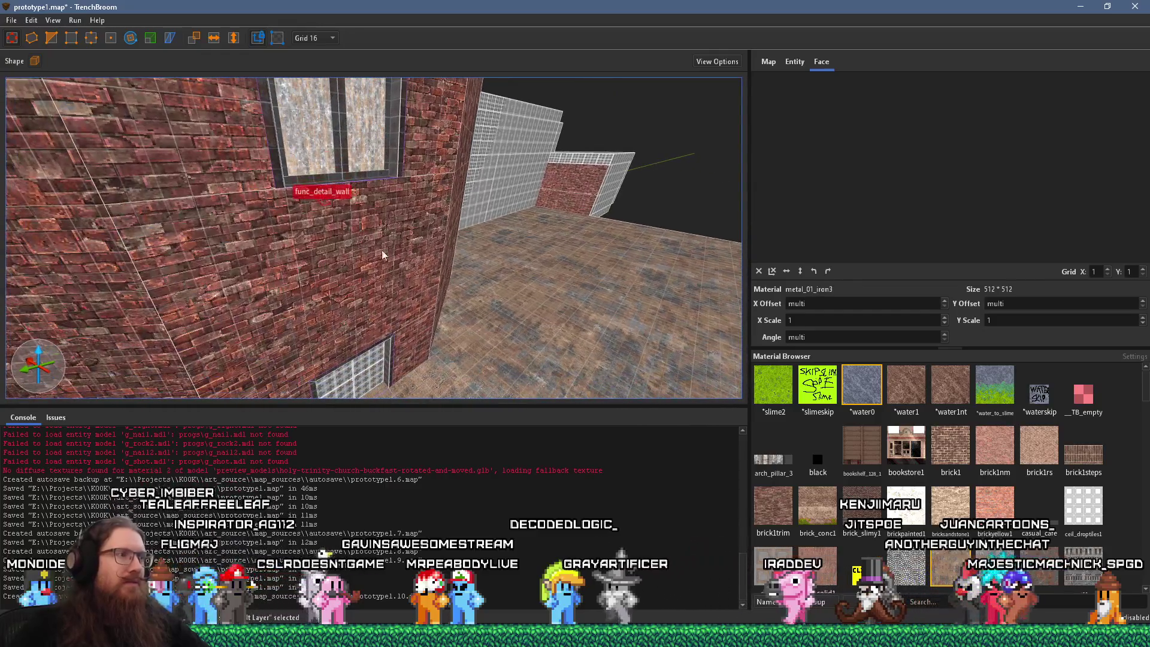